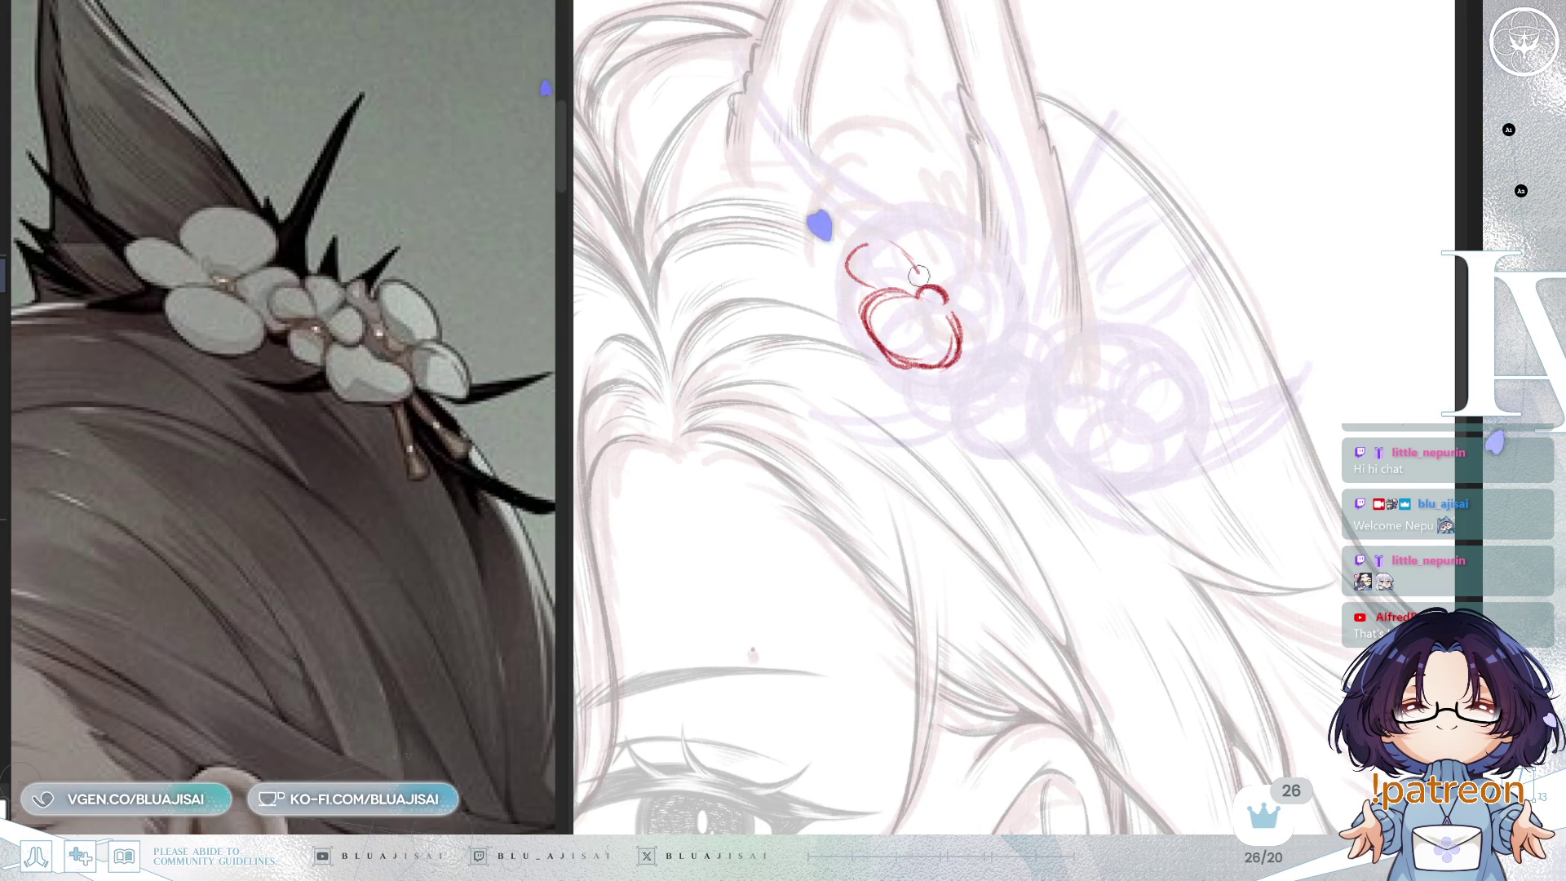
# Step: Add fuller red petal arcs to the ear flower and a short stem curve, redrawing the overly long stem
pyautogui.moveTo(853, 273)
pyautogui.mouseDown()
pyautogui.moveTo(936, 218)
pyautogui.moveTo(997, 296)
pyautogui.moveTo(938, 287)
pyautogui.mouseUp()
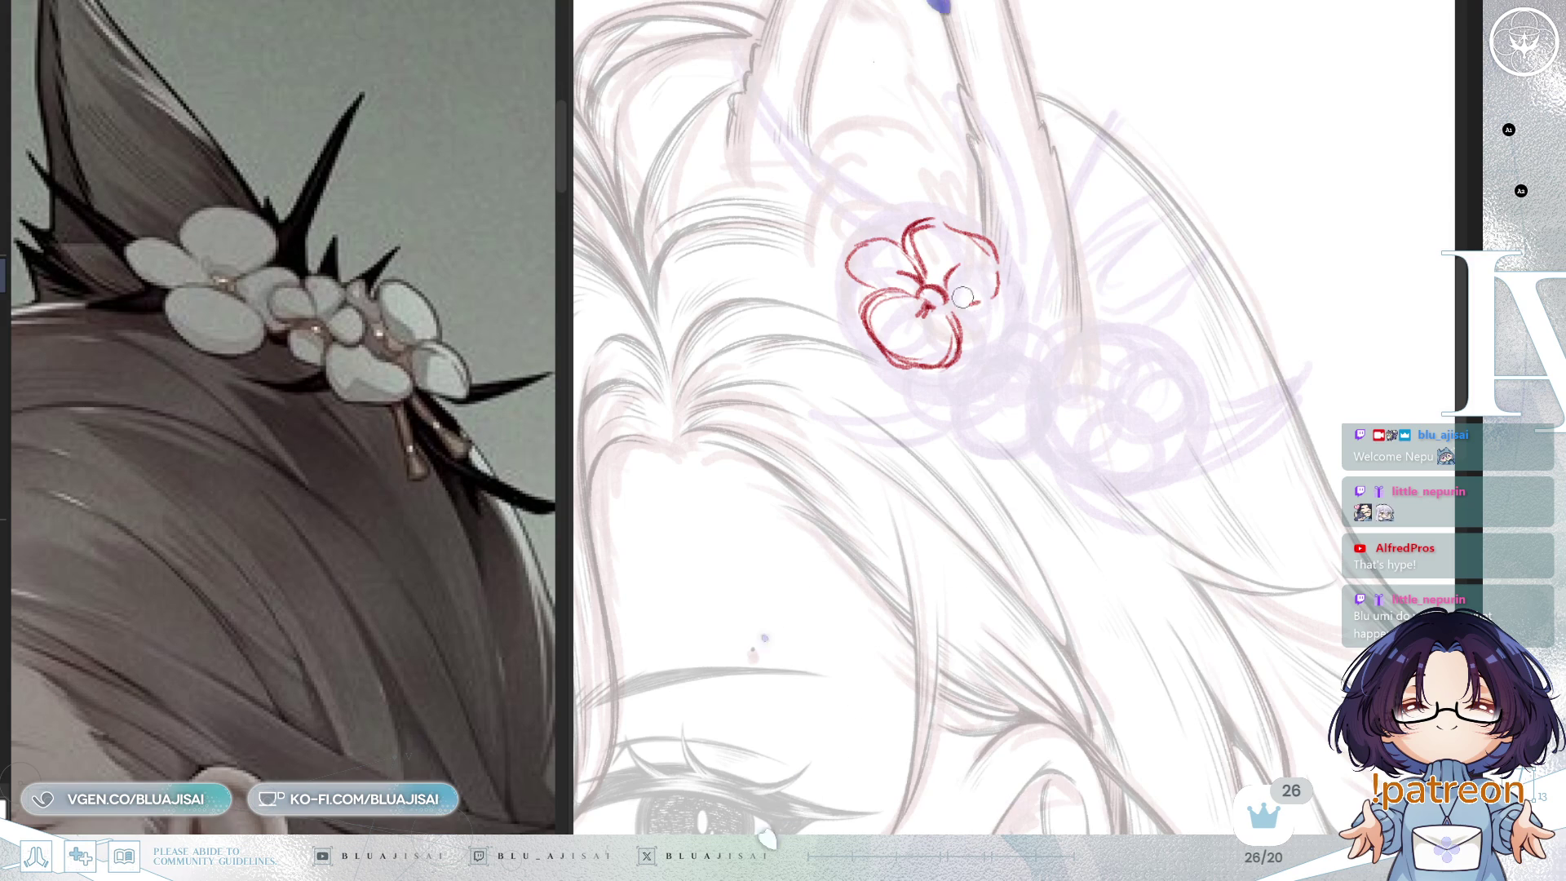
pyautogui.press('h')
pyautogui.moveTo(1052, 308); pyautogui.dragTo(1009, 359)
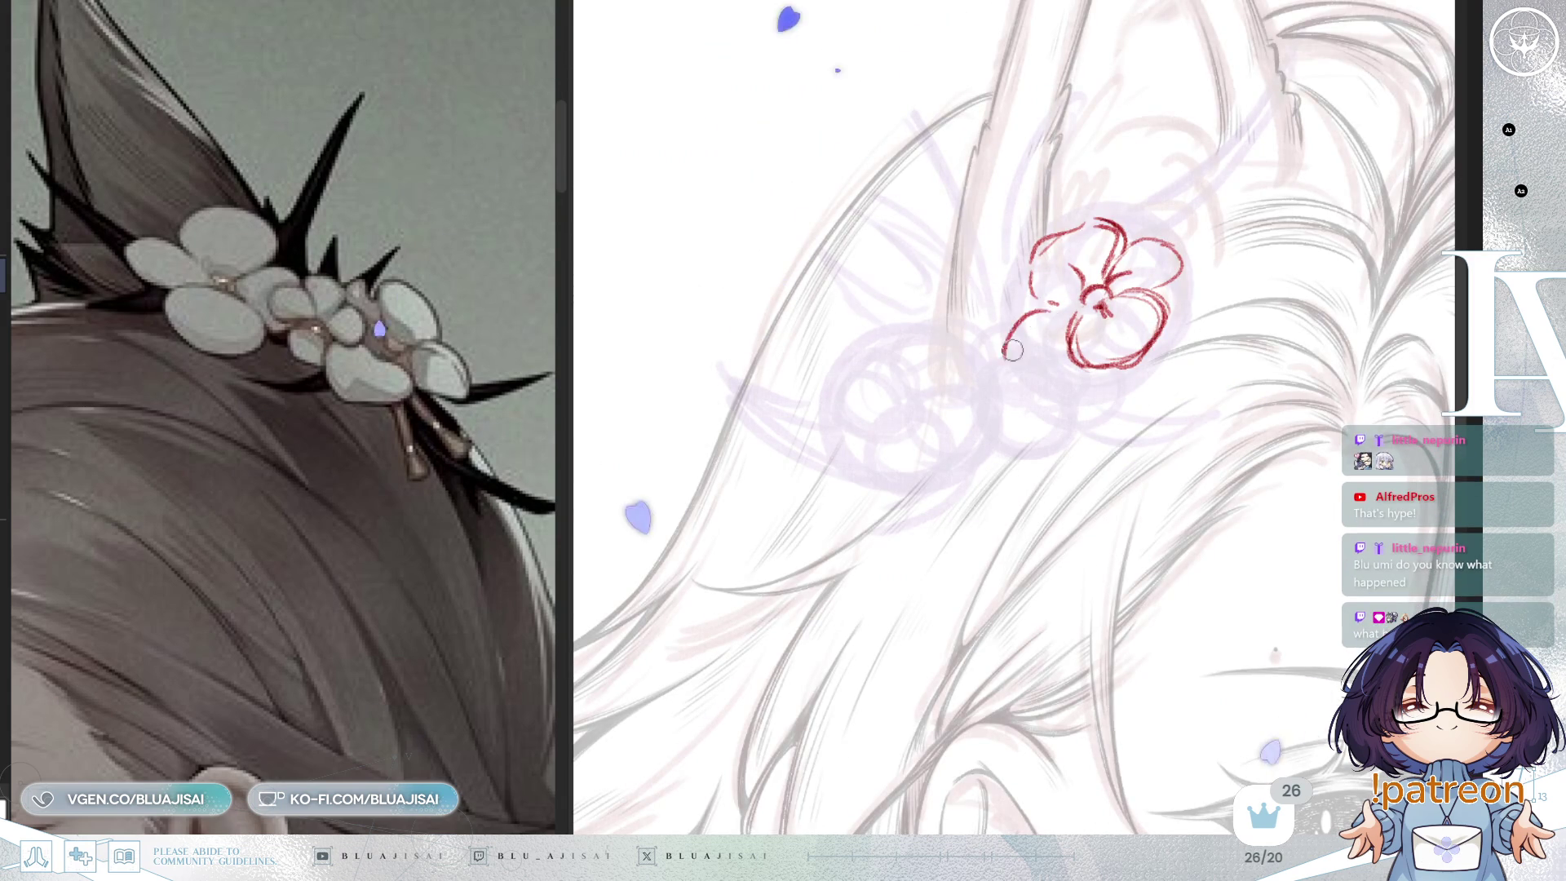
pyautogui.hotkey('ctrl', 'z')
pyautogui.moveTo(1050, 304)
pyautogui.mouseDown()
pyautogui.moveTo(1007, 335)
pyautogui.moveTo(1020, 359)
pyautogui.mouseUp()
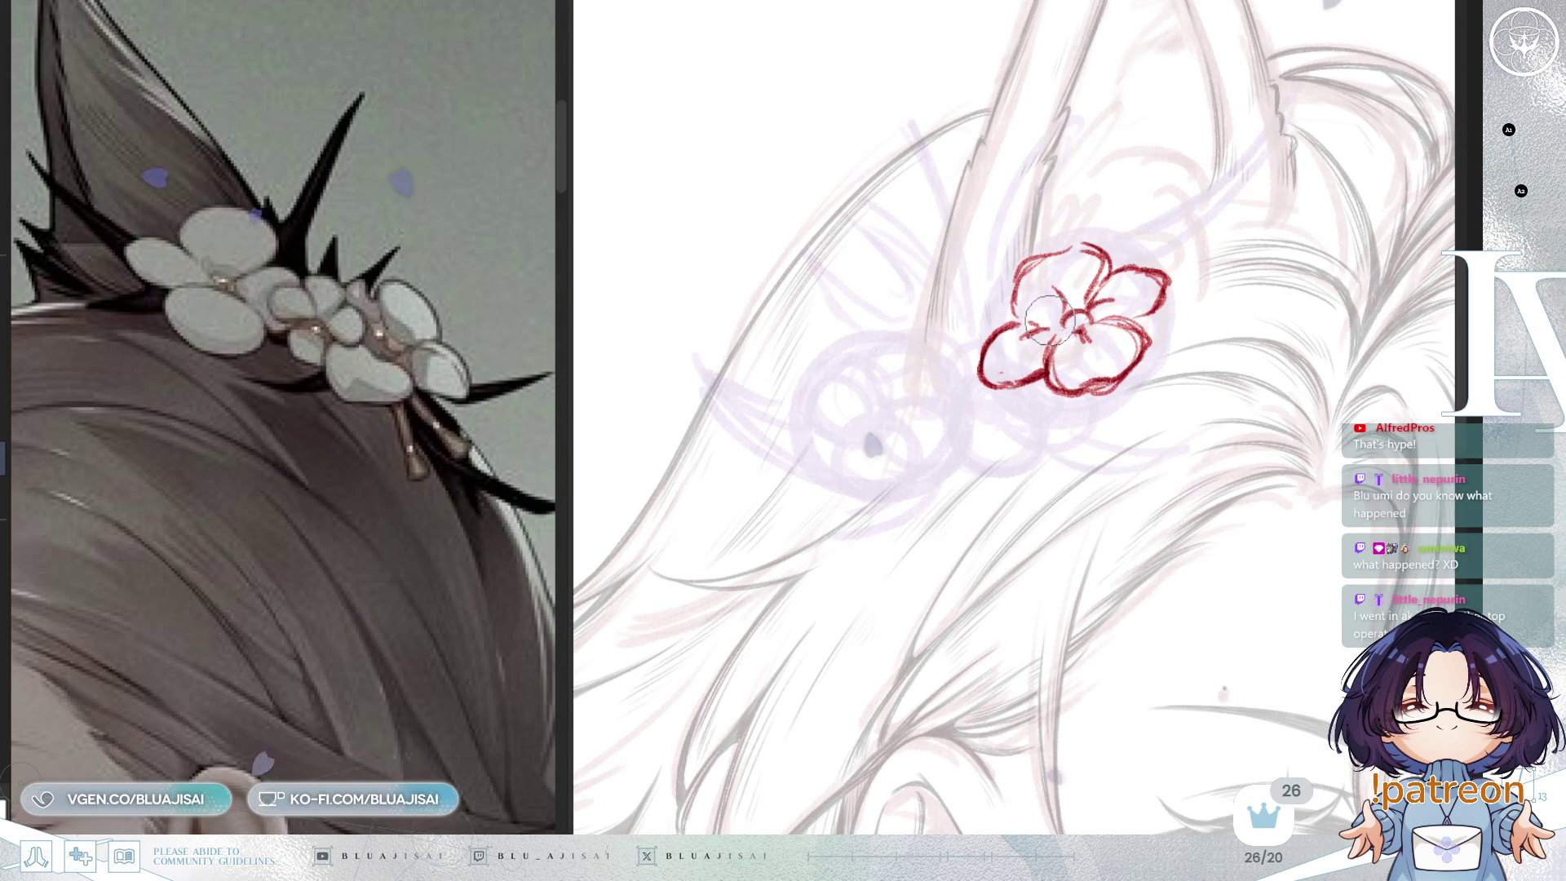
pyautogui.moveTo(1096, 317); pyautogui.dragTo(1055, 348)
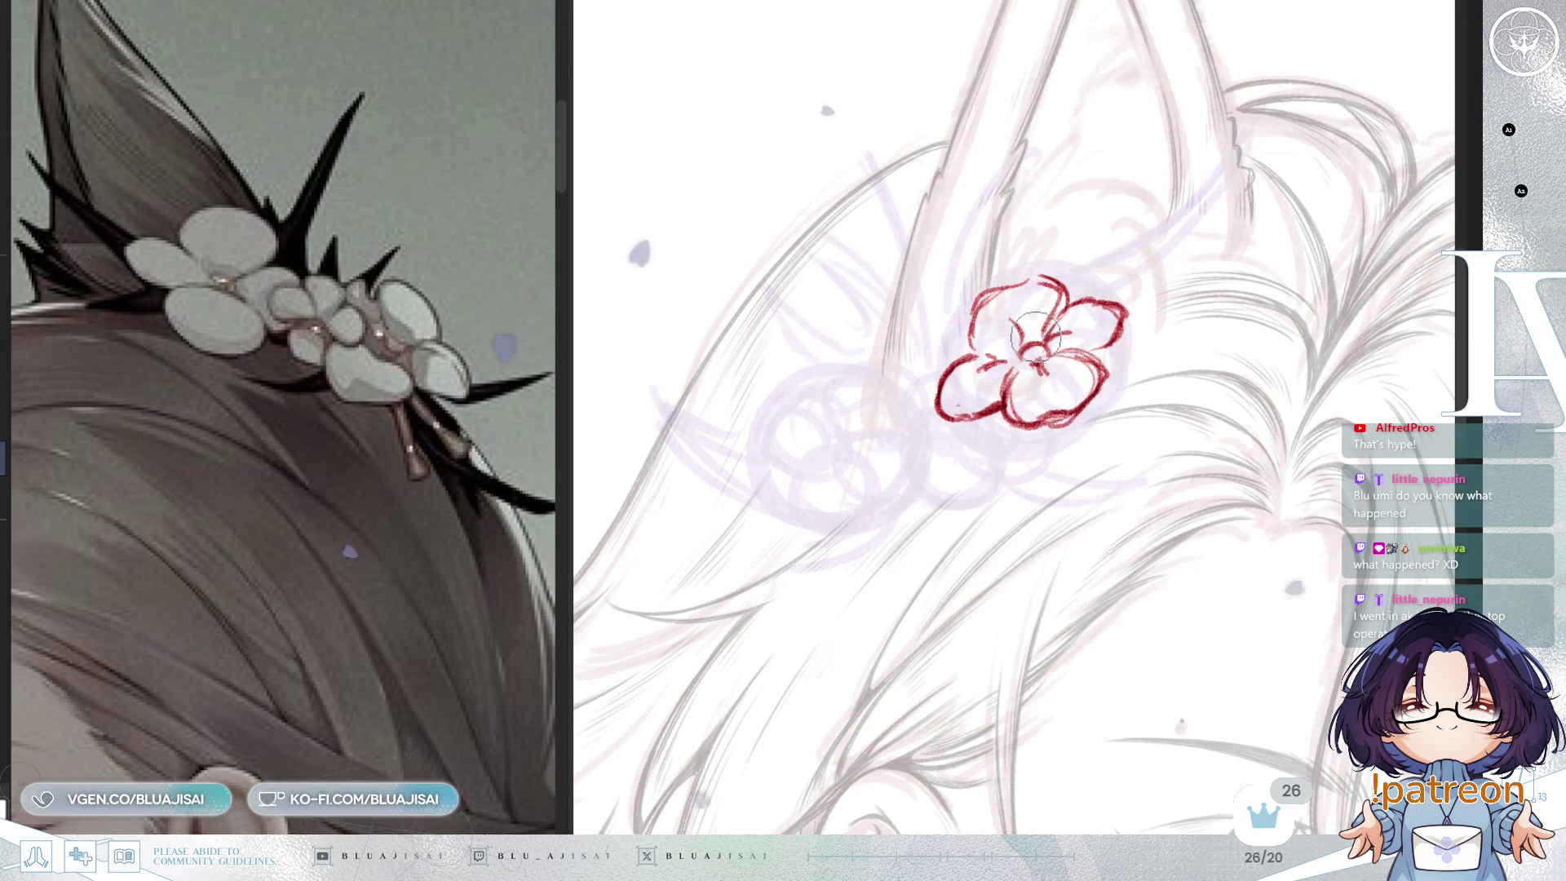
pyautogui.scroll(1, 1002, 353)
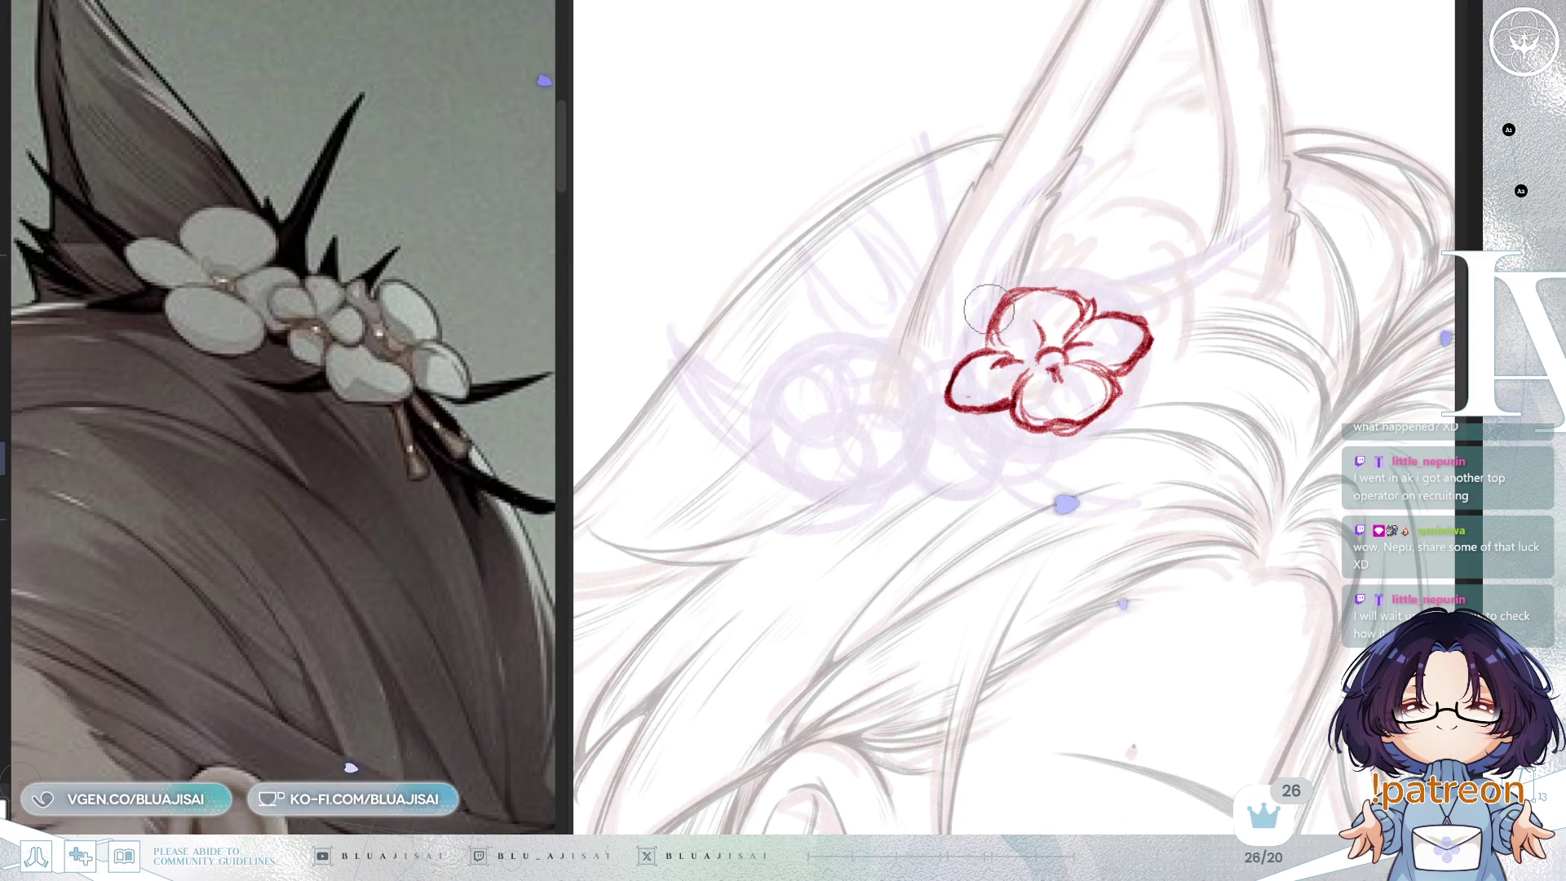
# Step: Rotate the view so the ear points upper-left, then lasso around the red flower sketch
pyautogui.moveTo(1256, 238)
pyautogui.mouseDown()
pyautogui.moveTo(1295, 192)
pyautogui.moveTo(1188, 217)
pyautogui.moveTo(1159, 245)
pyautogui.mouseUp()
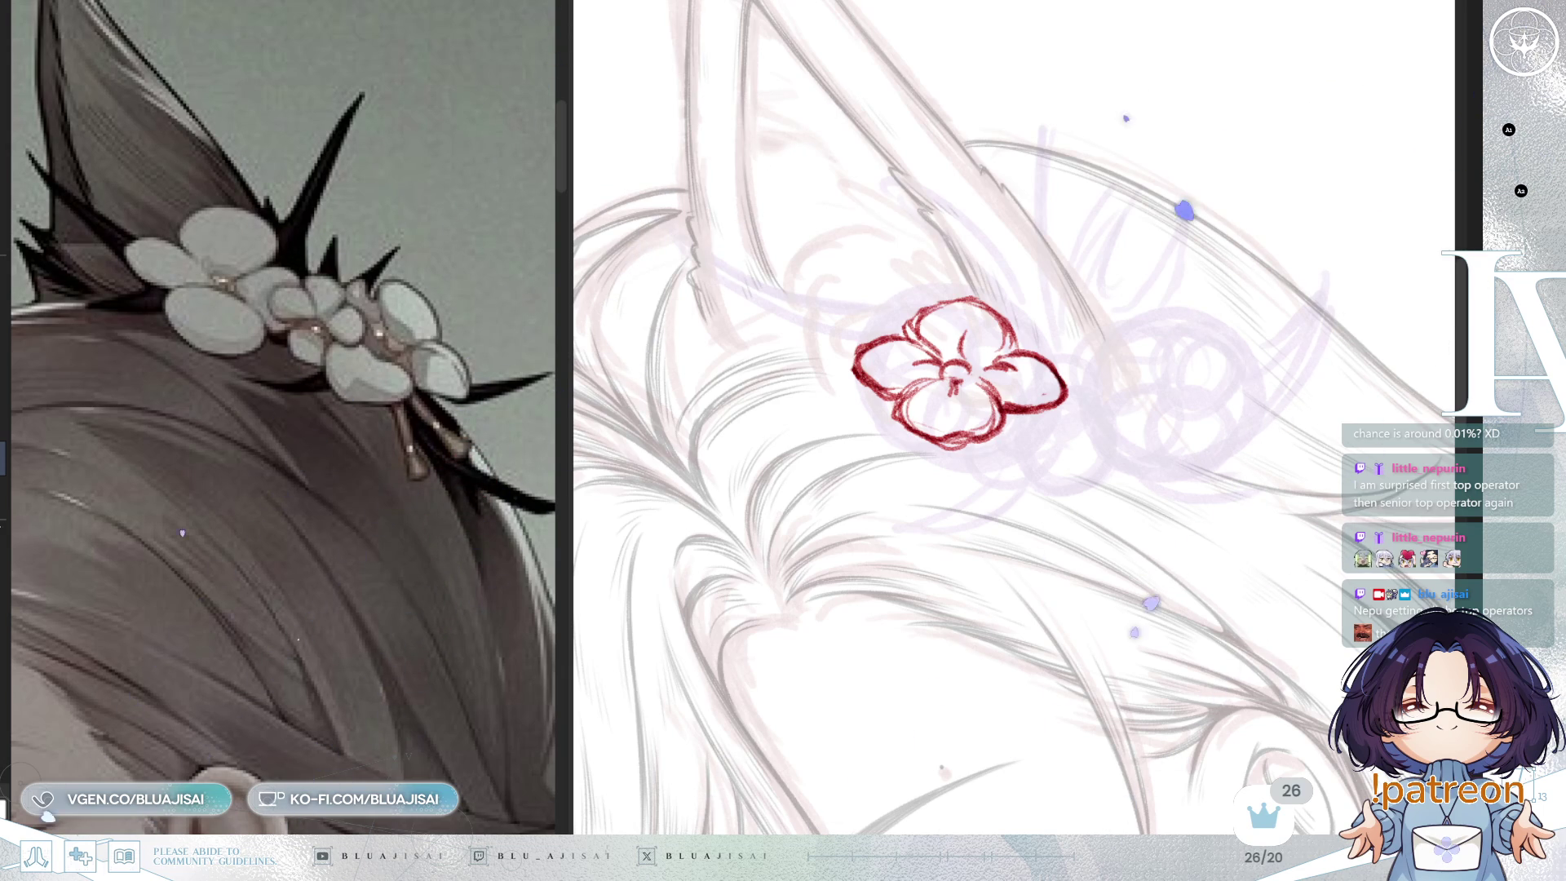
pyautogui.moveTo(1126, 278); pyautogui.dragTo(1143, 228)
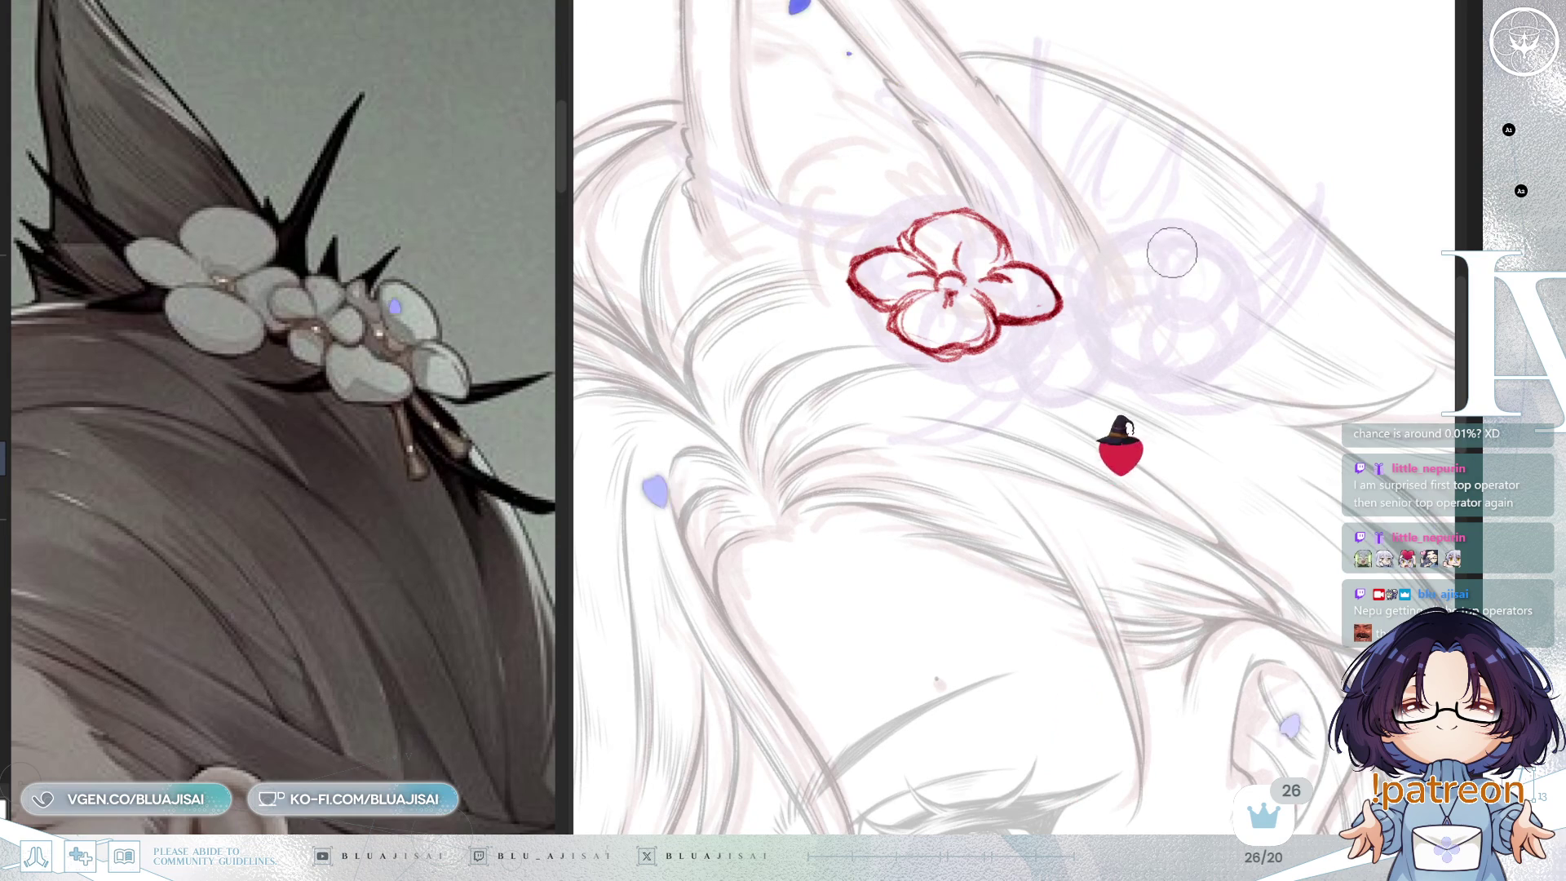
pyautogui.scroll(-2, 1171, 252)
pyautogui.scroll(4, 1138, 292)
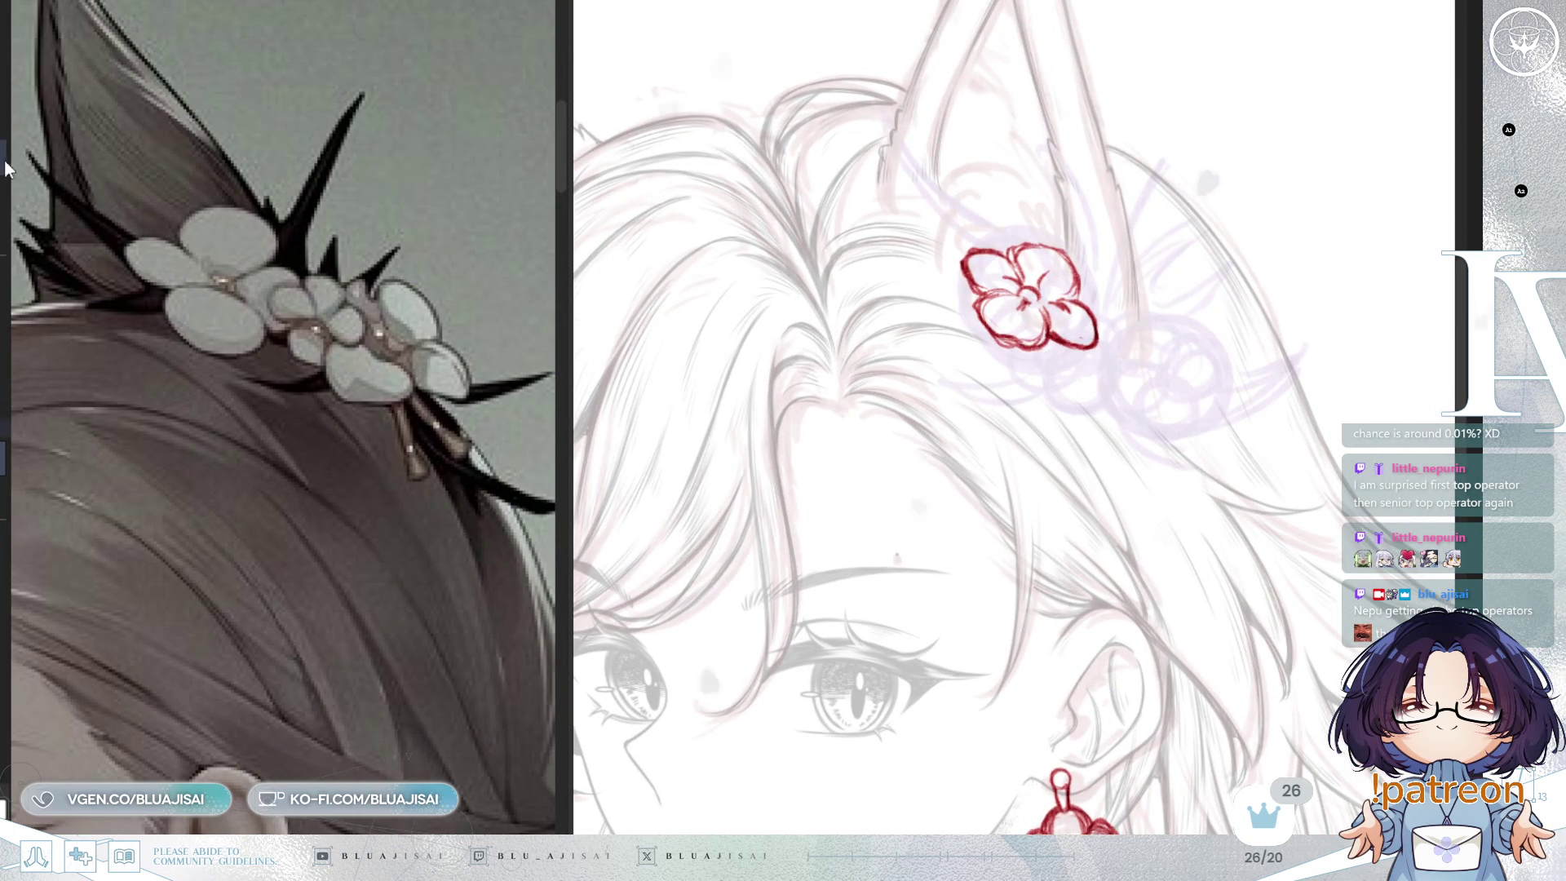
pyautogui.moveTo(1136, 214); pyautogui.dragTo(1145, 215)
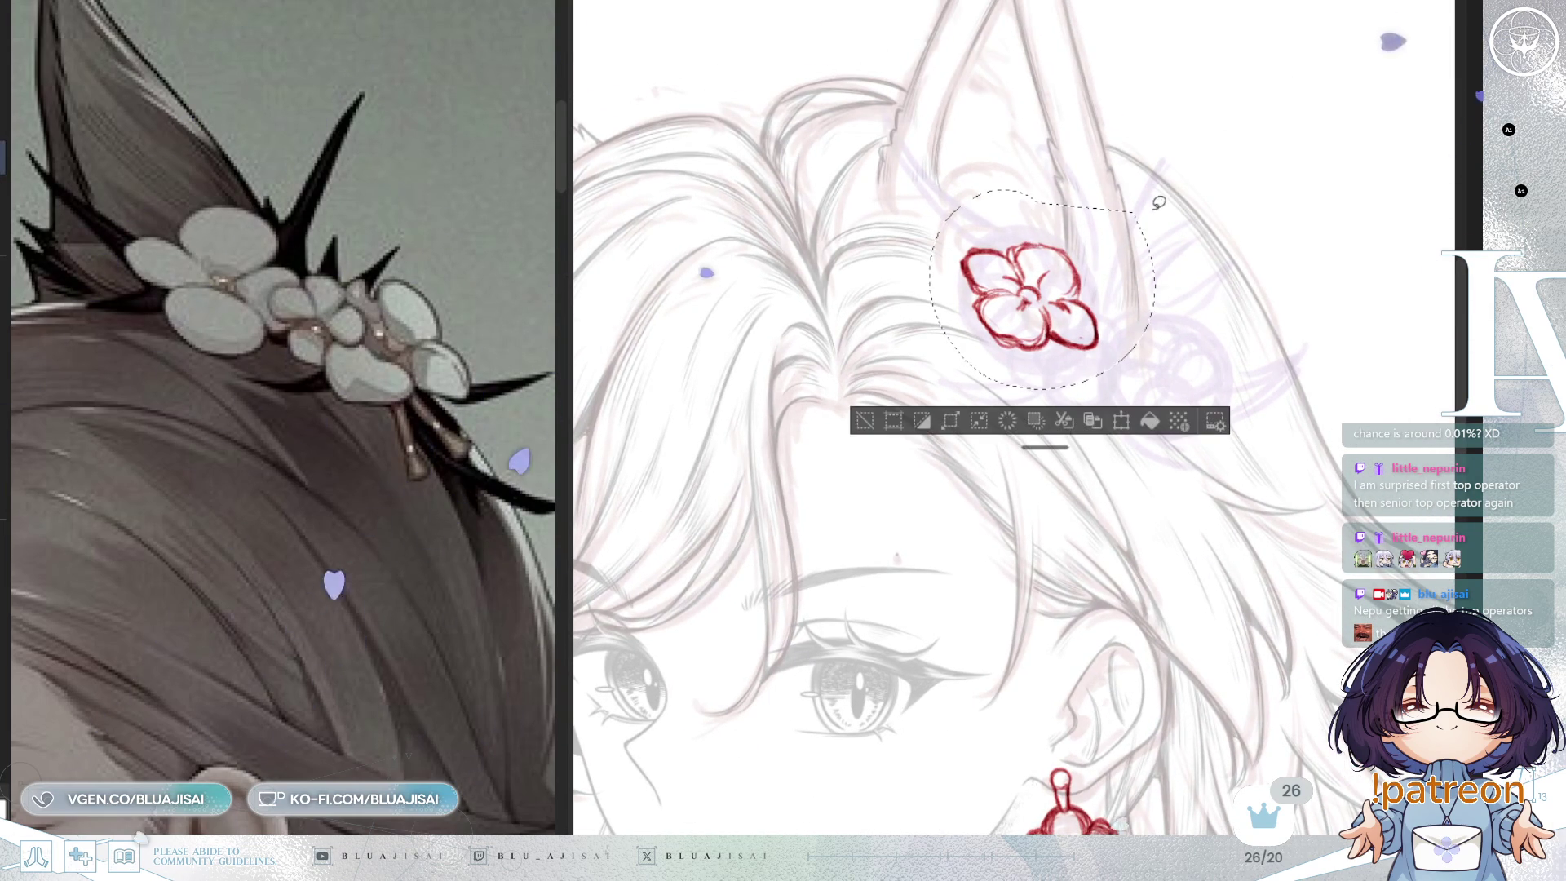
# Step: Enlarge and skew the red flower with Free Transform by its corners and edges, then confirm
pyautogui.hotkey('ctrl', 't')
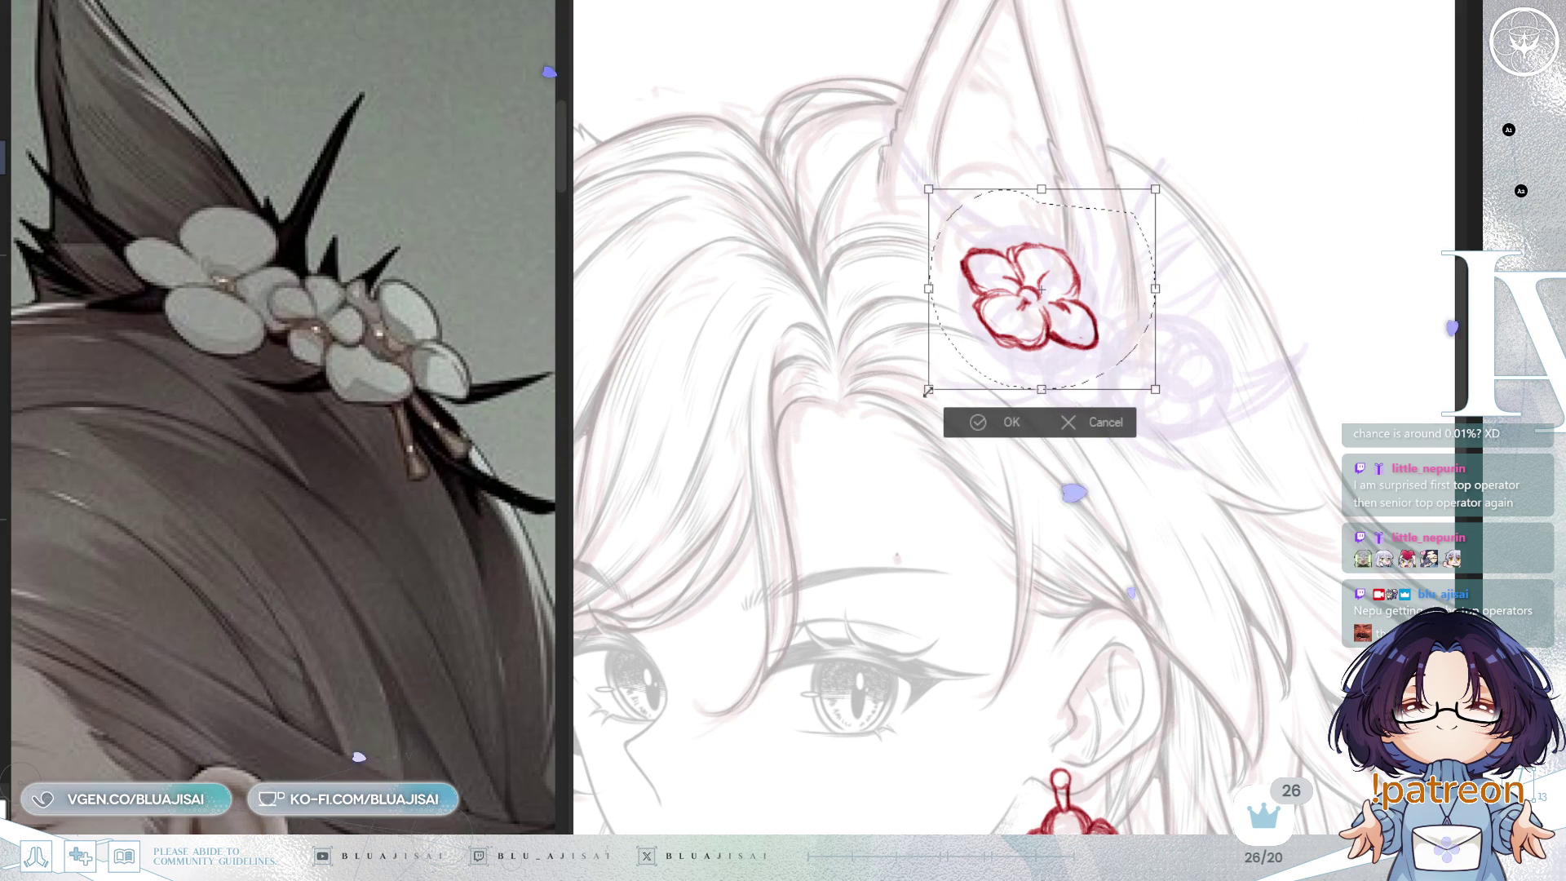
pyautogui.moveTo(921, 396); pyautogui.dragTo(915, 401)
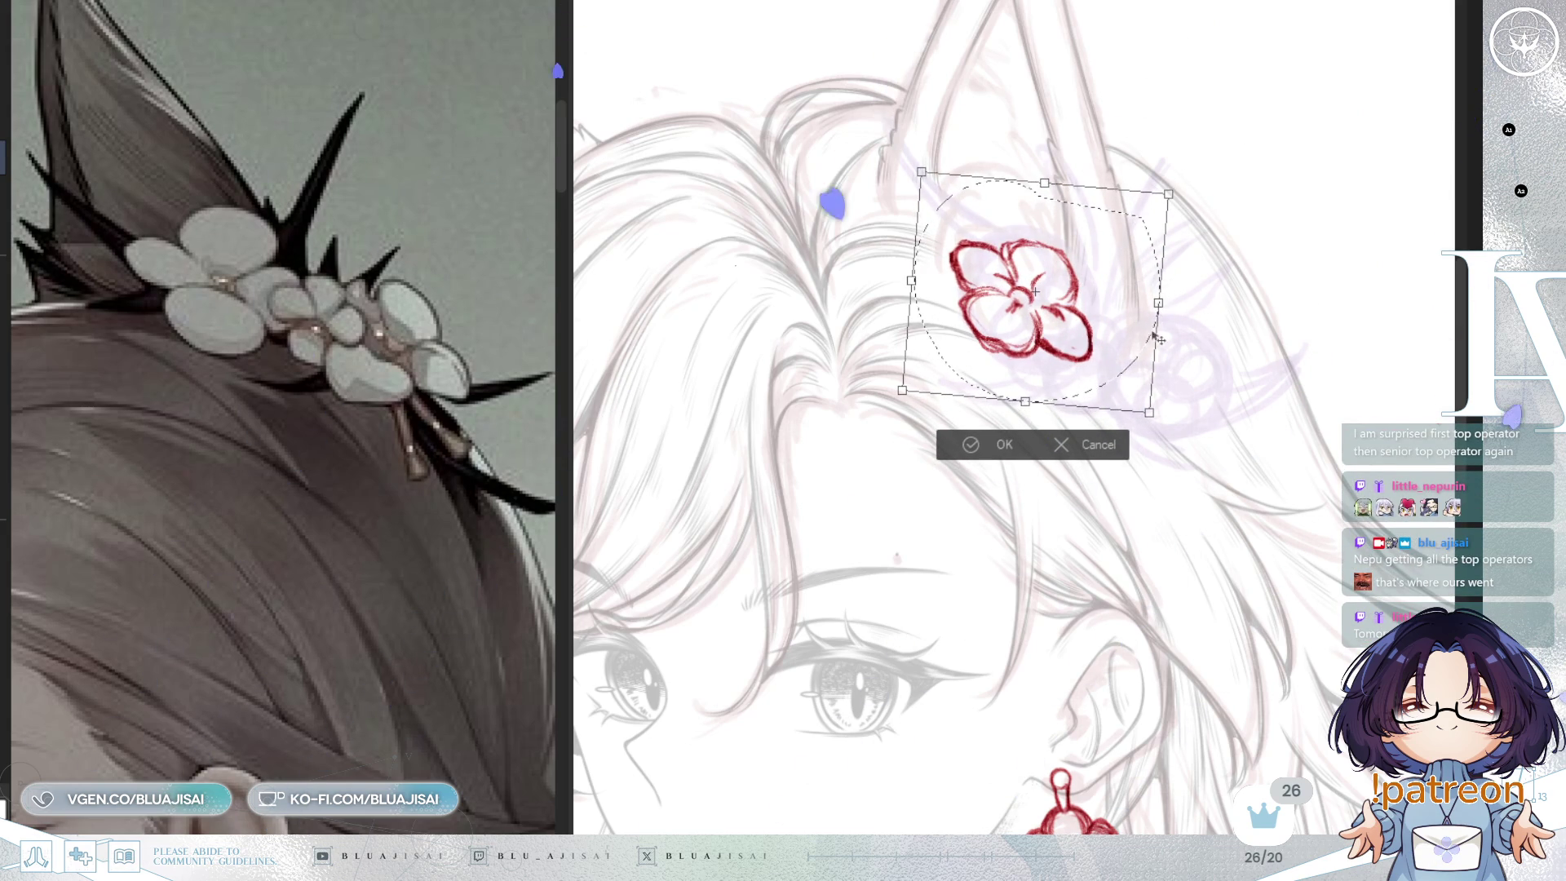
pyautogui.moveTo(902, 391); pyautogui.dragTo(889, 403)
pyautogui.moveTo(1175, 191); pyautogui.dragTo(1187, 178)
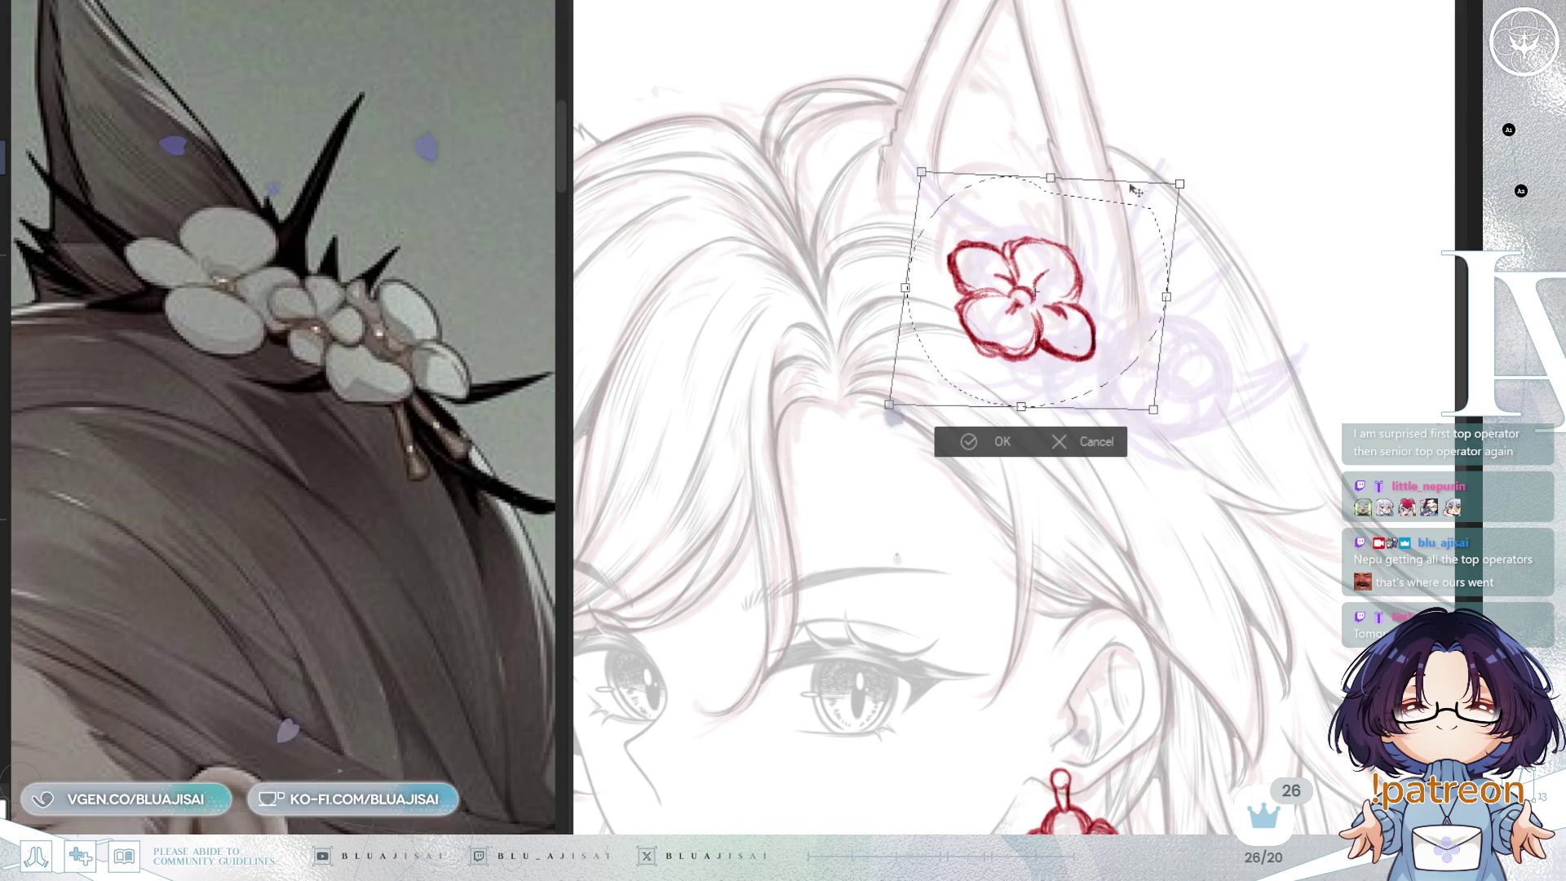
pyautogui.moveTo(1048, 180); pyautogui.dragTo(1060, 173)
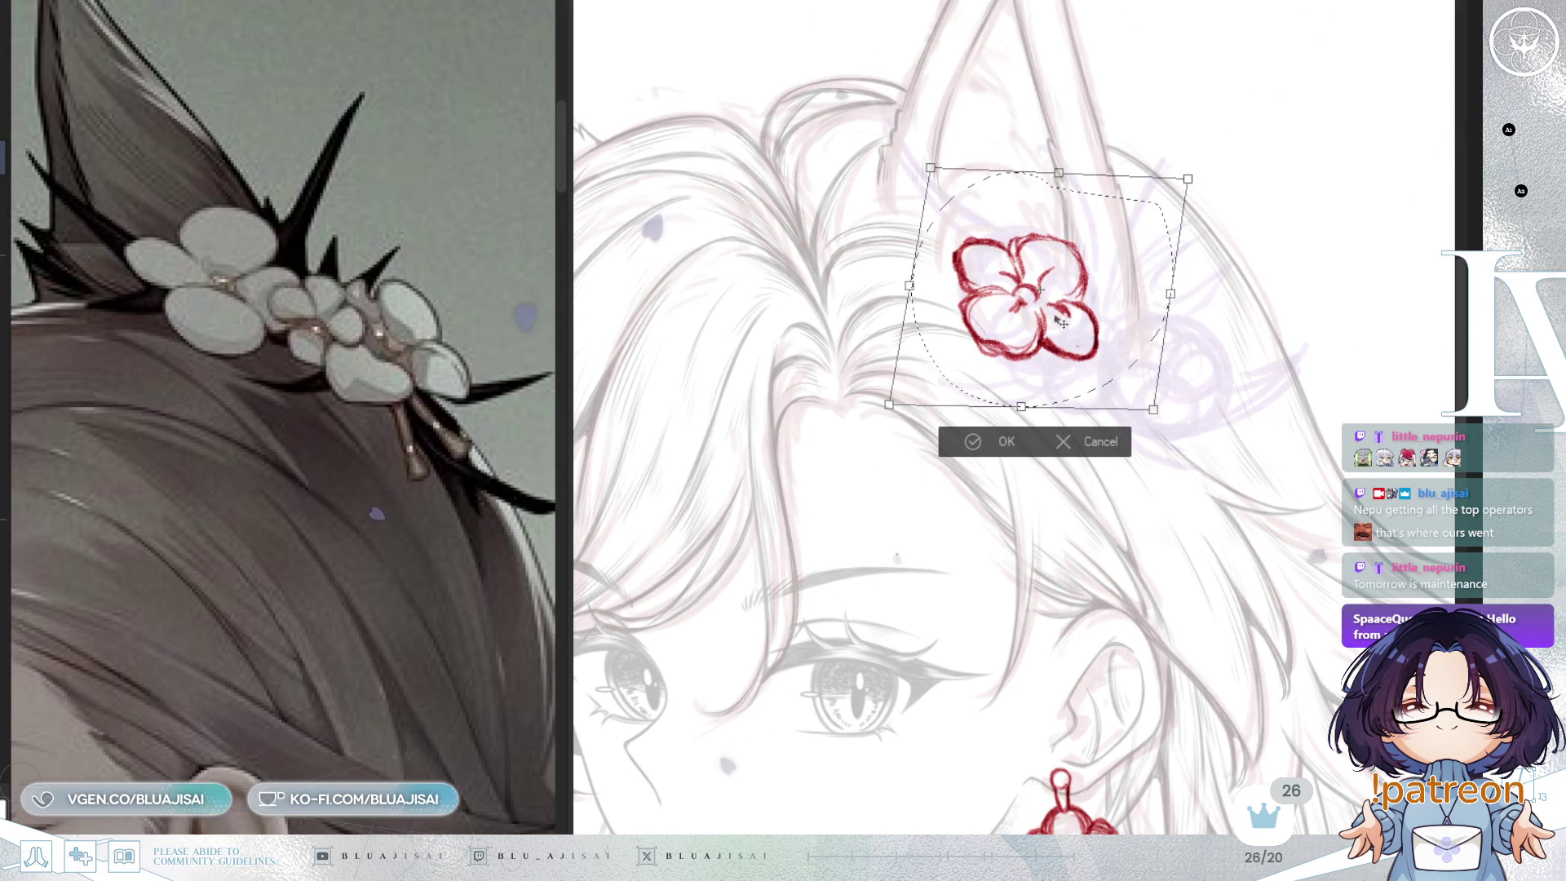
pyautogui.moveTo(1022, 406); pyautogui.dragTo(1014, 408)
pyautogui.click(977, 442)
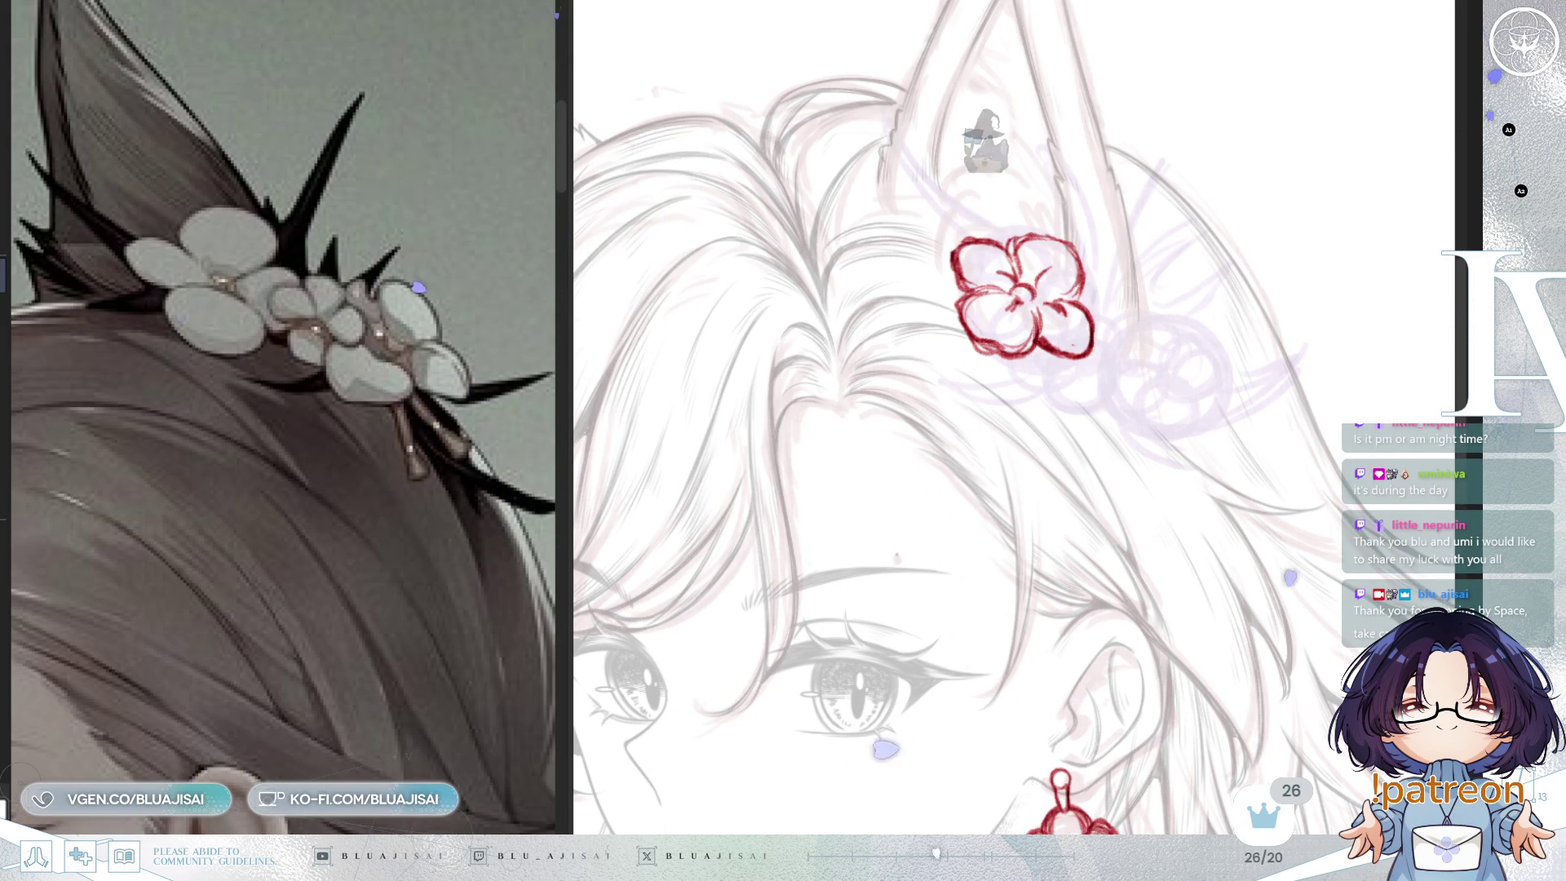
# Step: Draw connecting red strokes and a smaller blossom against the first flower, then mirror to check
pyautogui.scroll(1, 1139, 382)
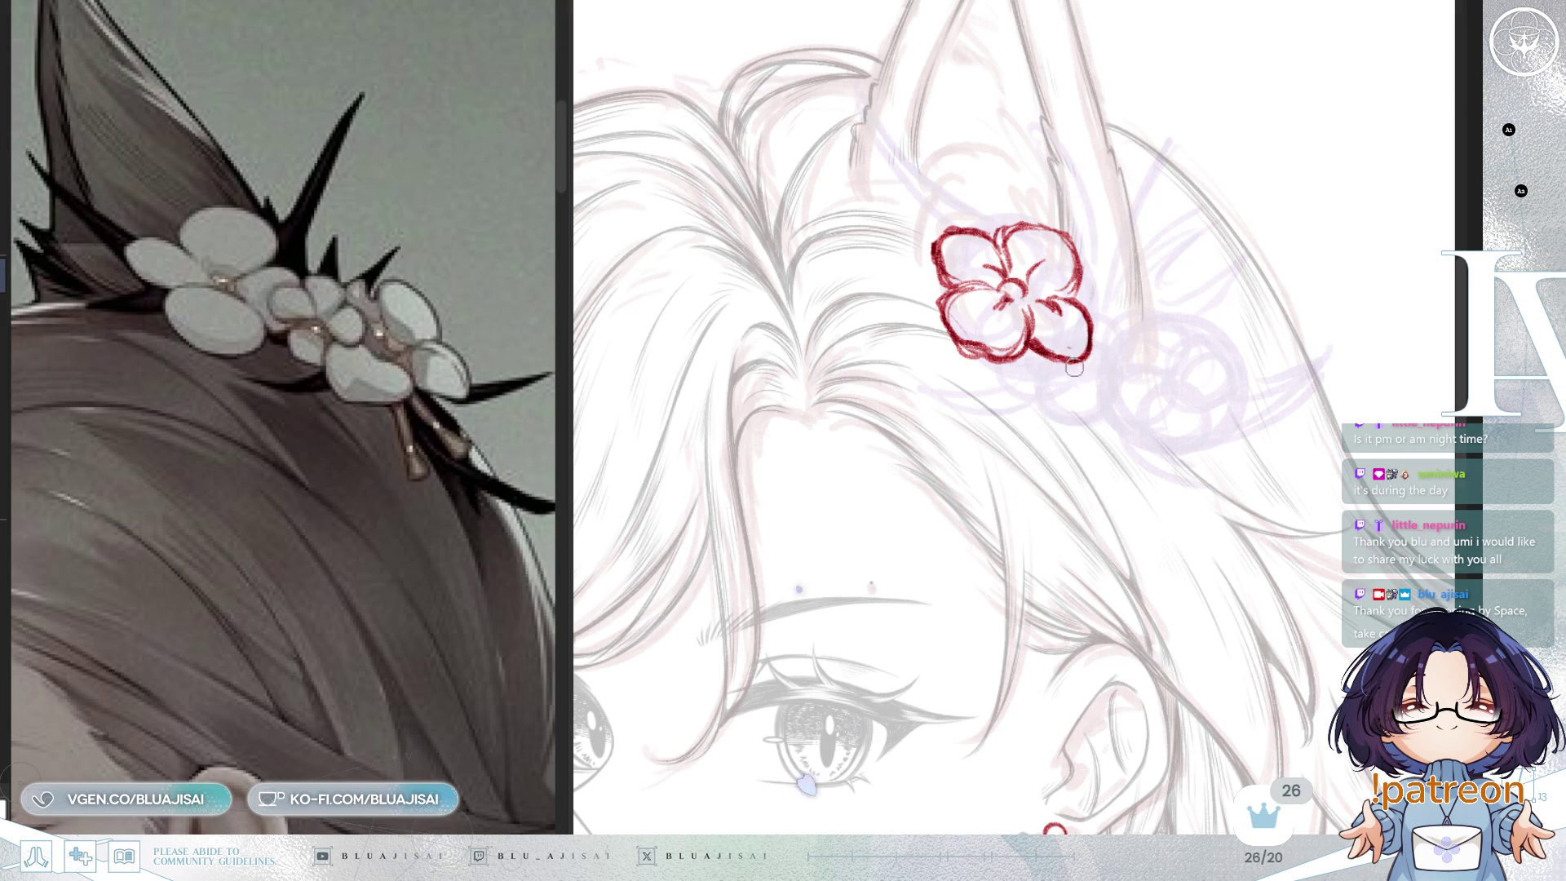
pyautogui.moveTo(1062, 407); pyautogui.dragTo(1101, 410)
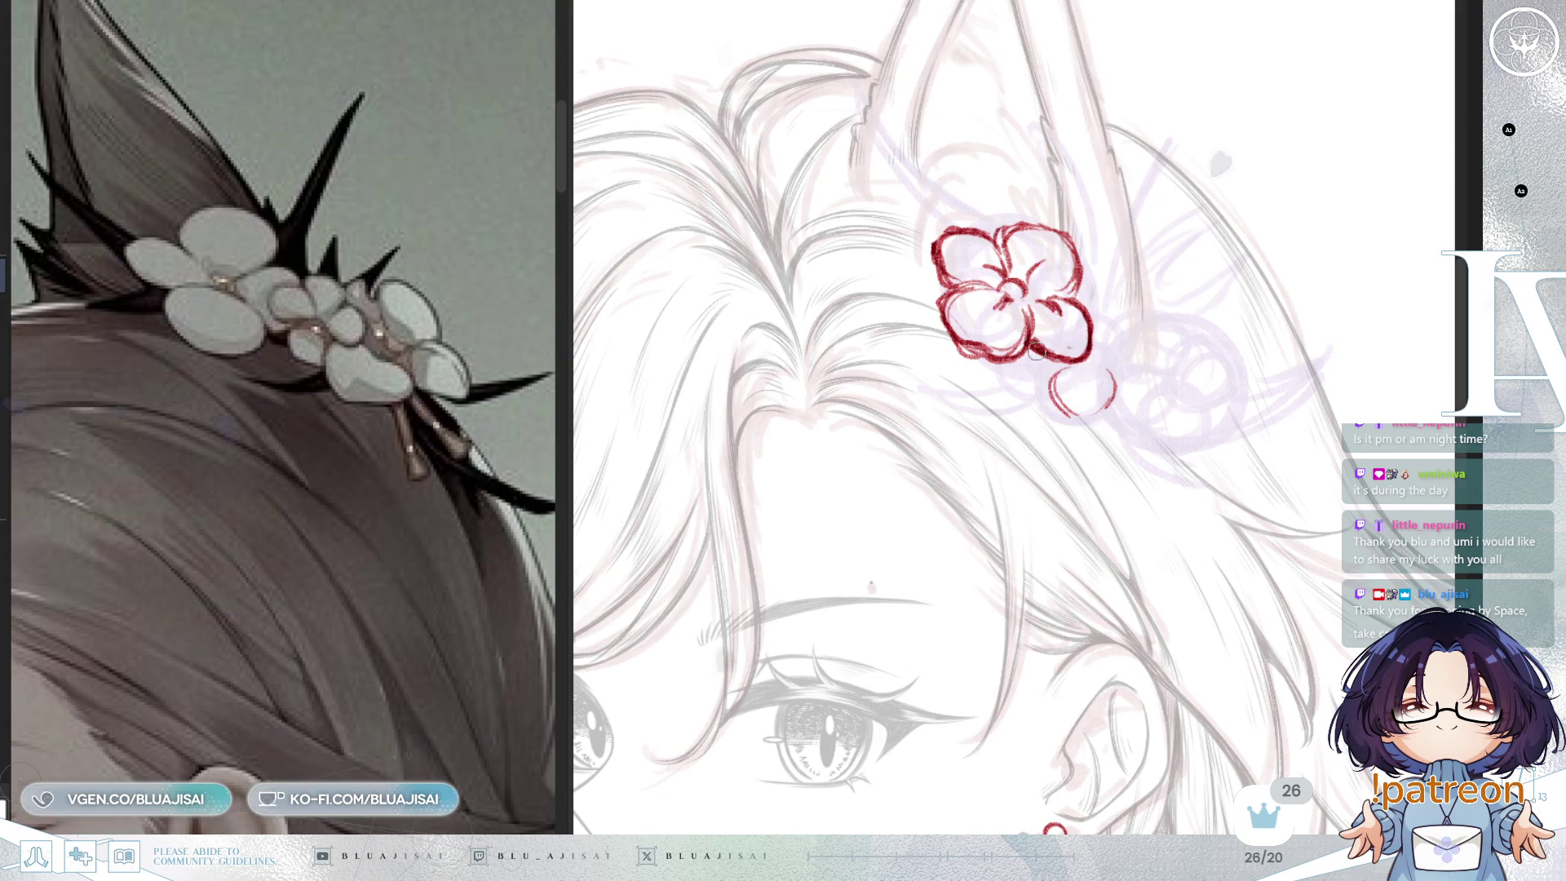
pyautogui.moveTo(1015, 346); pyautogui.dragTo(1065, 379)
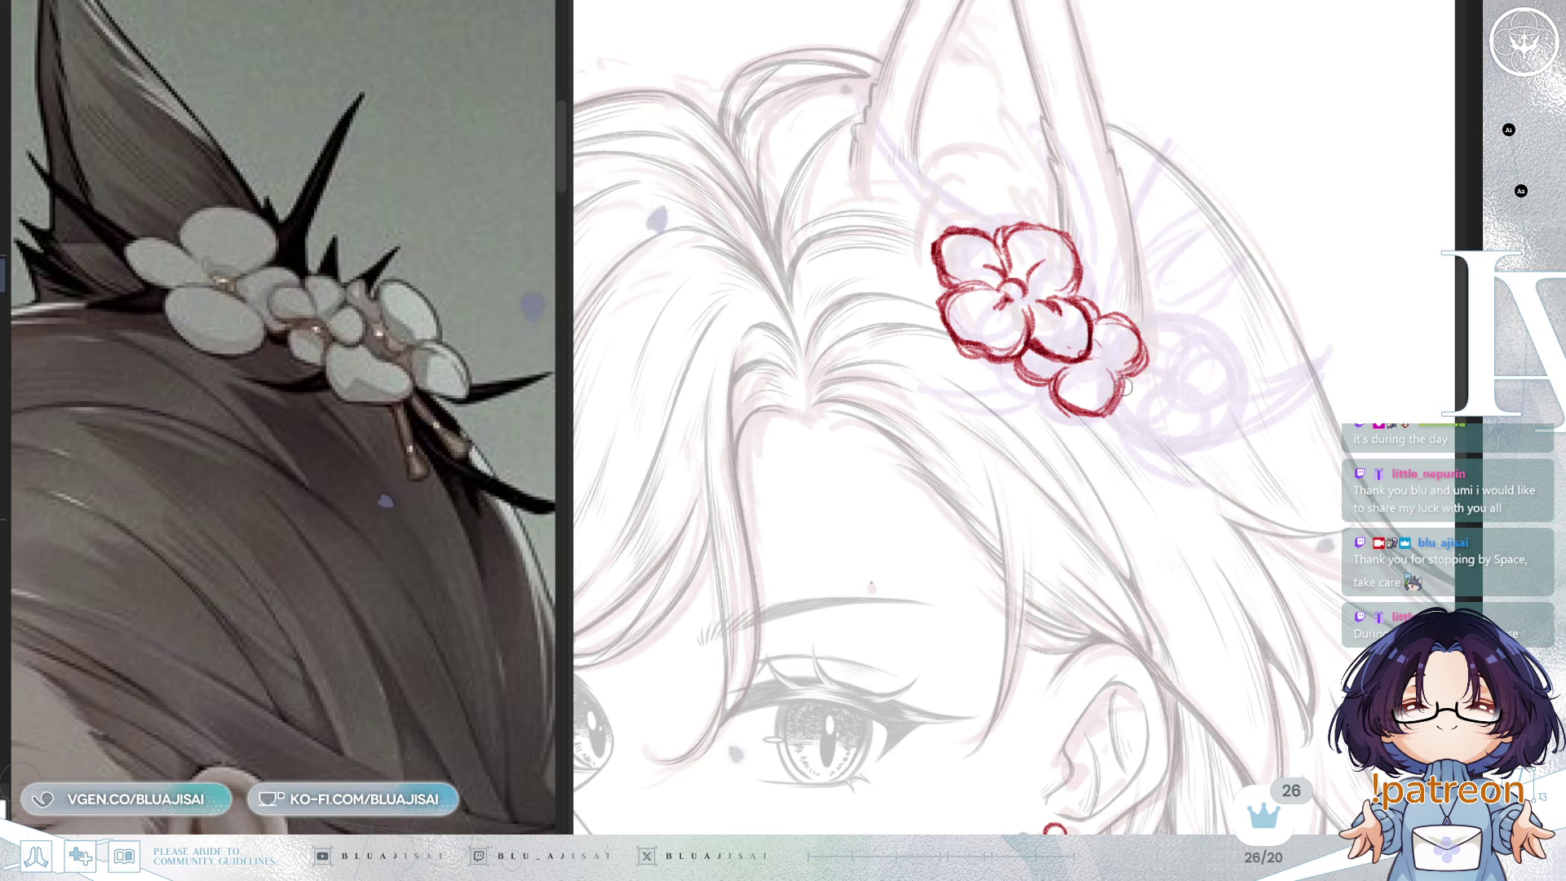
pyautogui.moveTo(1154, 371); pyautogui.dragTo(1138, 330)
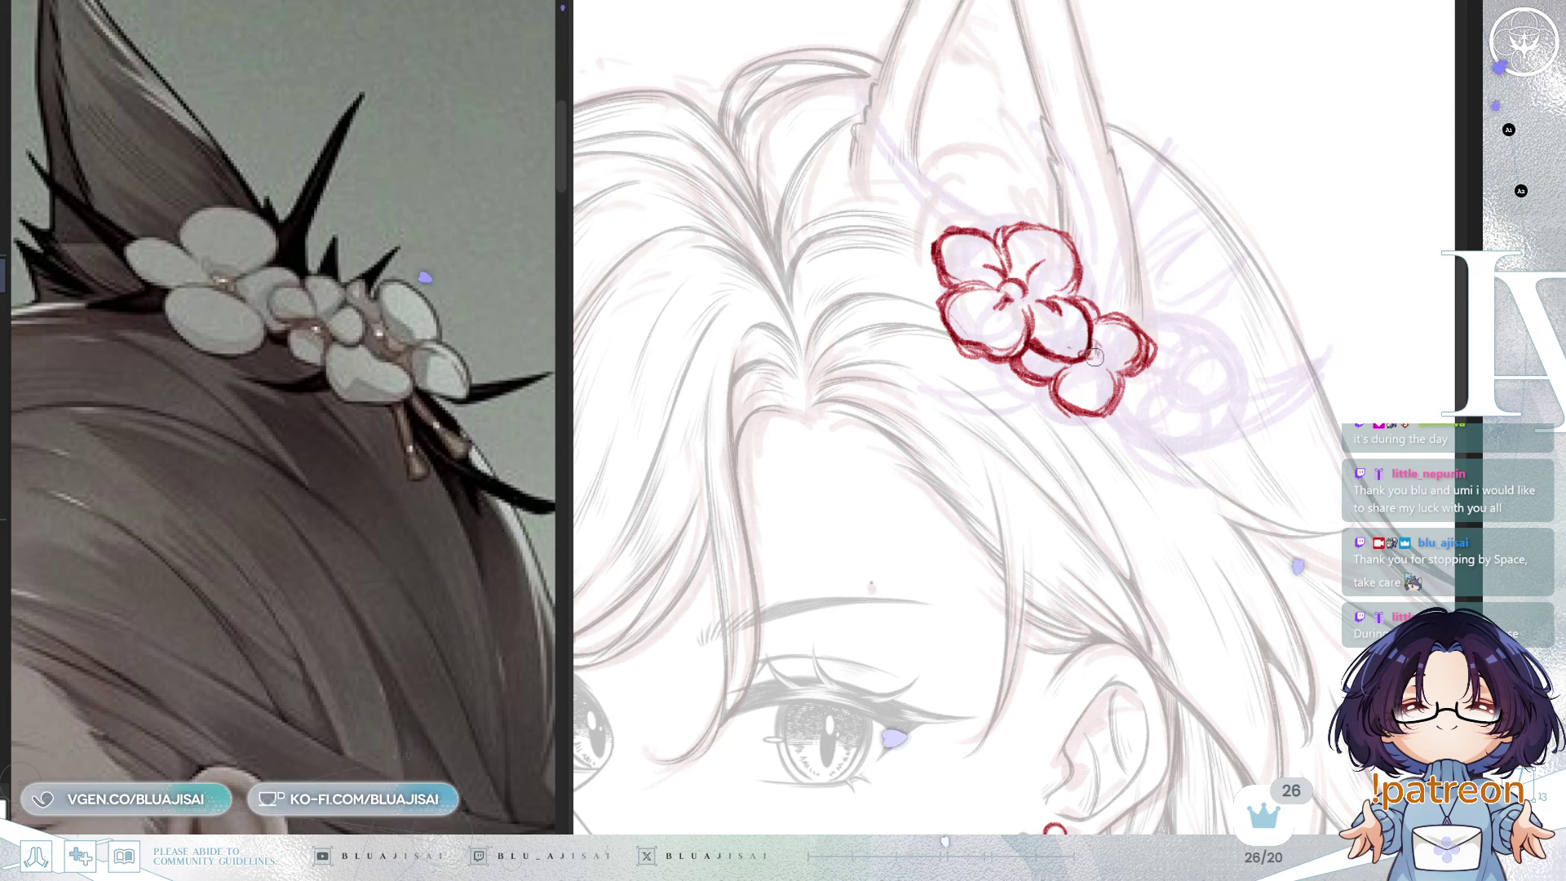
pyautogui.press('h')
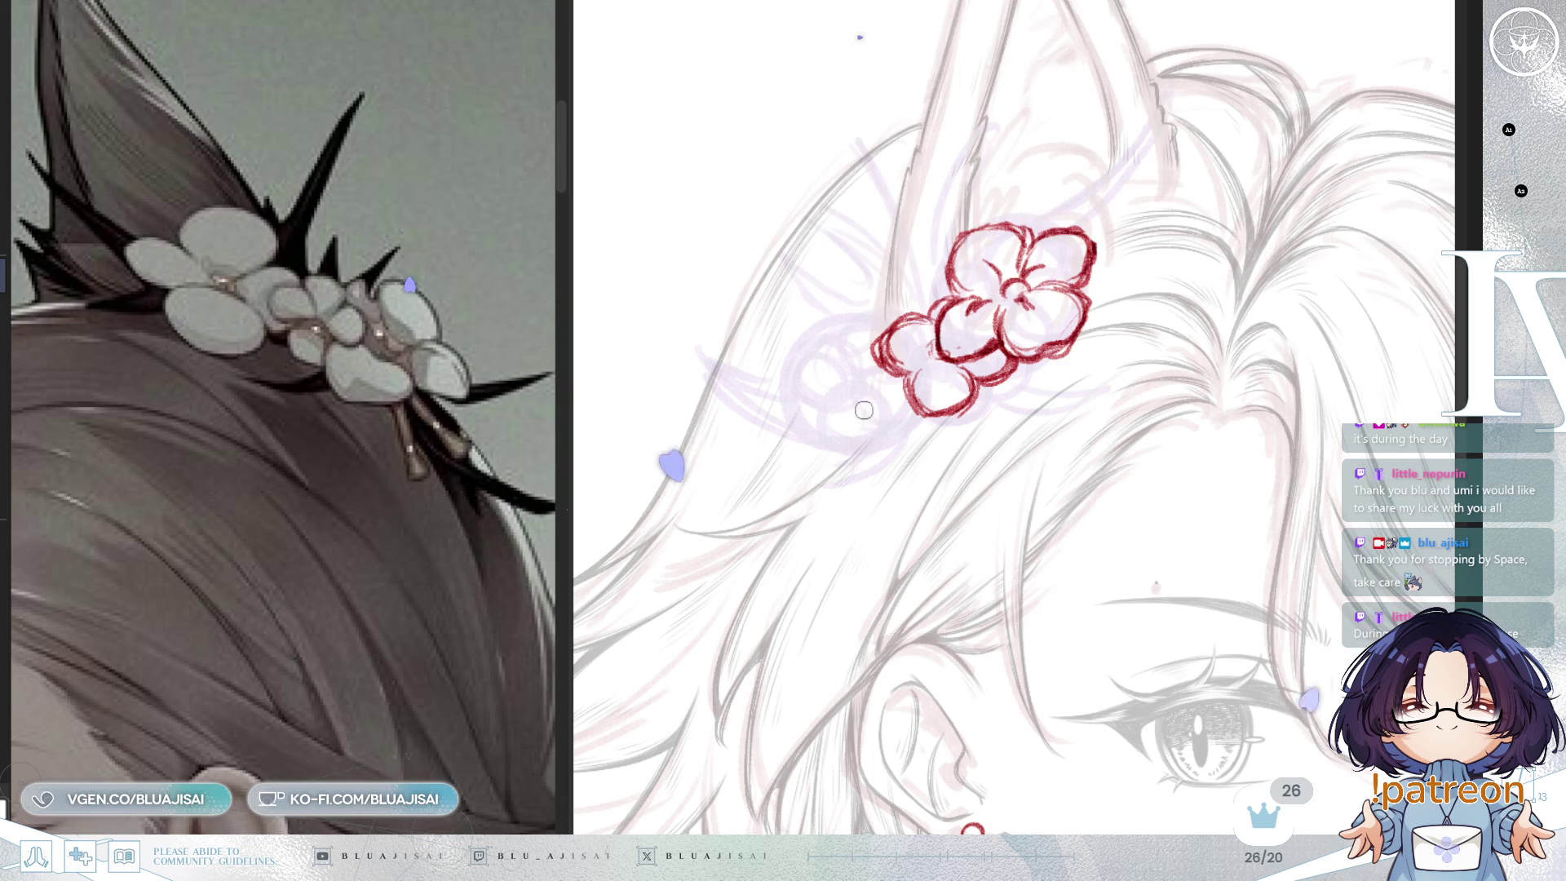
# Step: Sketch a third red flower down-left of the cluster, redrawing its lower-left petal loop slightly lower
pyautogui.moveTo(841, 444)
pyautogui.mouseDown()
pyautogui.moveTo(871, 405)
pyautogui.moveTo(843, 416)
pyautogui.moveTo(847, 479)
pyautogui.moveTo(871, 405)
pyautogui.mouseUp()
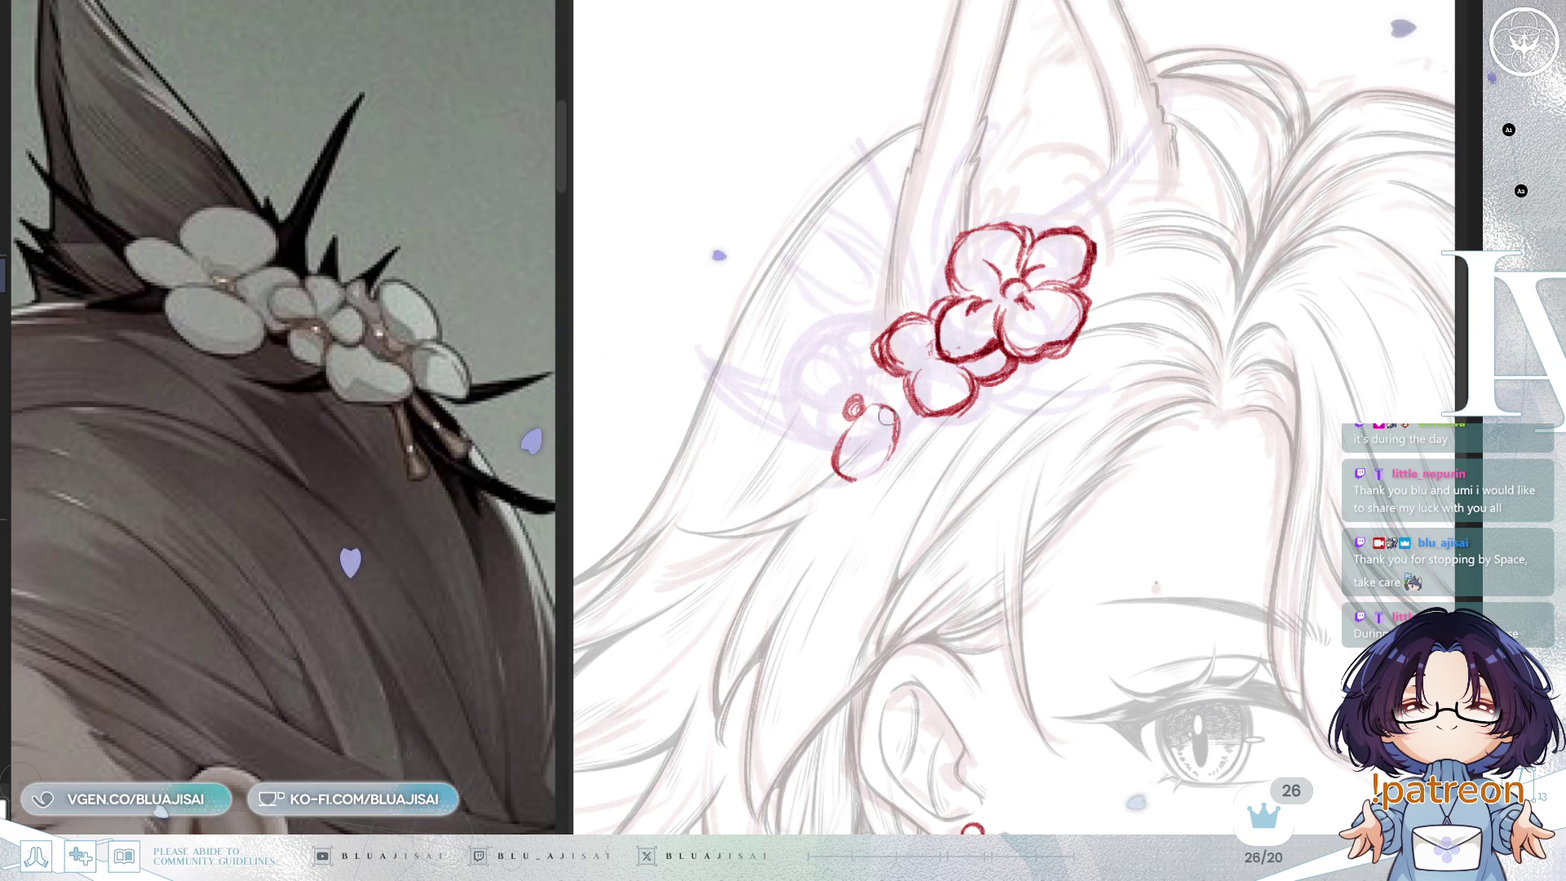
pyautogui.moveTo(858, 336); pyautogui.dragTo(852, 385)
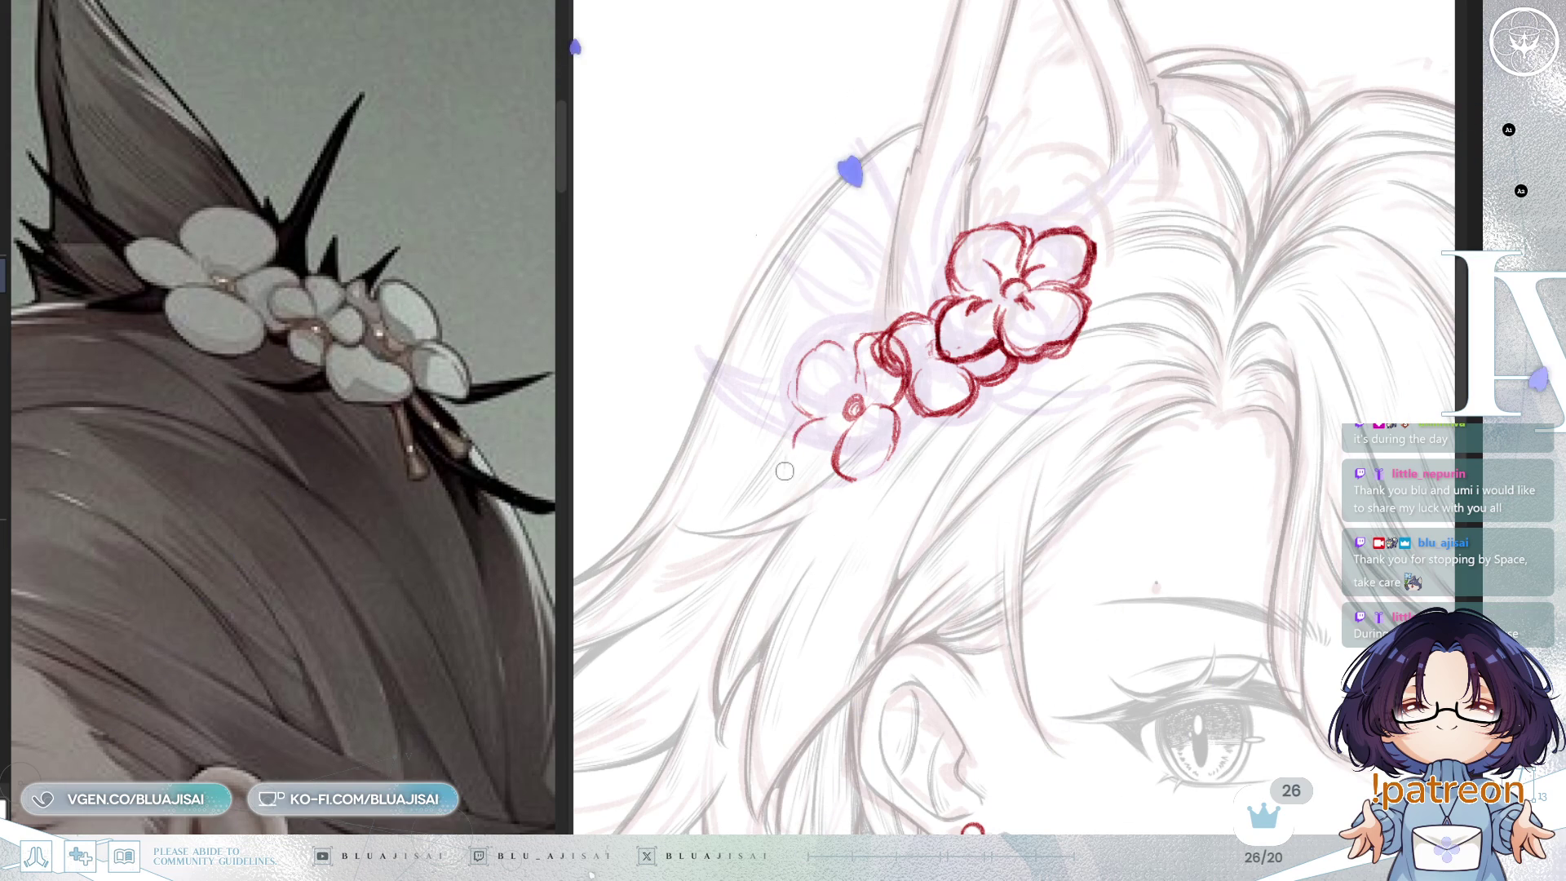
pyautogui.moveTo(790, 478); pyautogui.dragTo(832, 473)
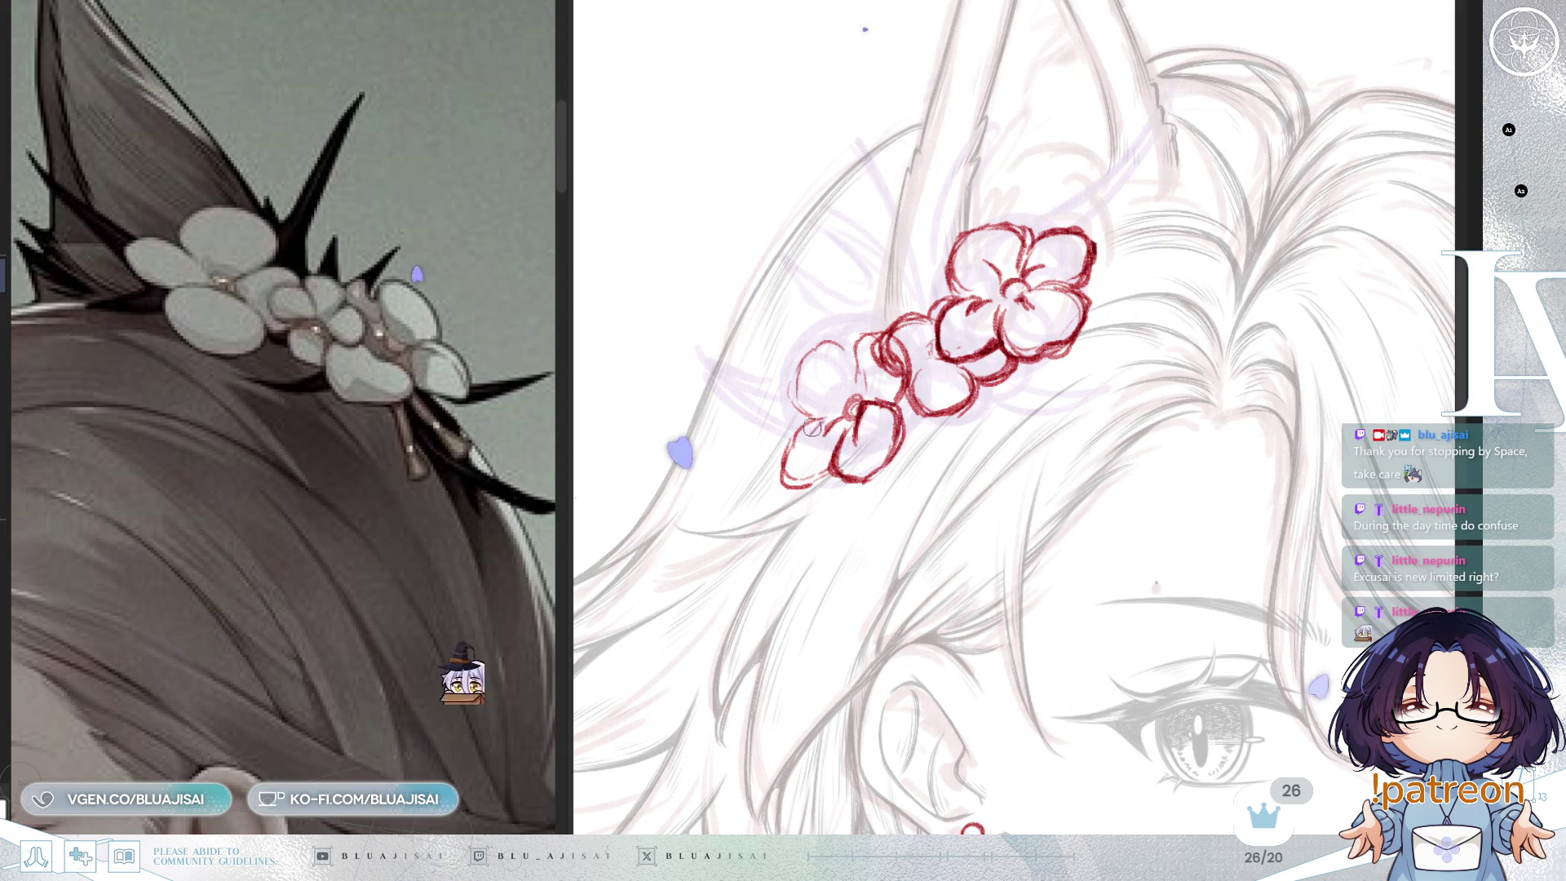
pyautogui.moveTo(808, 433); pyautogui.dragTo(830, 469)
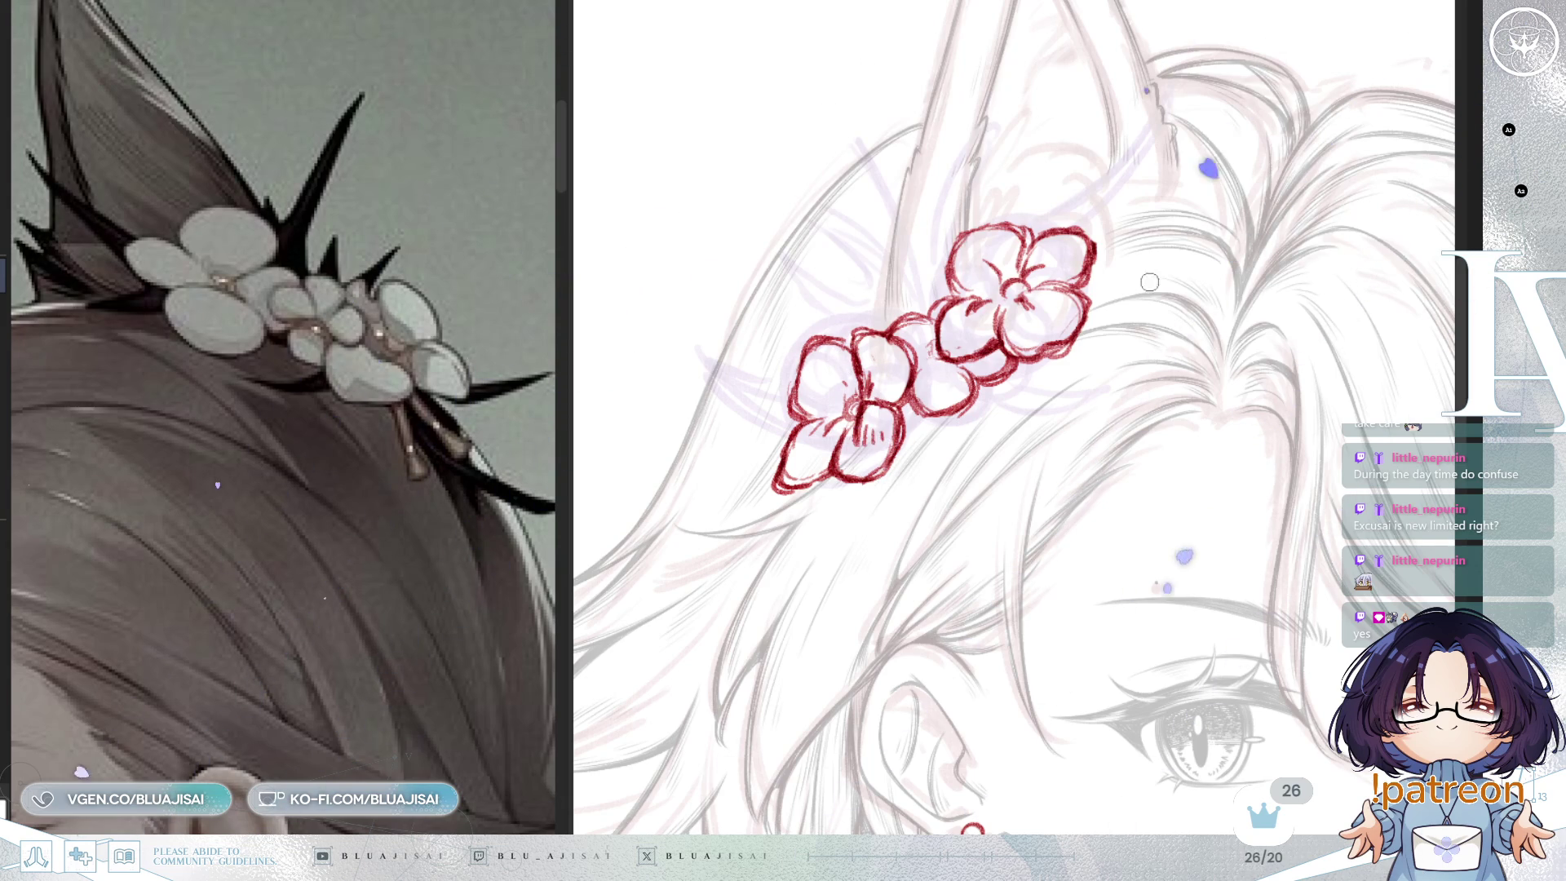
# Step: Sketch a pointed leaf stroke rising from the flowers, replacing the long version with a shorter one
pyautogui.press('m')
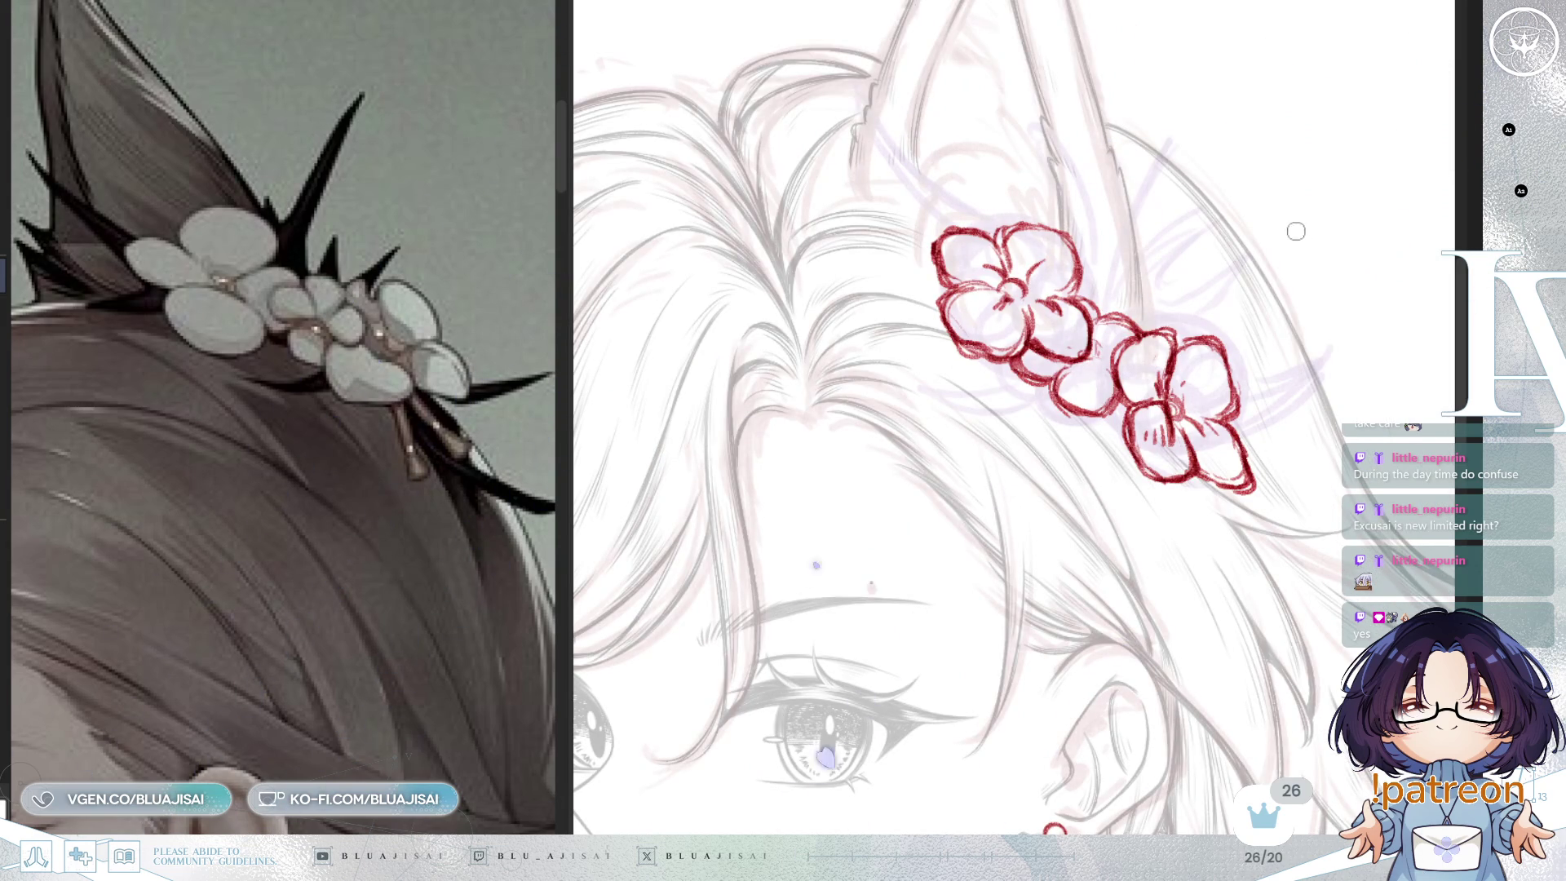
pyautogui.moveTo(1231, 309); pyautogui.dragTo(1189, 365)
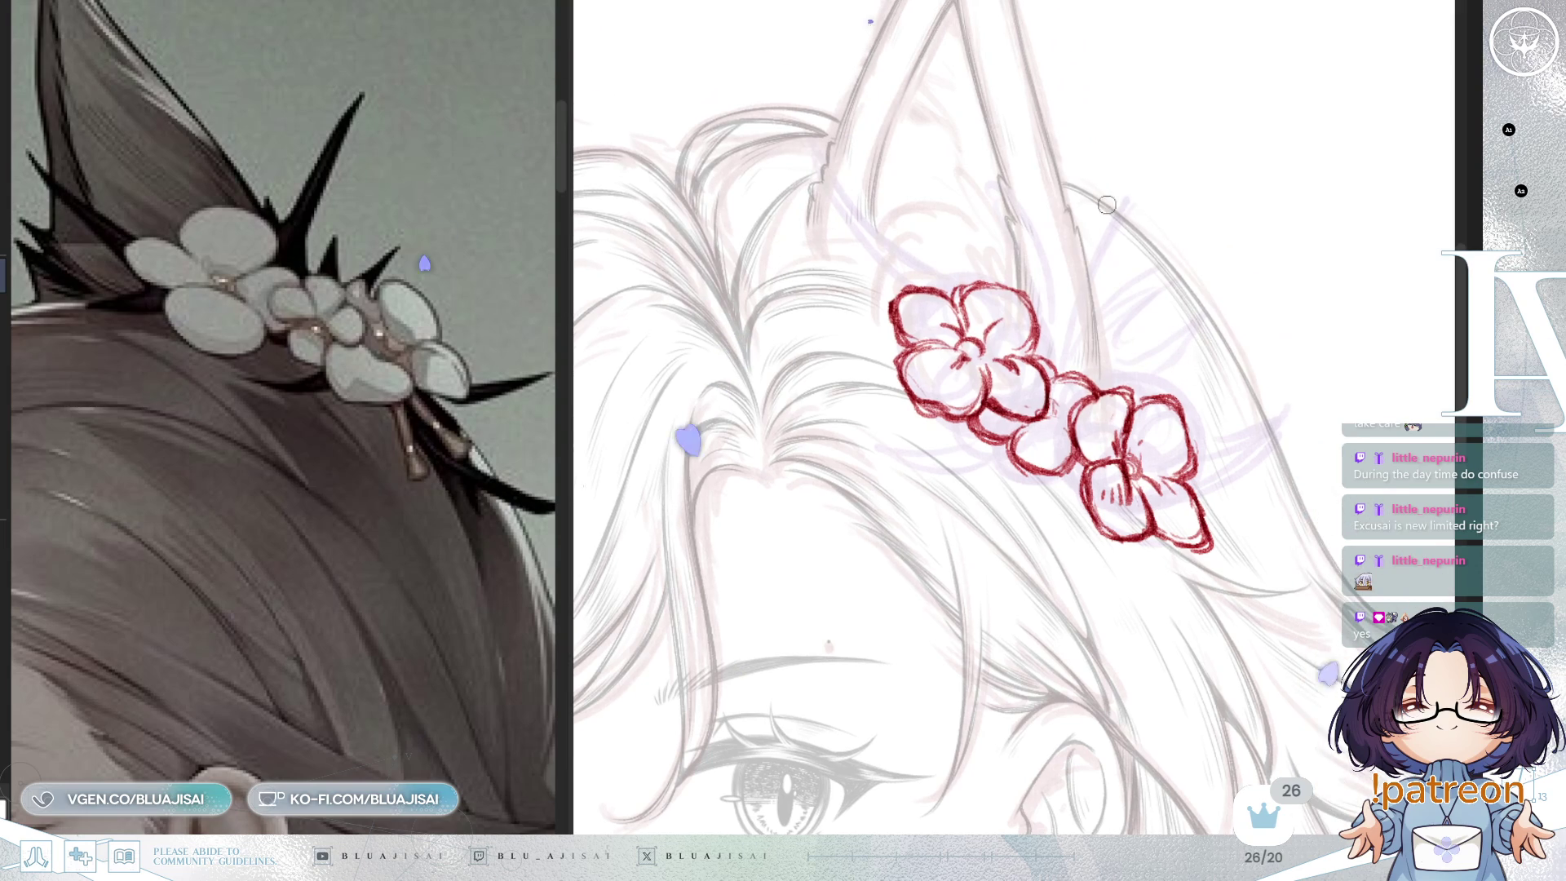
pyautogui.moveTo(1060, 334); pyautogui.dragTo(1132, 210)
pyautogui.hotkey('ctrl', 'z')
pyautogui.moveTo(1060, 336); pyautogui.dragTo(1132, 211)
pyautogui.hotkey('ctrl', 'z')
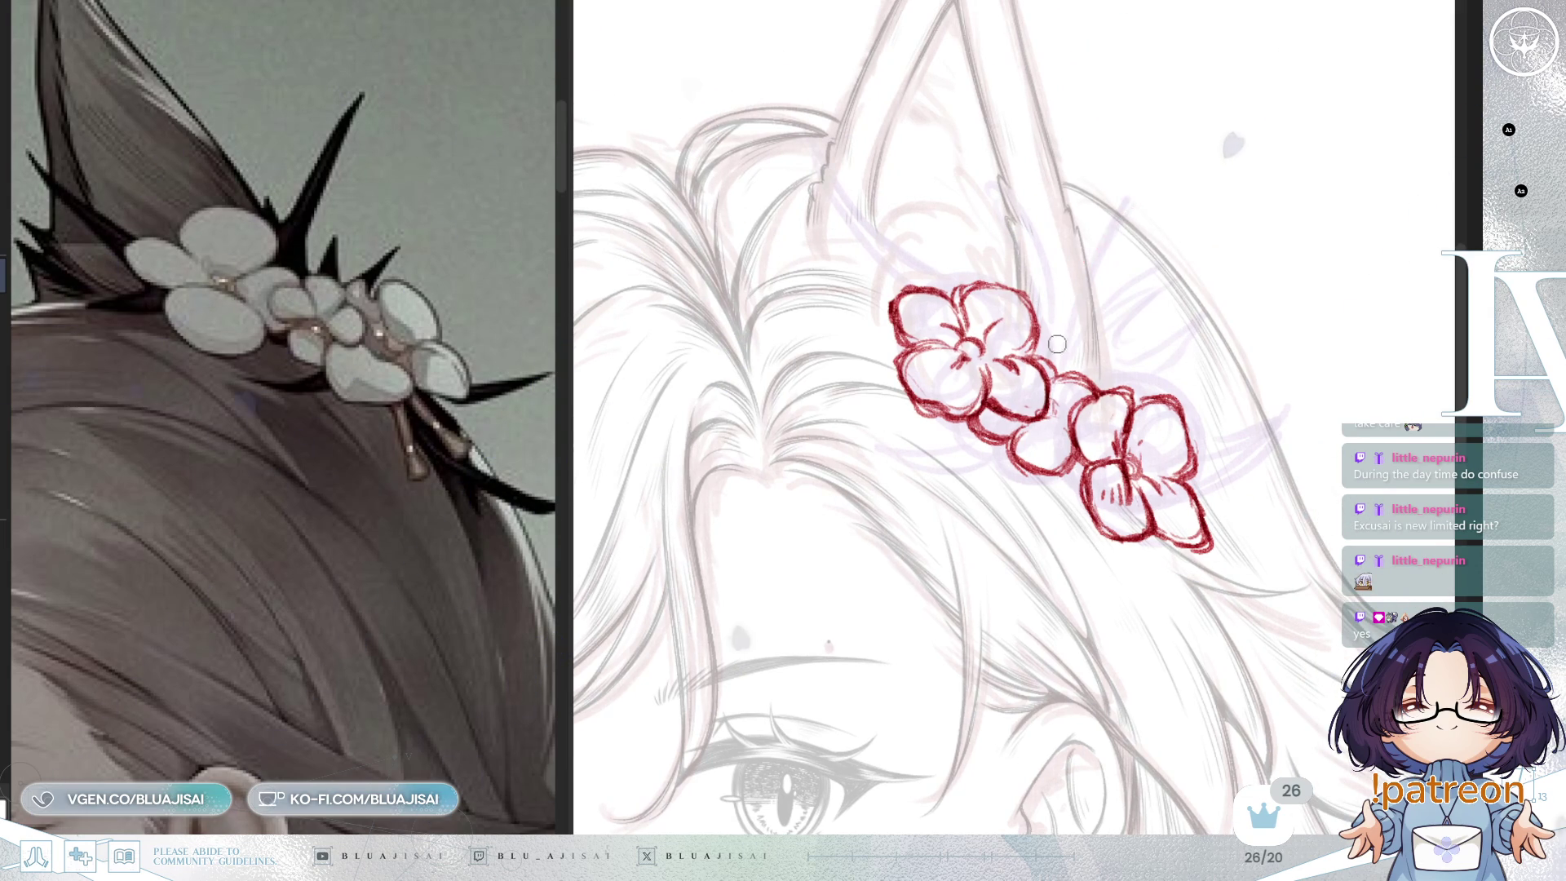
pyautogui.hotkey('ctrl', 'z')
pyautogui.hotkey('ctrl', 'z')
pyautogui.moveTo(1060, 335)
pyautogui.mouseDown()
pyautogui.moveTo(1113, 222)
pyautogui.moveTo(1084, 340)
pyautogui.moveTo(1096, 354)
pyautogui.mouseUp()
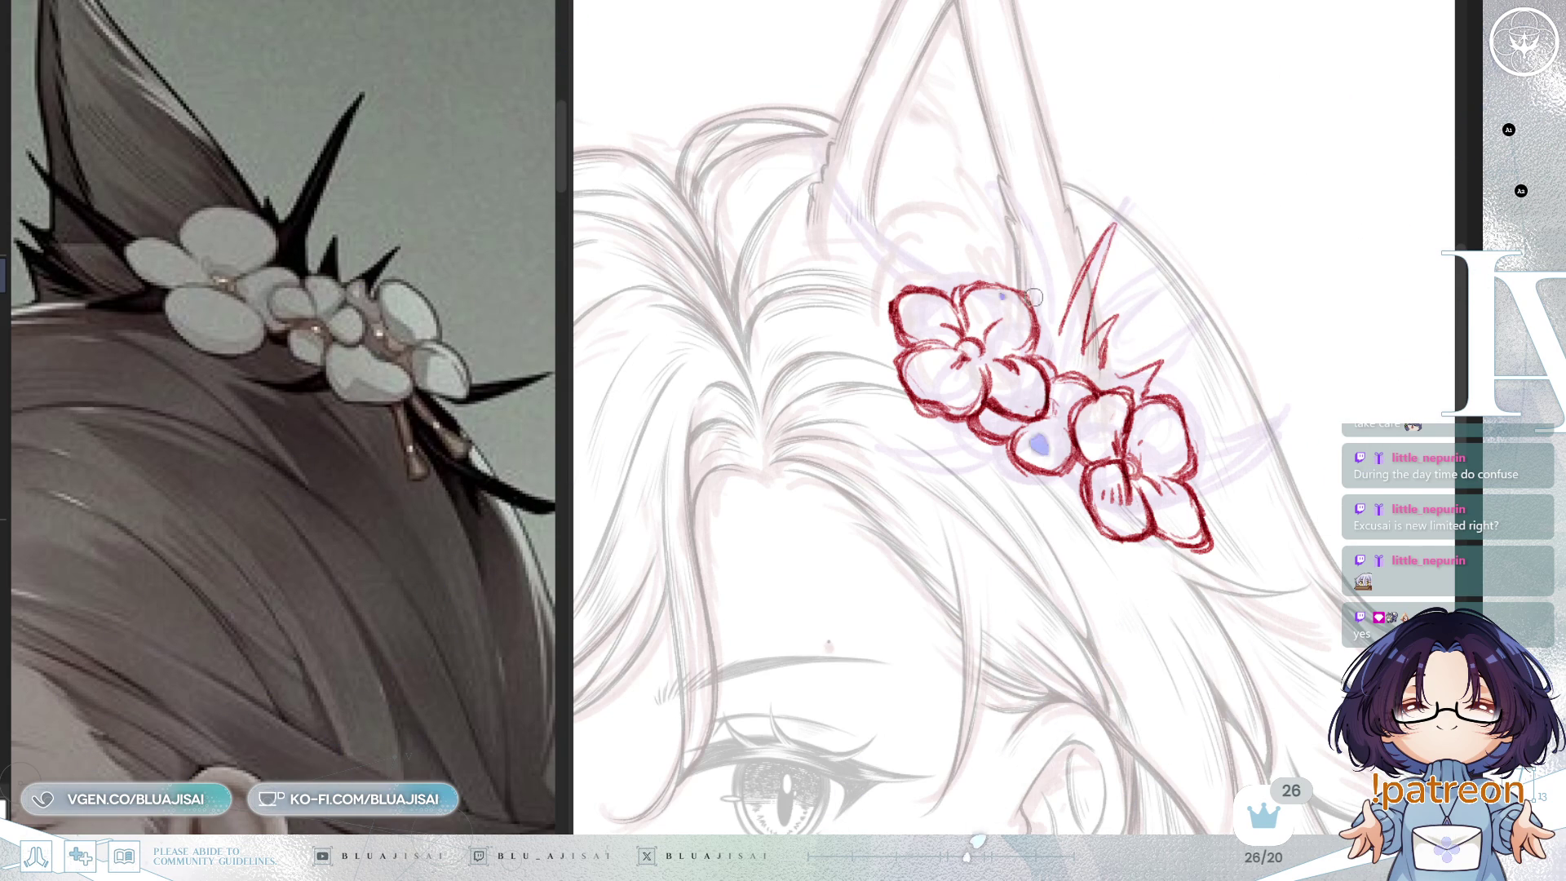
# Step: Draw thin red leaves beneath the lowest flower and a spike to the right, redoing one edge
pyautogui.press('h')
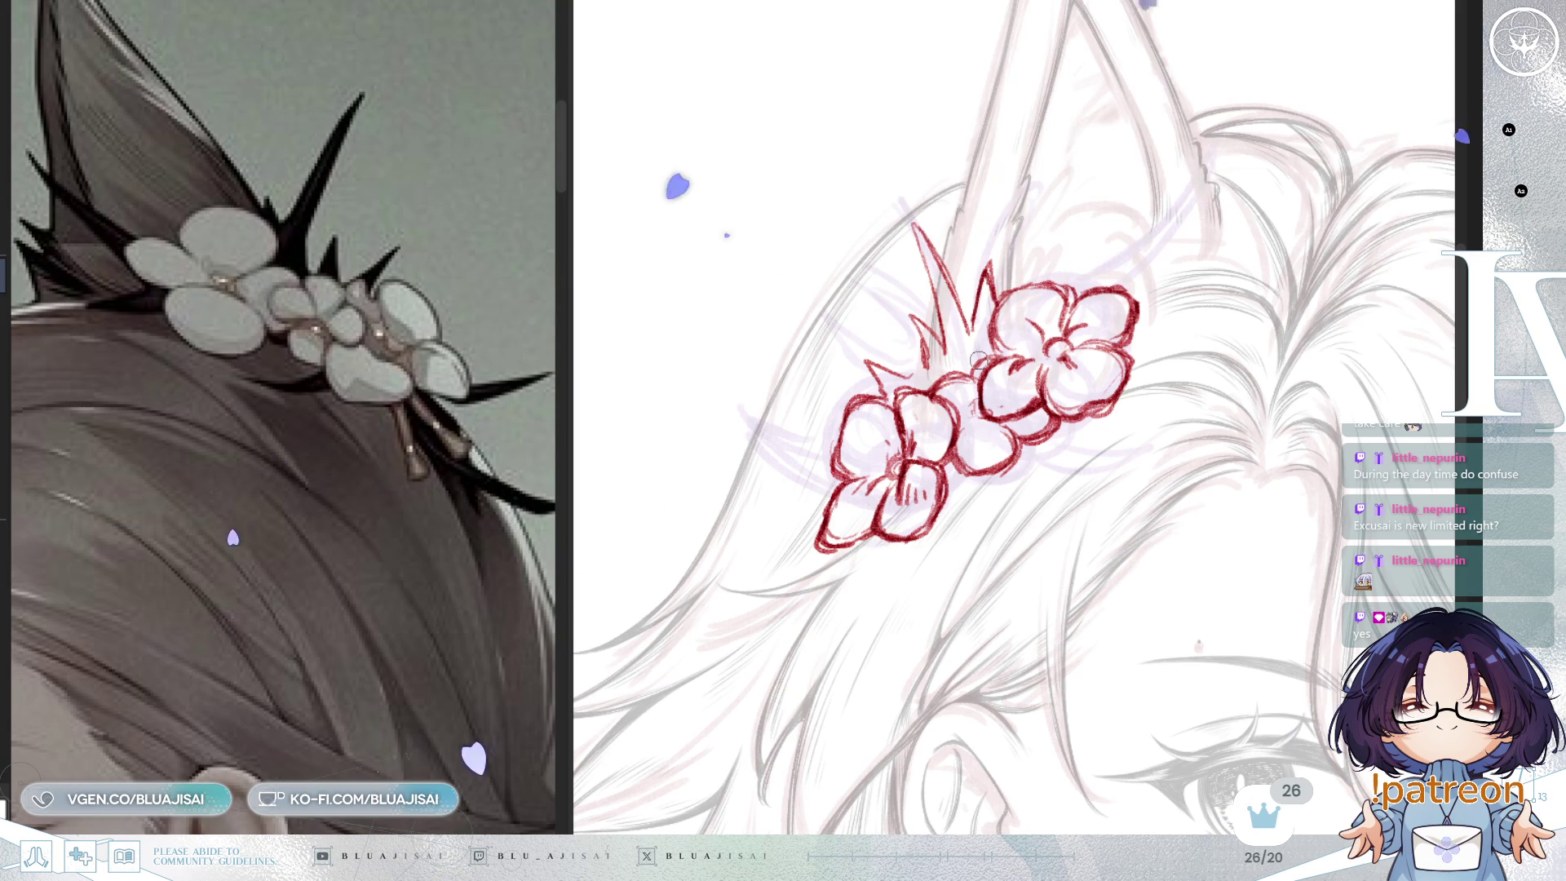
pyautogui.moveTo(978, 360); pyautogui.dragTo(986, 383)
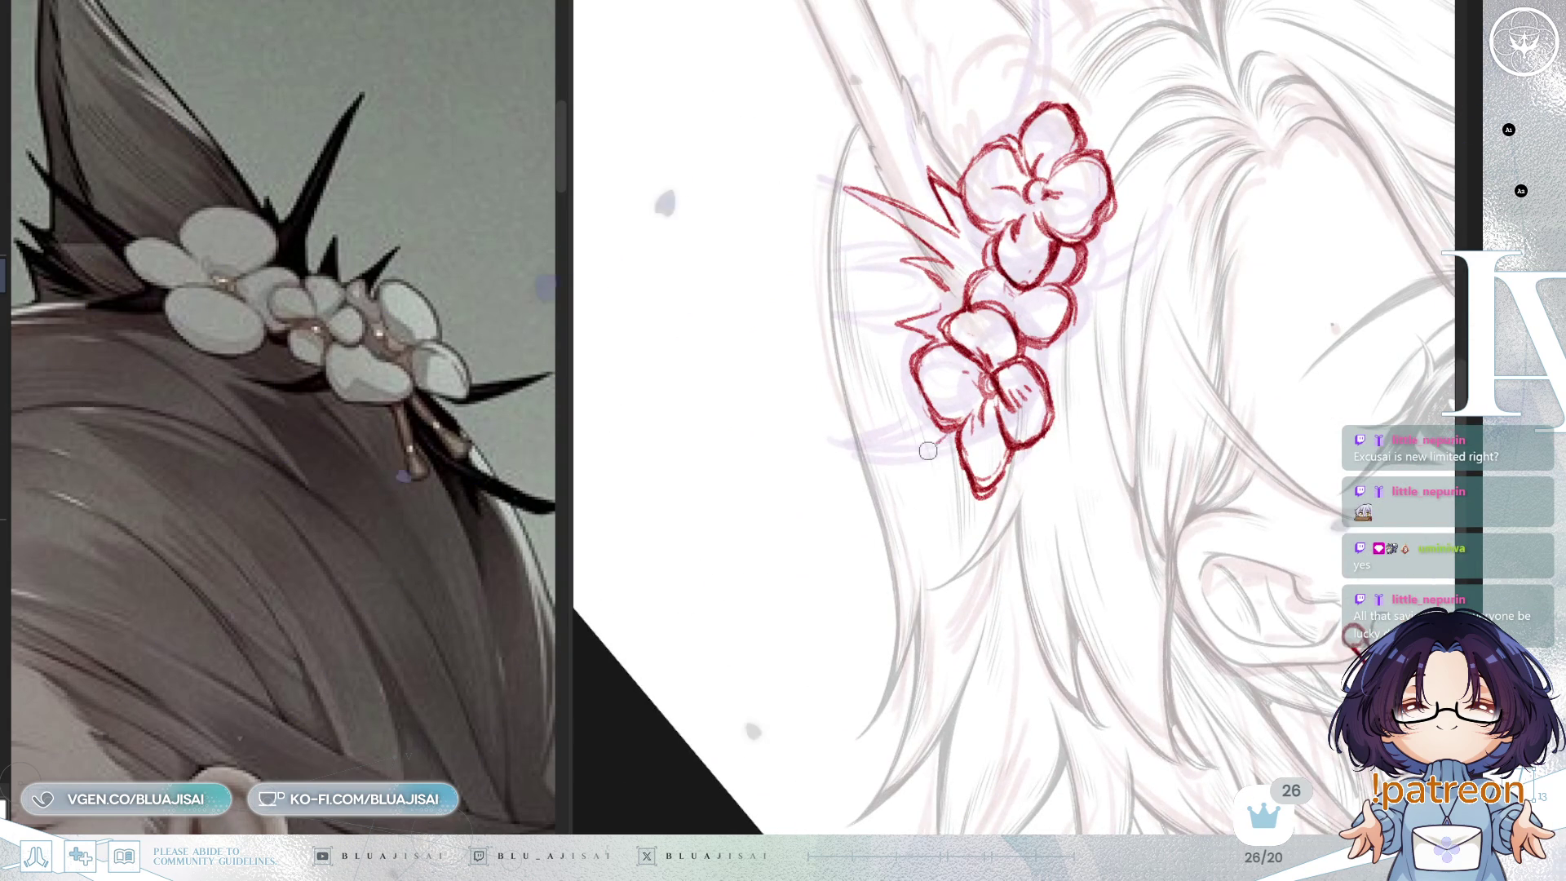
pyautogui.moveTo(938, 448); pyautogui.dragTo(947, 455)
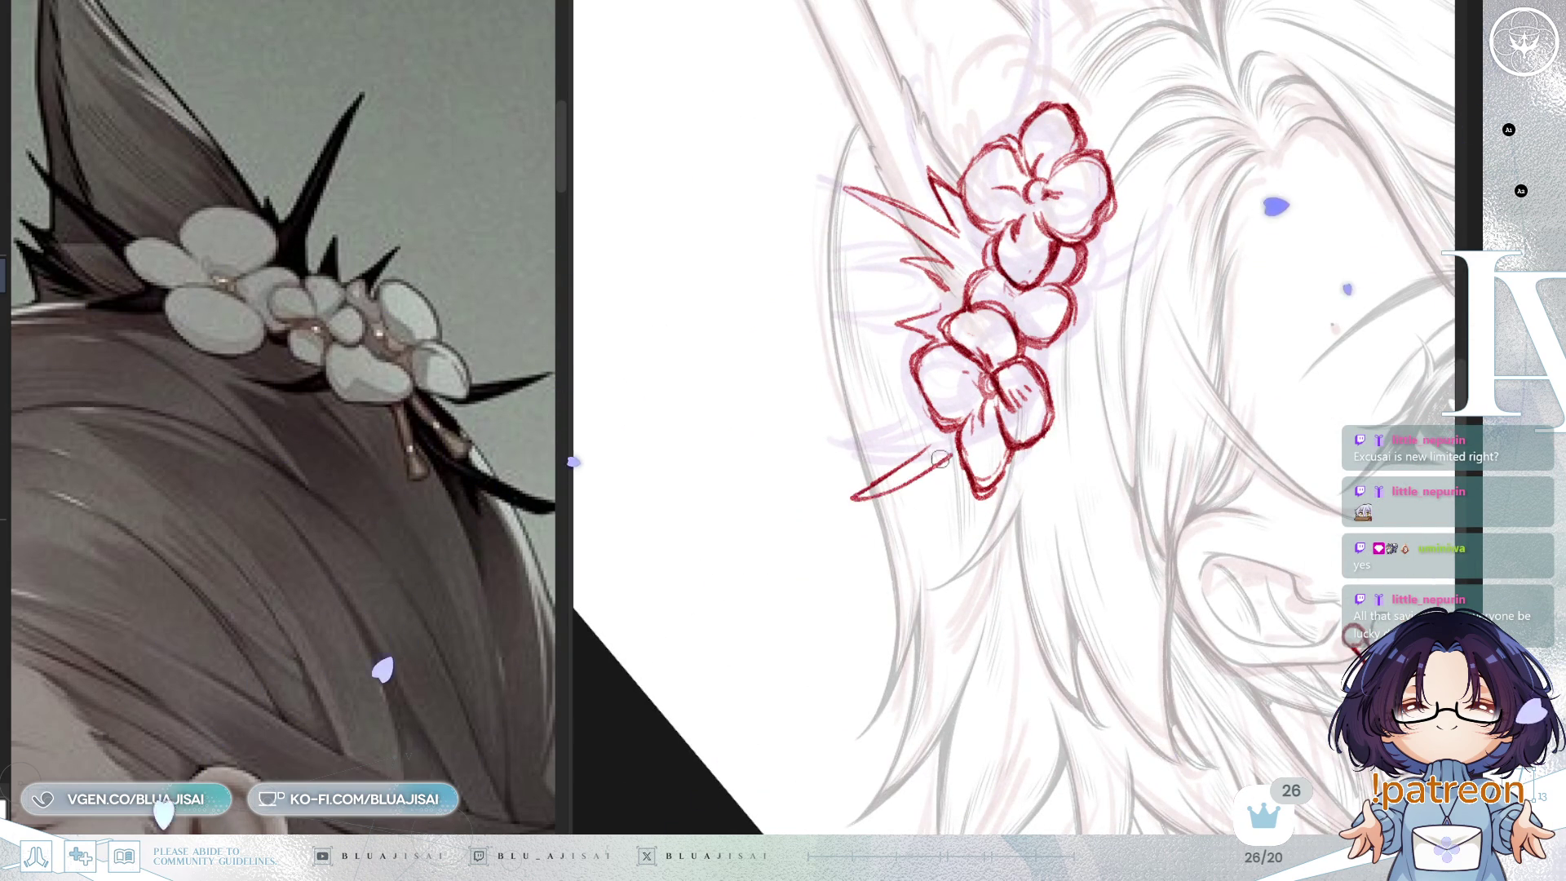
pyautogui.moveTo(851, 499)
pyautogui.mouseDown()
pyautogui.moveTo(959, 450)
pyautogui.moveTo(1109, 484)
pyautogui.mouseUp()
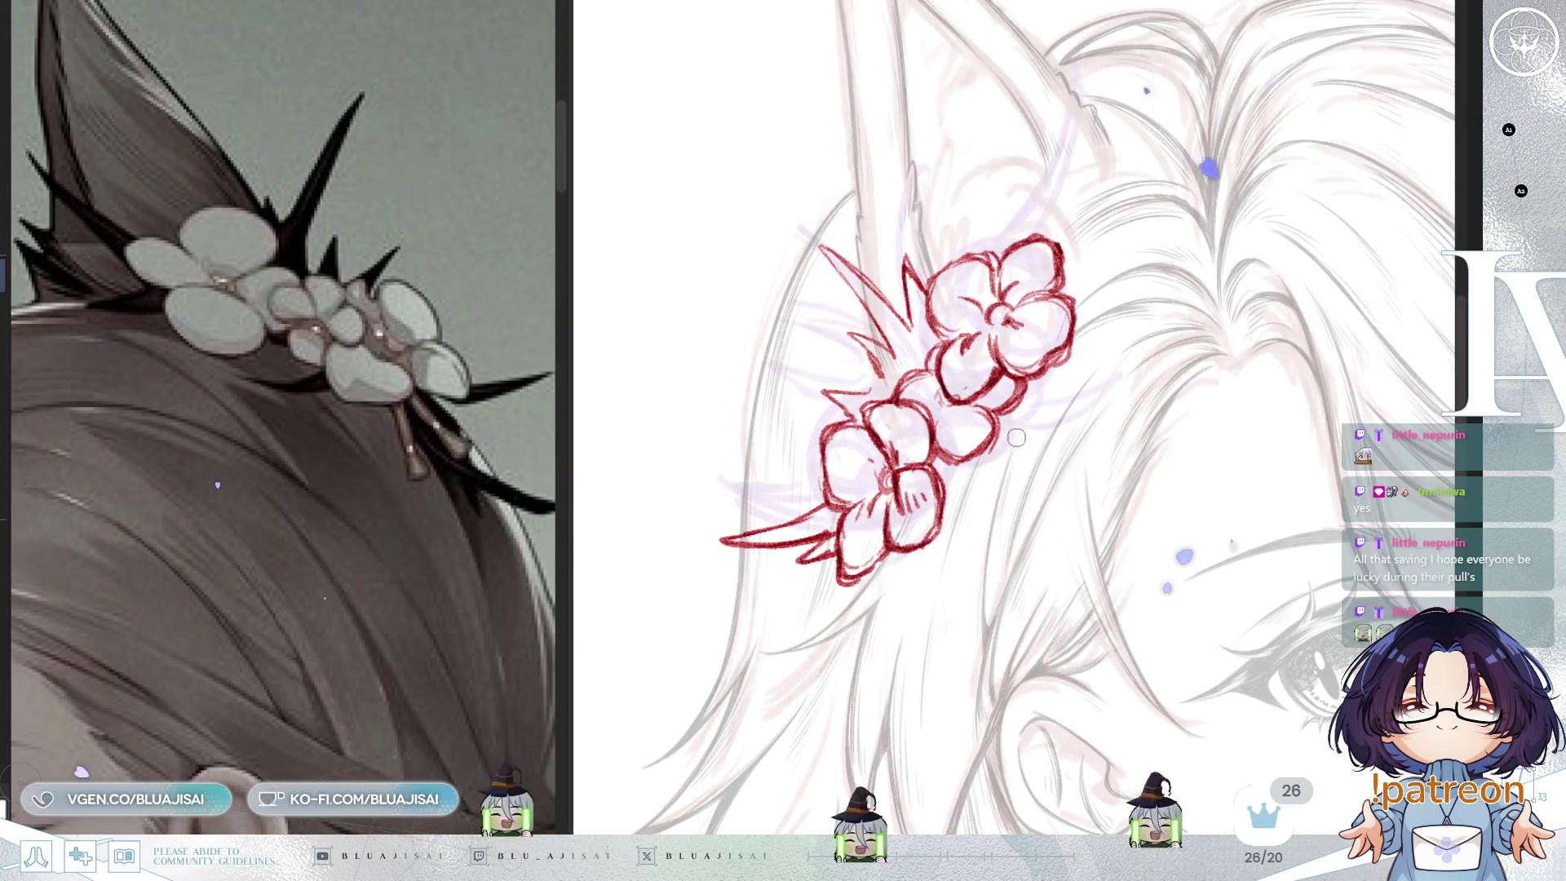
pyautogui.moveTo(1001, 436)
pyautogui.mouseDown()
pyautogui.moveTo(1075, 420)
pyautogui.moveTo(993, 412)
pyautogui.moveTo(997, 444)
pyautogui.mouseUp()
pyautogui.hotkey('ctrl', 'z')
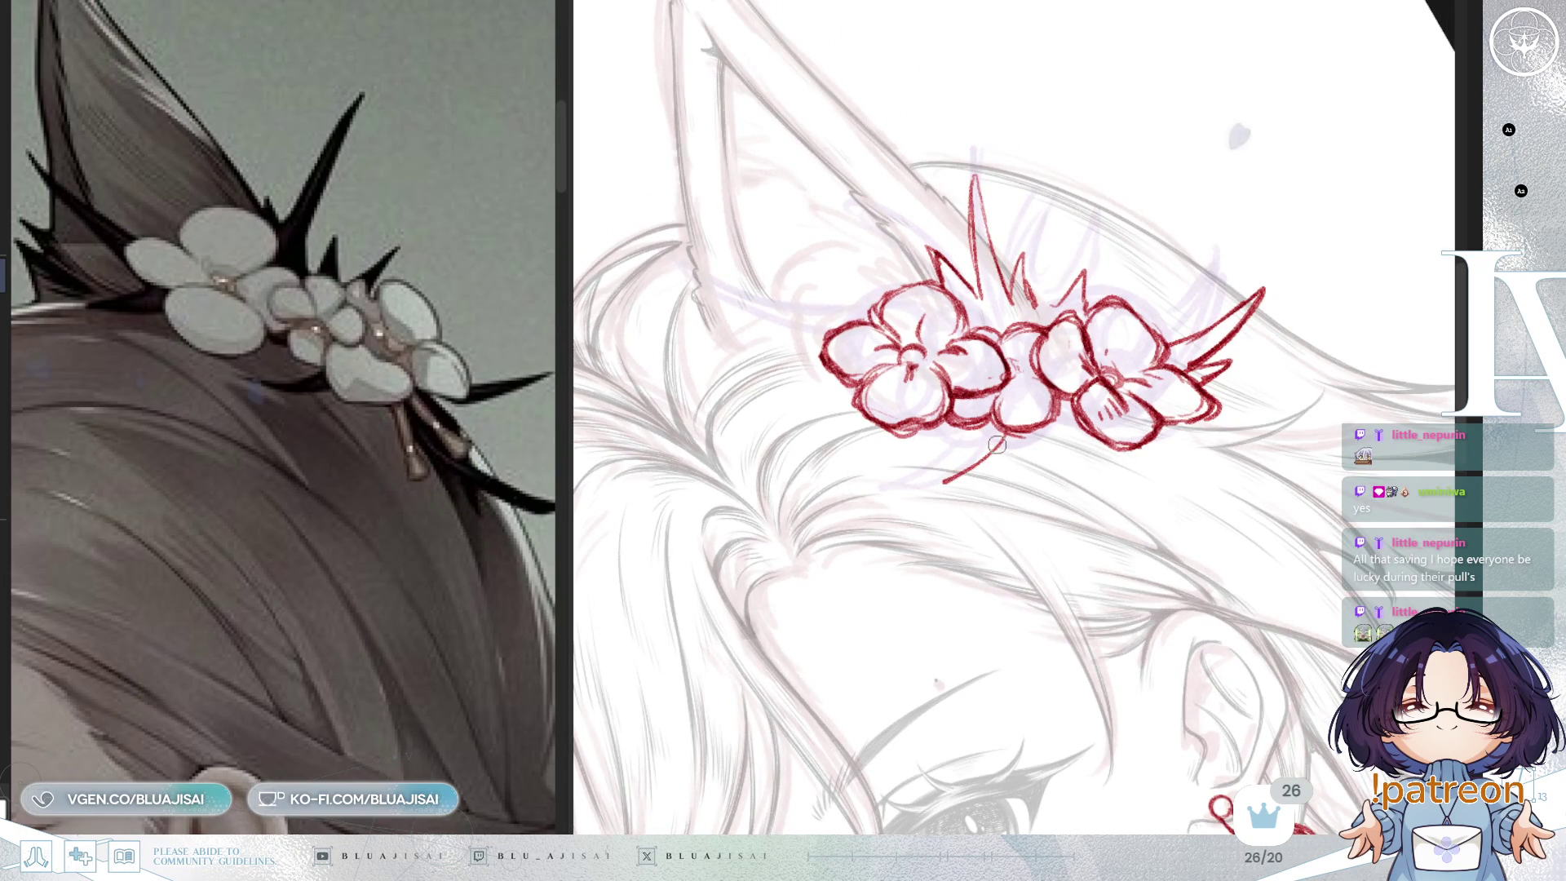
pyautogui.moveTo(924, 439)
pyautogui.mouseDown()
pyautogui.moveTo(903, 461)
pyautogui.moveTo(977, 461)
pyautogui.mouseUp()
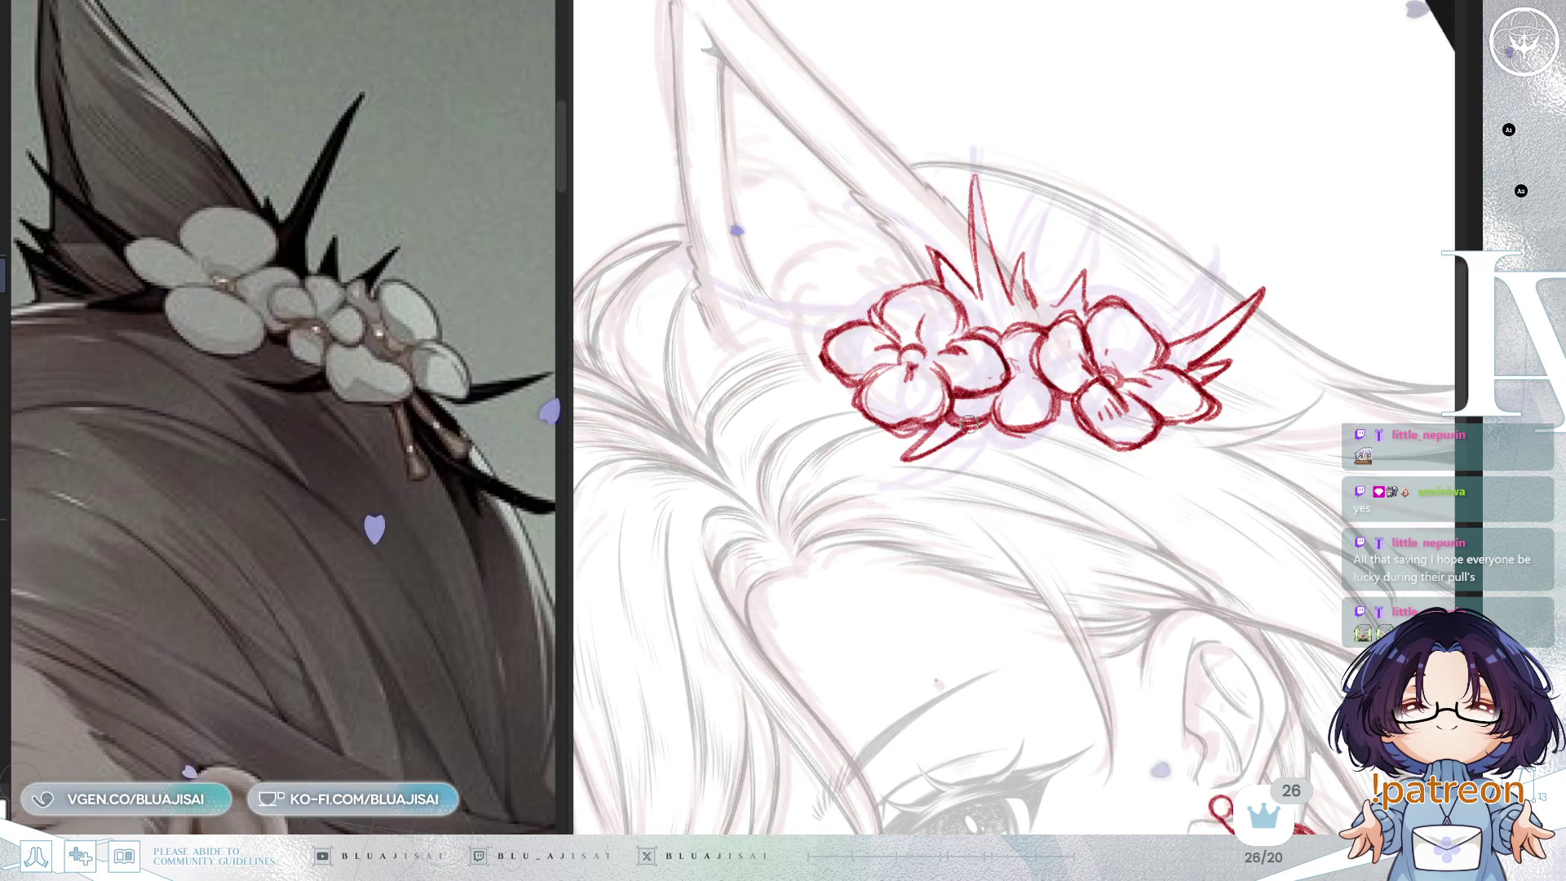
pyautogui.press('h')
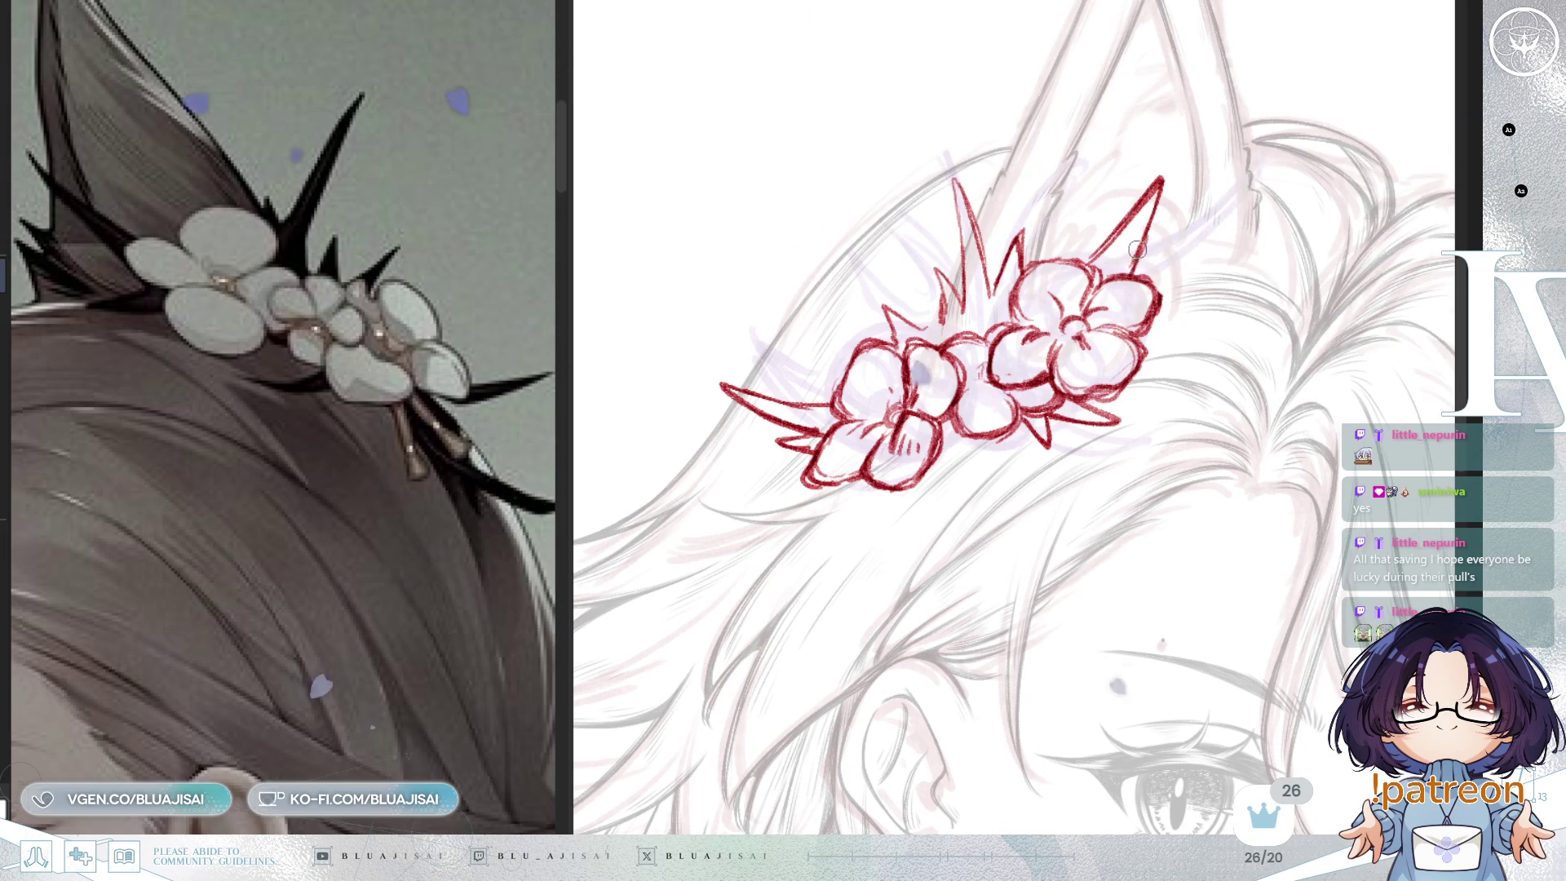
# Step: Add red spikes on the crown's left and above the flowers, plus a hanging strand below
pyautogui.press('-')
pyautogui.press('-')
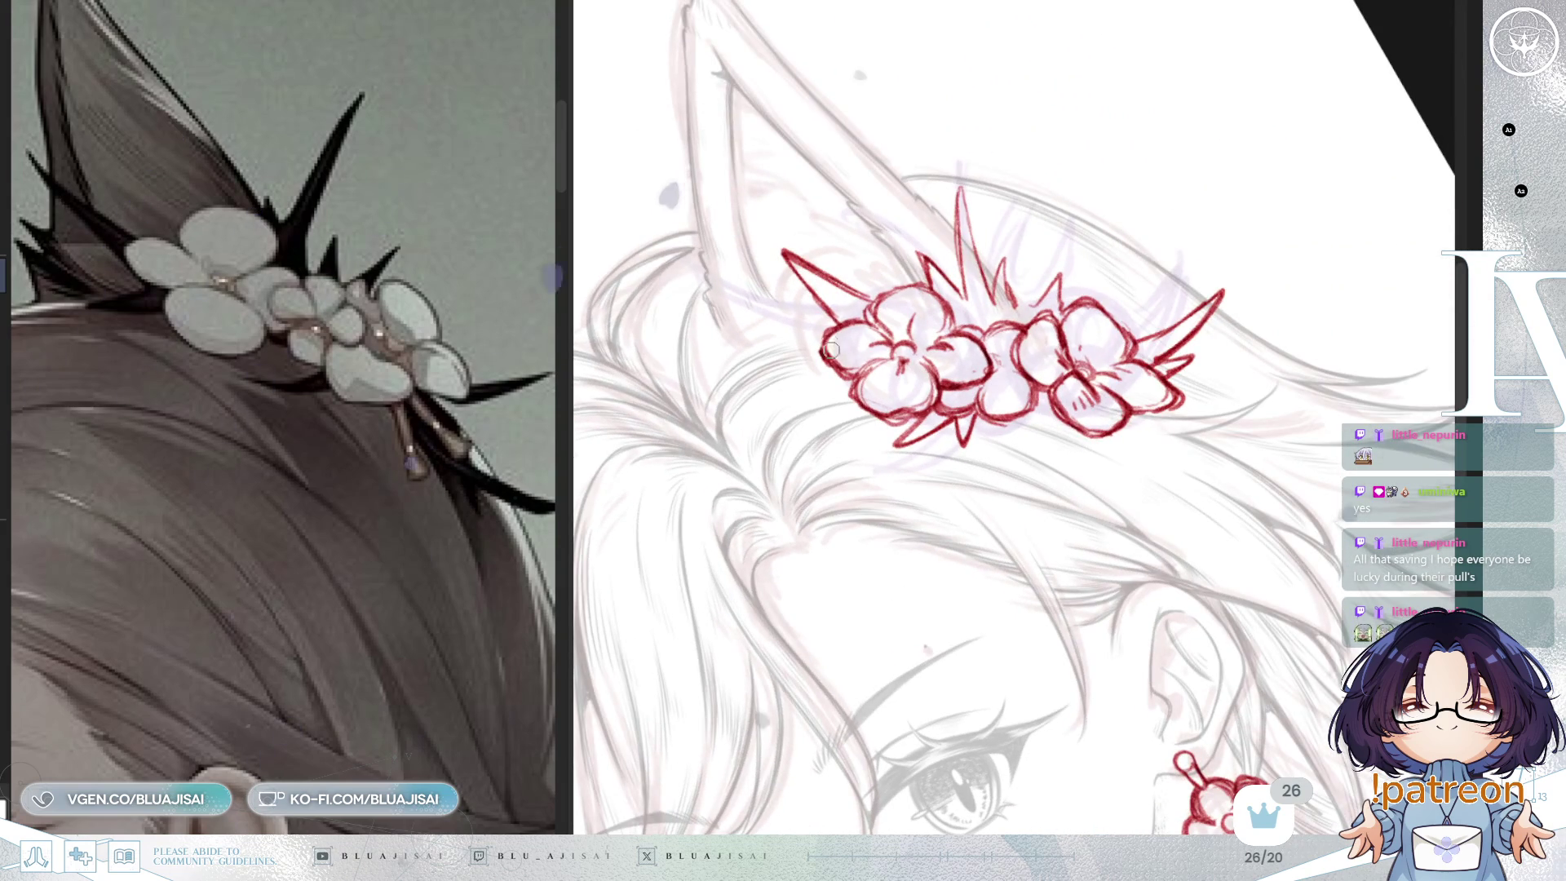
pyautogui.moveTo(849, 363)
pyautogui.mouseDown()
pyautogui.moveTo(792, 377)
pyautogui.moveTo(848, 388)
pyautogui.mouseUp()
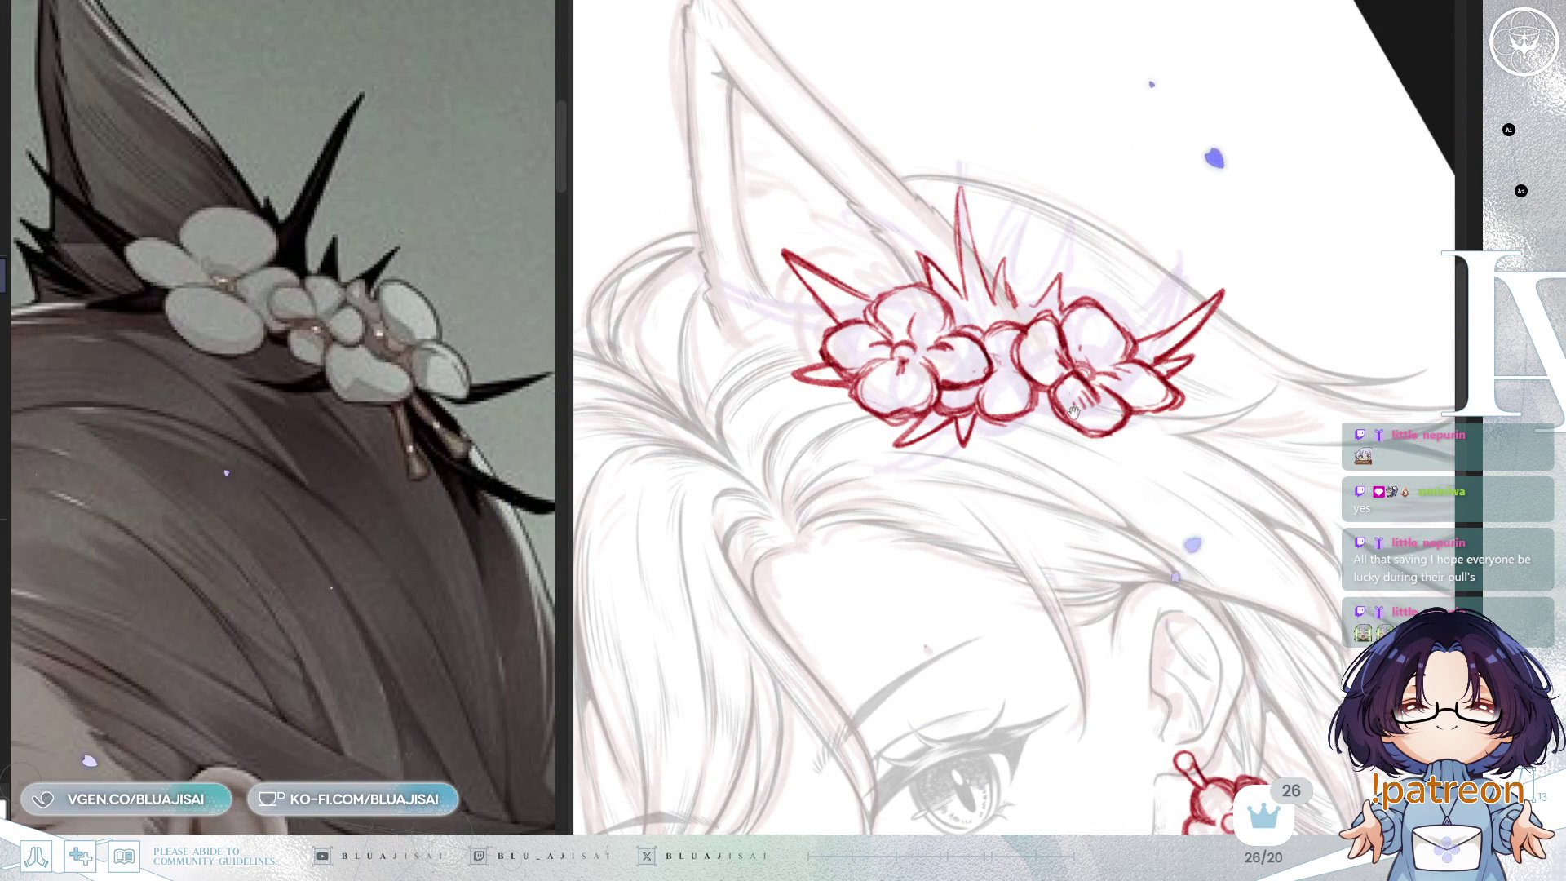
pyautogui.press('End')
pyautogui.press('End')
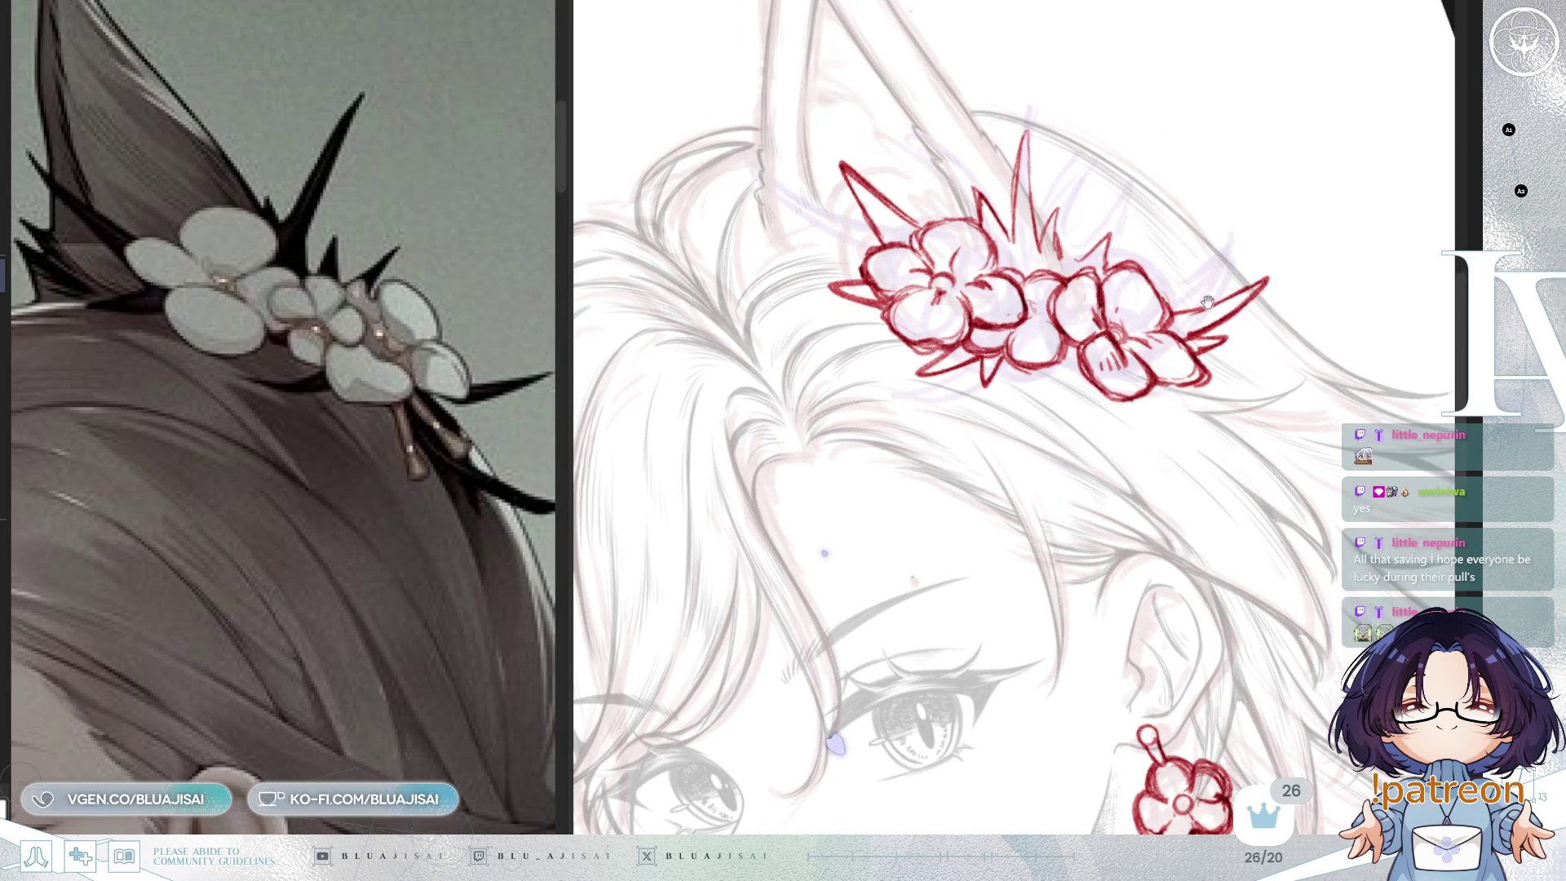
pyautogui.moveTo(1216, 295); pyautogui.dragTo(1192, 326)
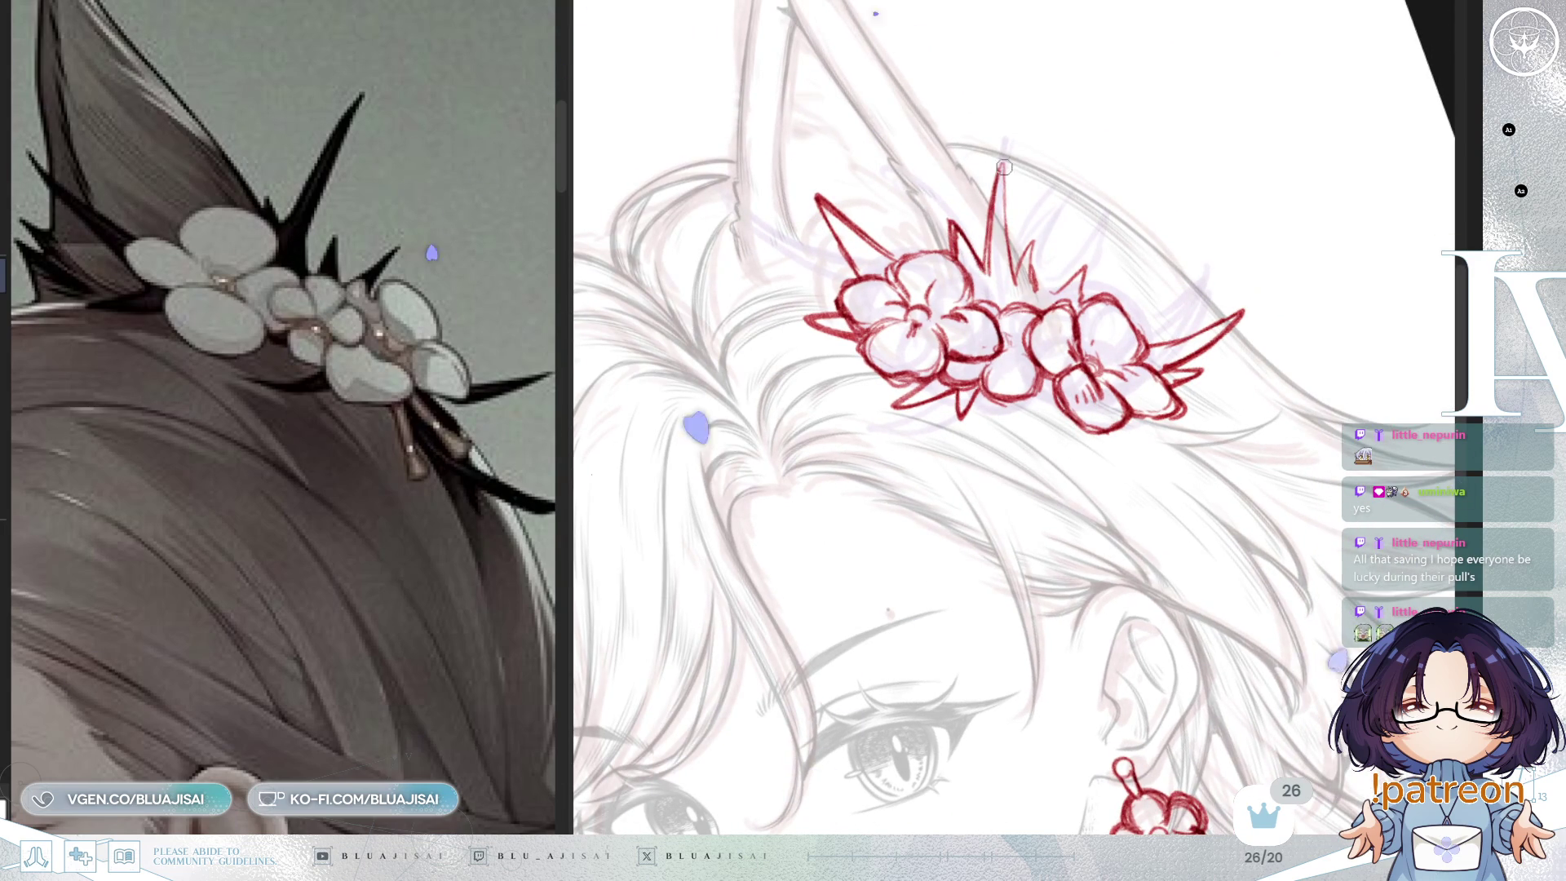
pyautogui.moveTo(1012, 288)
pyautogui.mouseDown()
pyautogui.moveTo(1002, 164)
pyautogui.moveTo(1017, 264)
pyautogui.mouseUp()
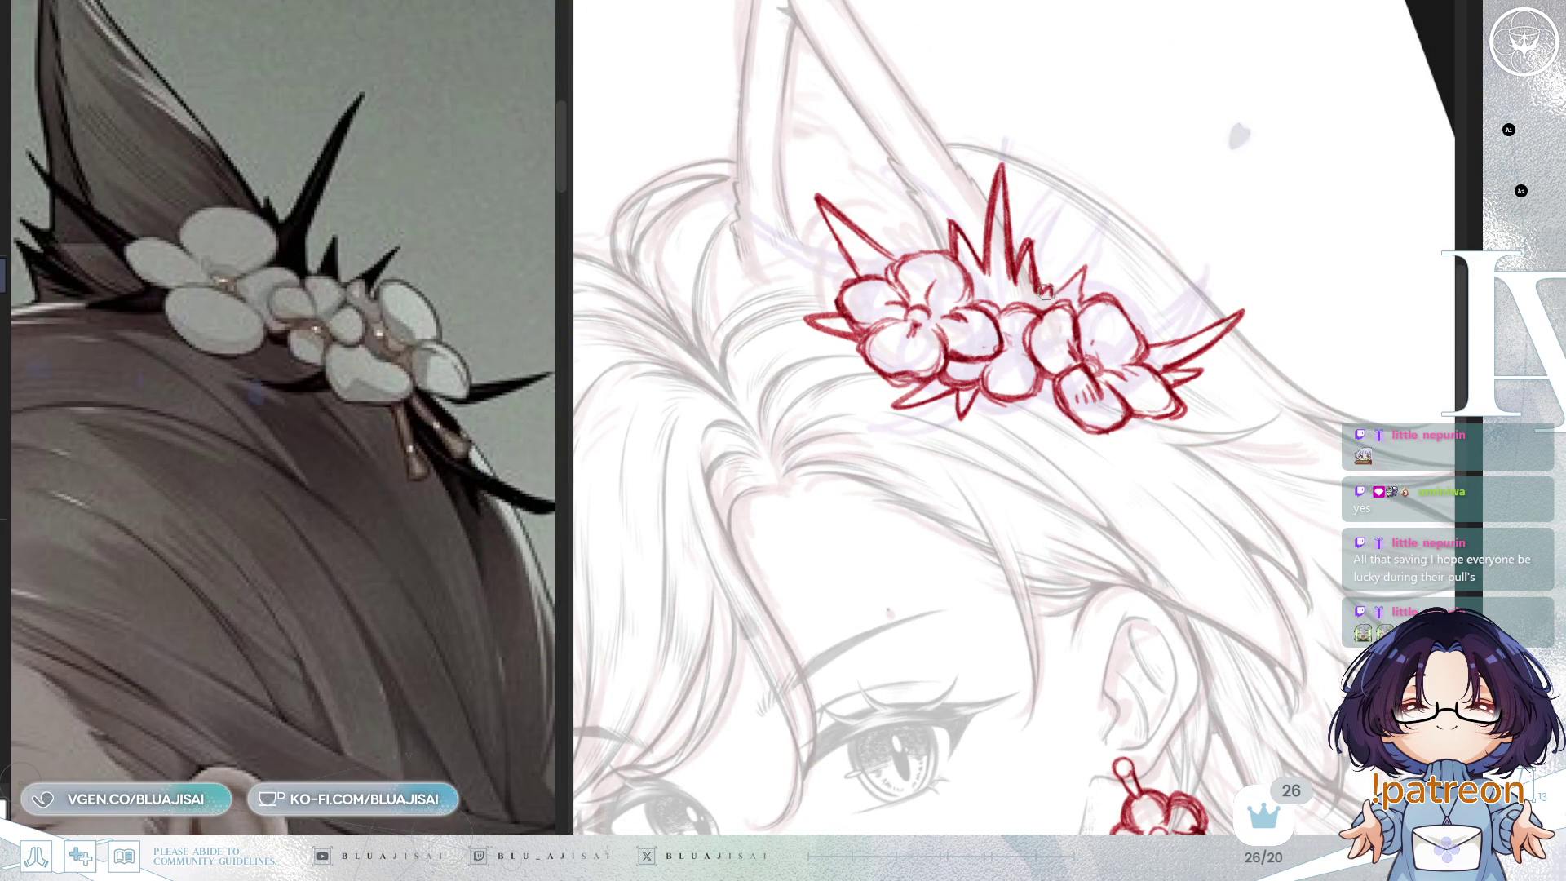
pyautogui.moveTo(1078, 273); pyautogui.dragTo(1180, 357)
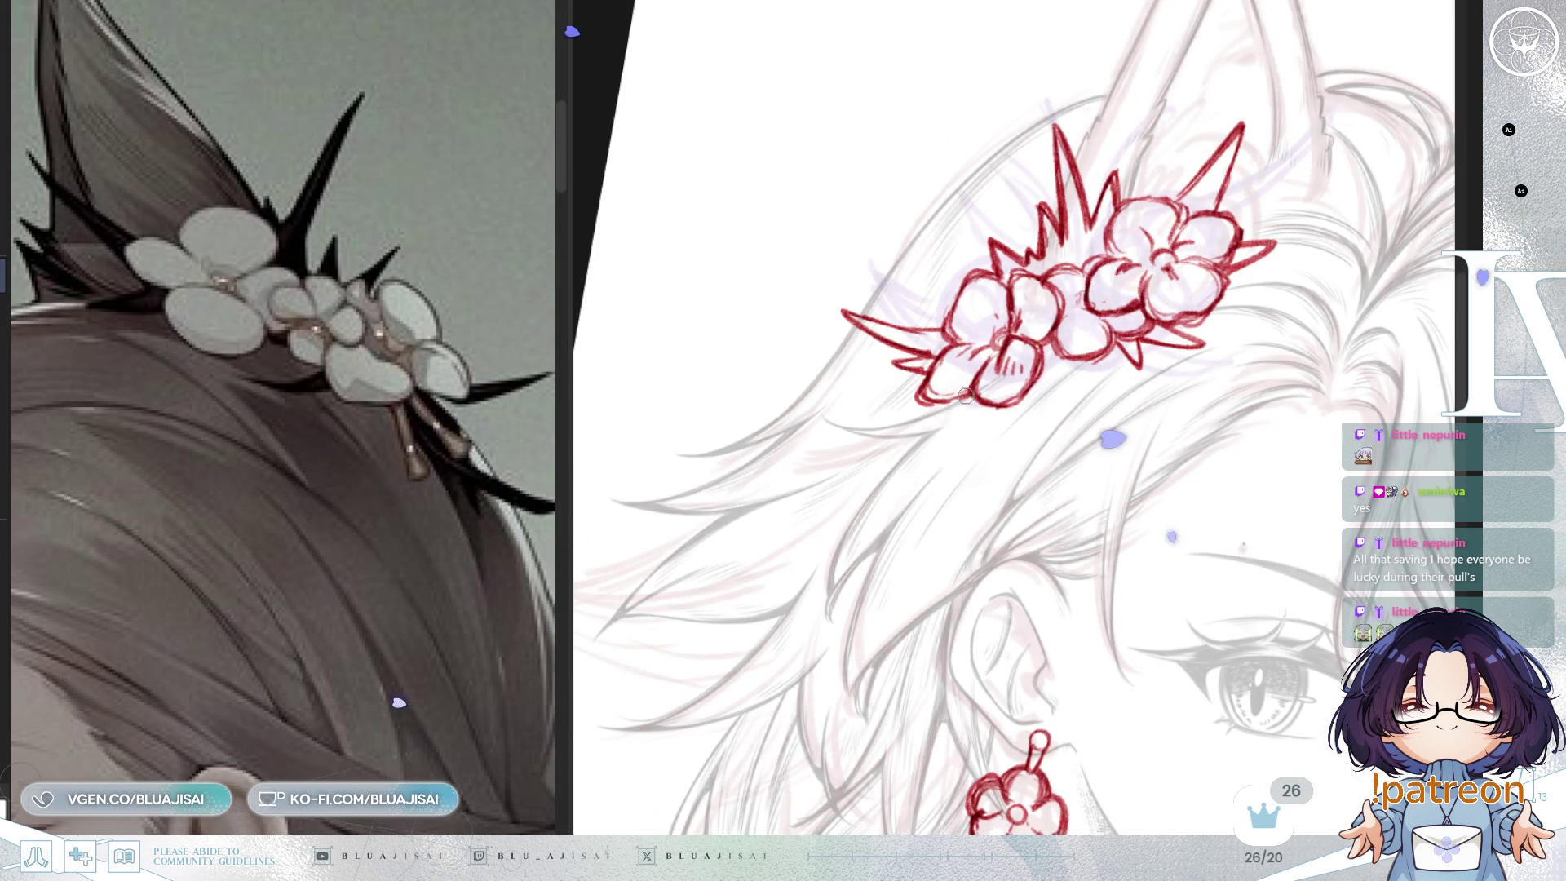
pyautogui.moveTo(920, 476); pyautogui.dragTo(918, 481)
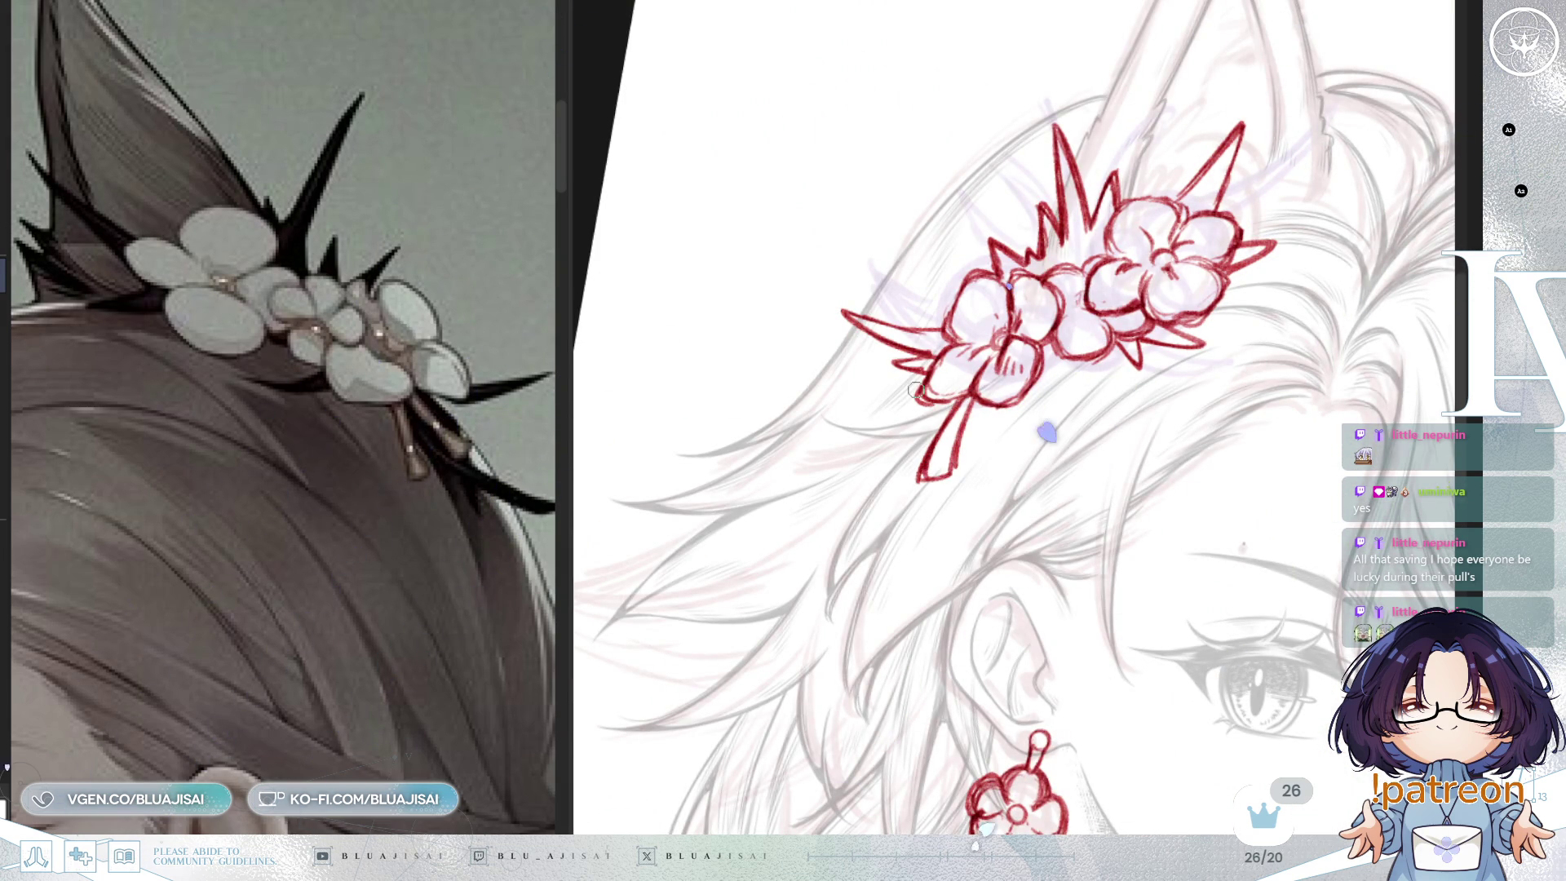
pyautogui.moveTo(855, 410); pyautogui.dragTo(912, 371)
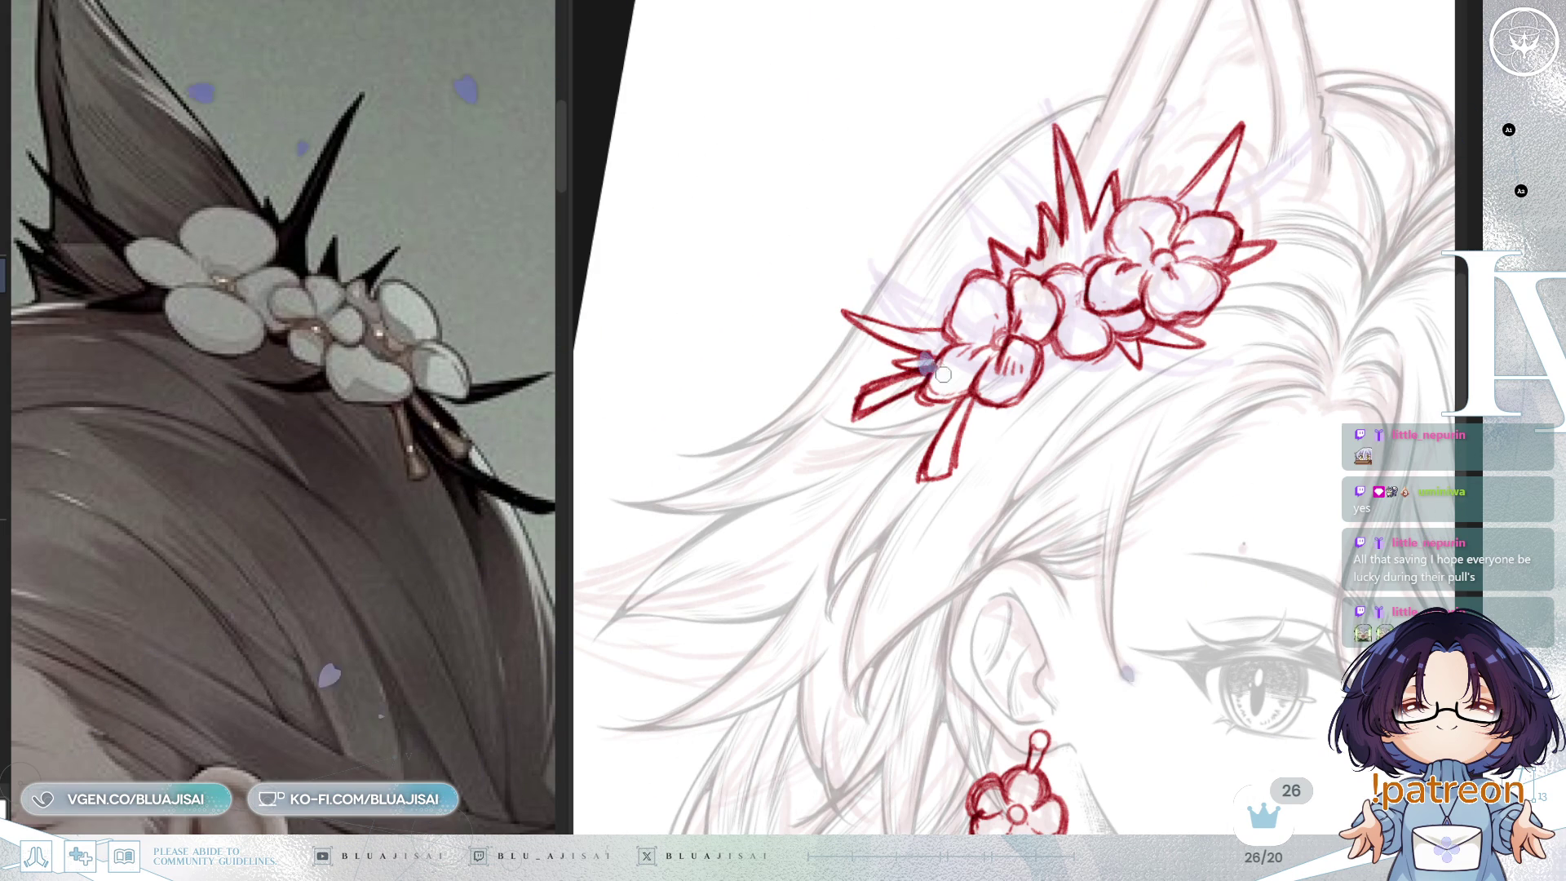
pyautogui.press('h')
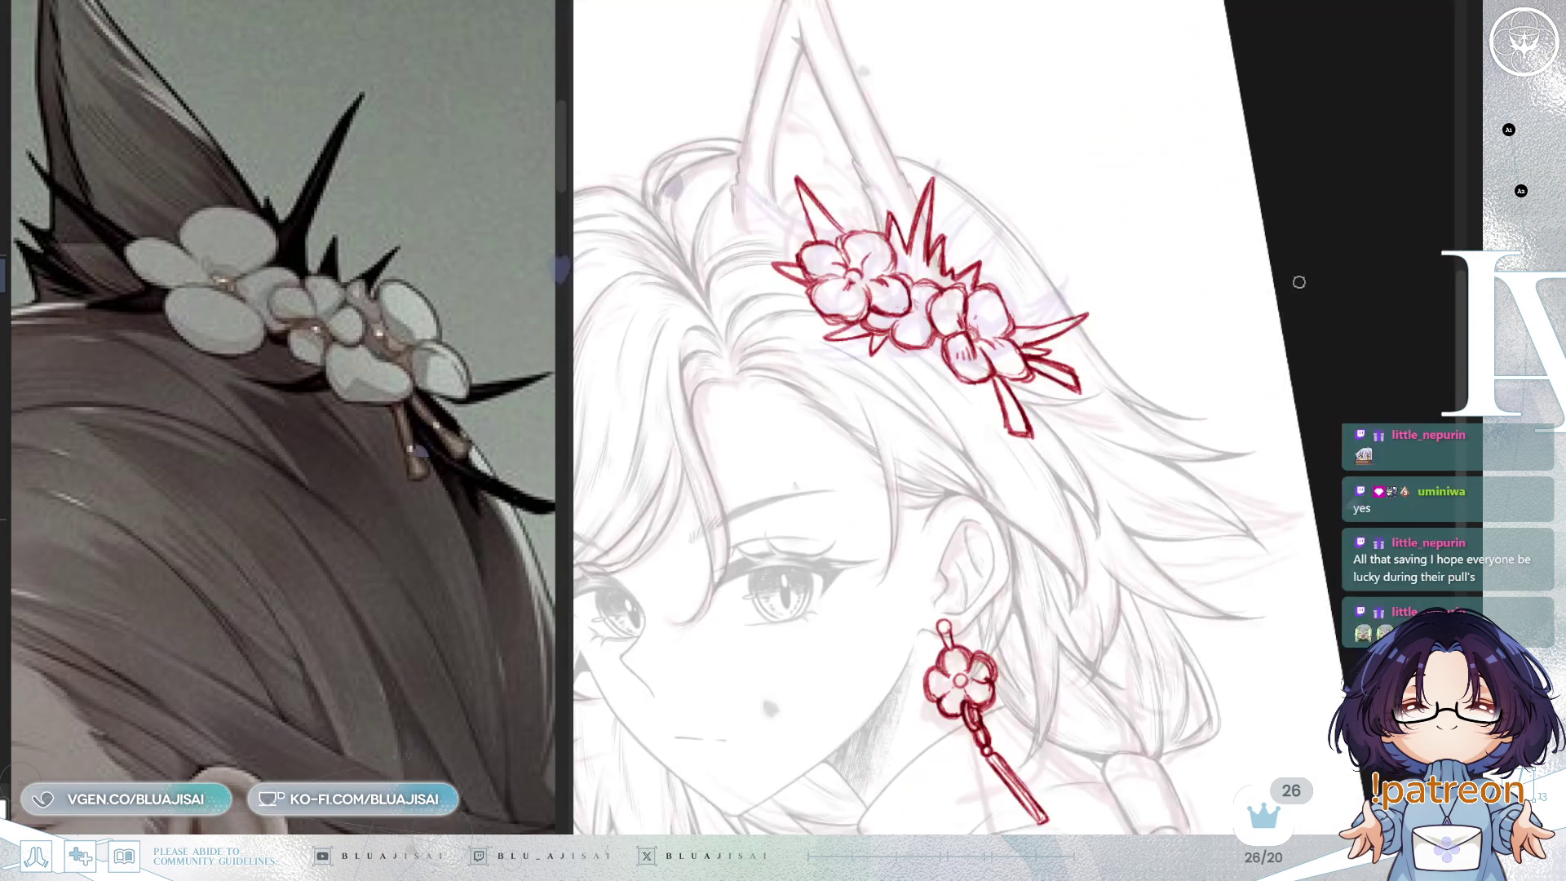
pyautogui.scroll(2, 1283, 291)
pyautogui.scroll(-4, 1284, 291)
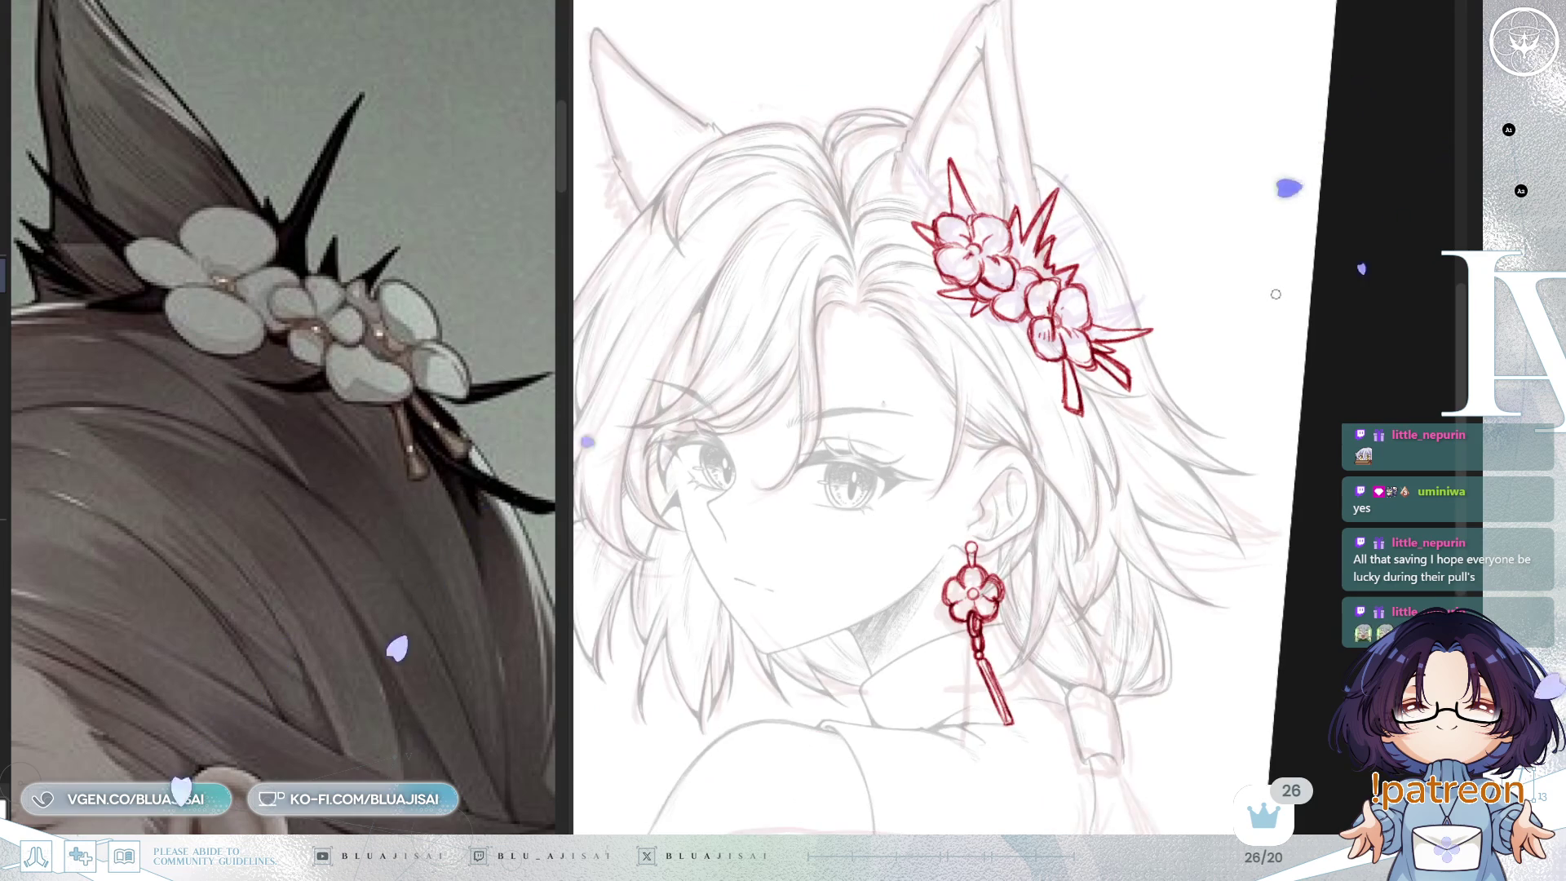
pyautogui.moveTo(1209, 443); pyautogui.dragTo(1239, 363)
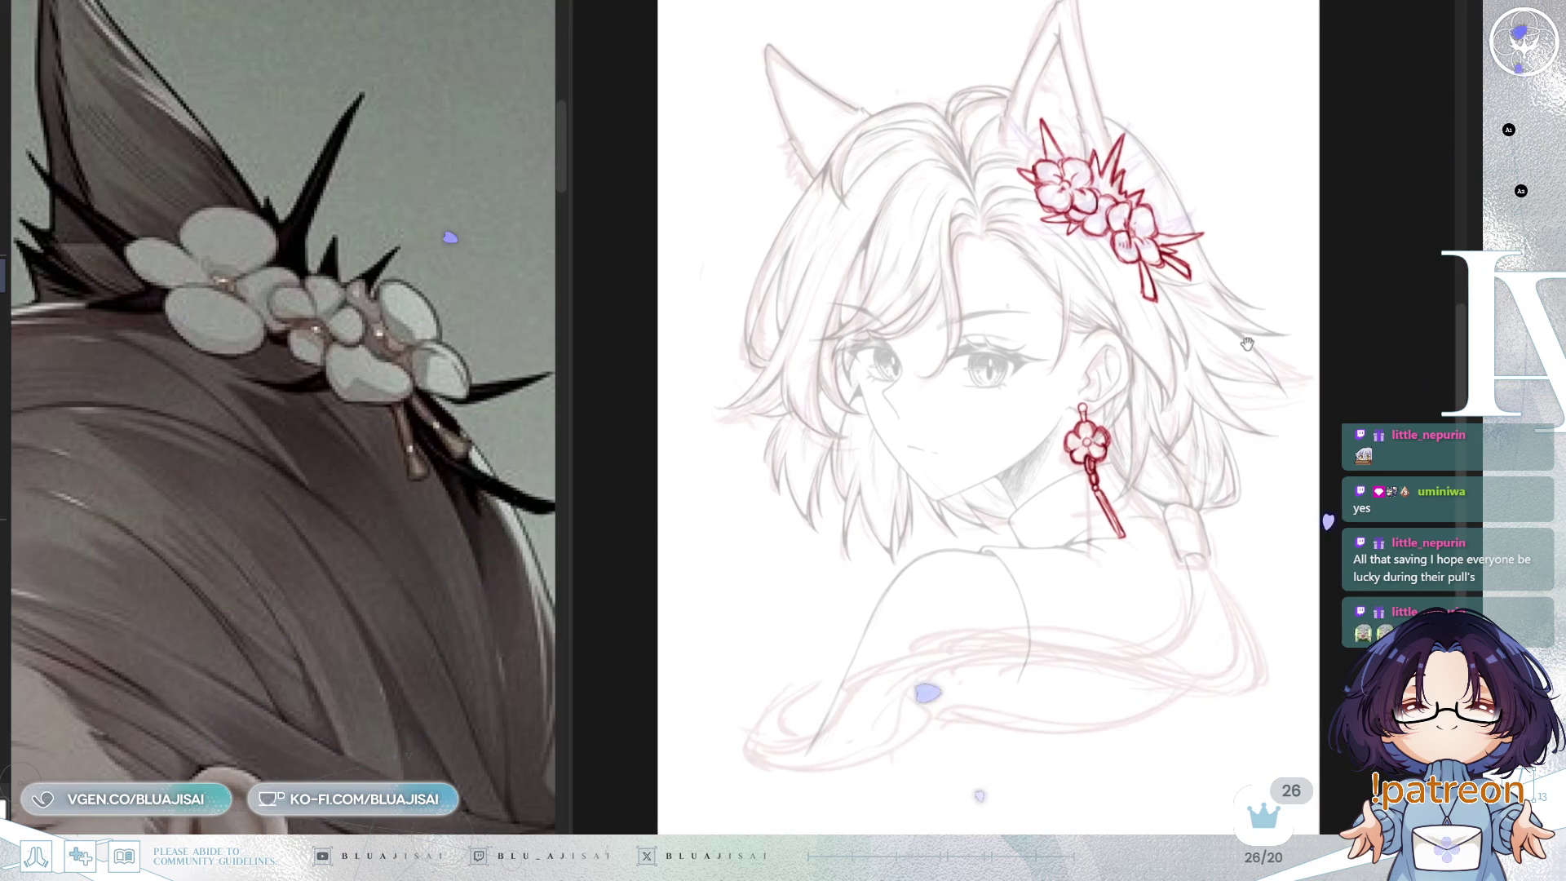
pyautogui.scroll(-4, 369, 446)
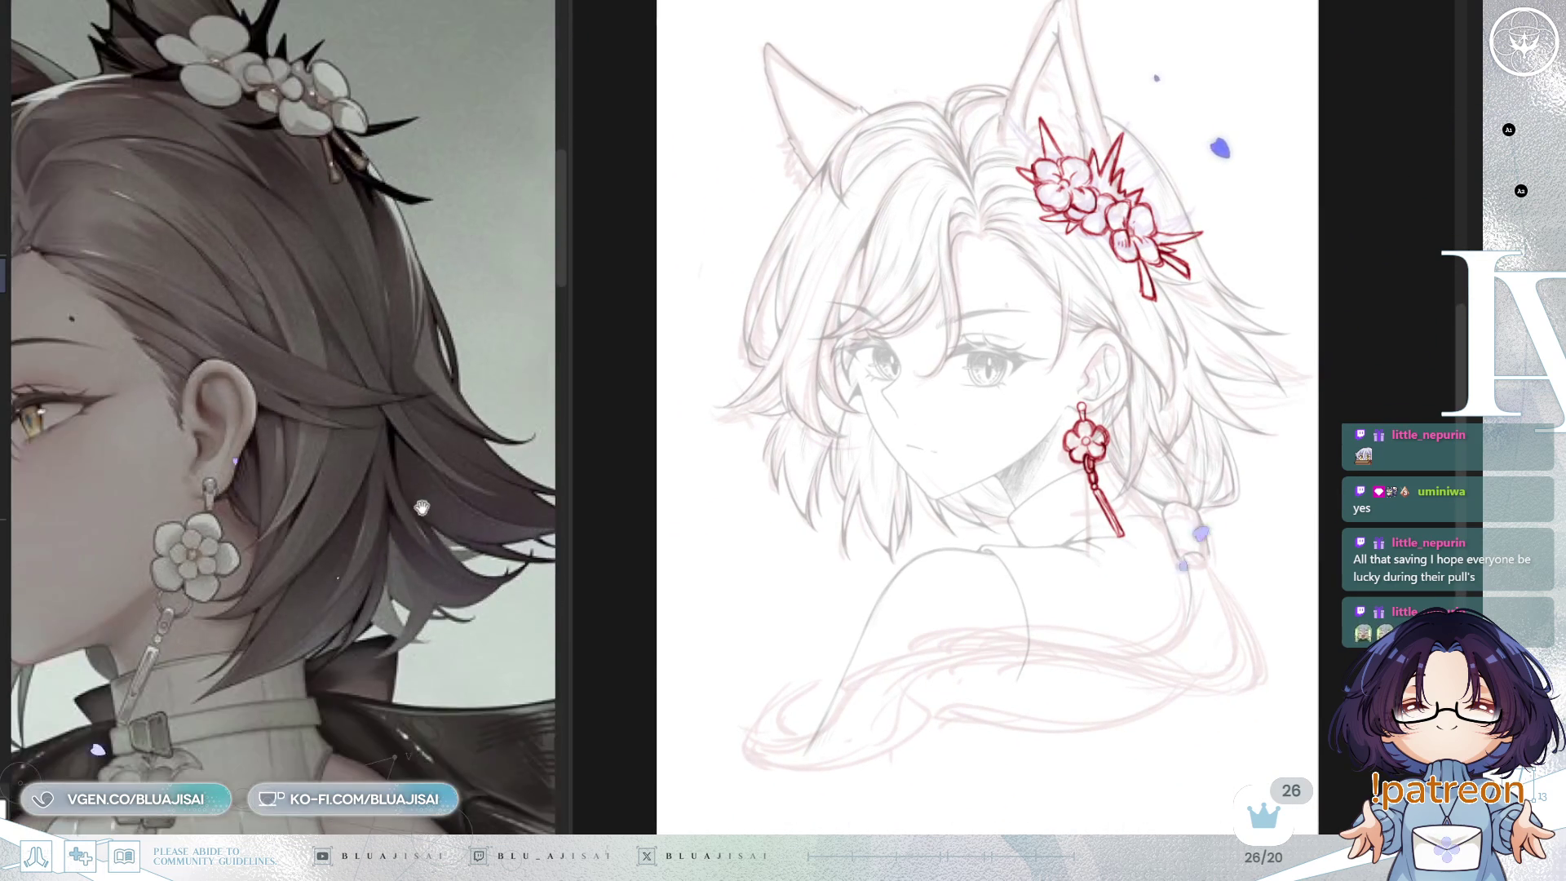
pyautogui.scroll(2, 369, 446)
pyautogui.scroll(3, 369, 446)
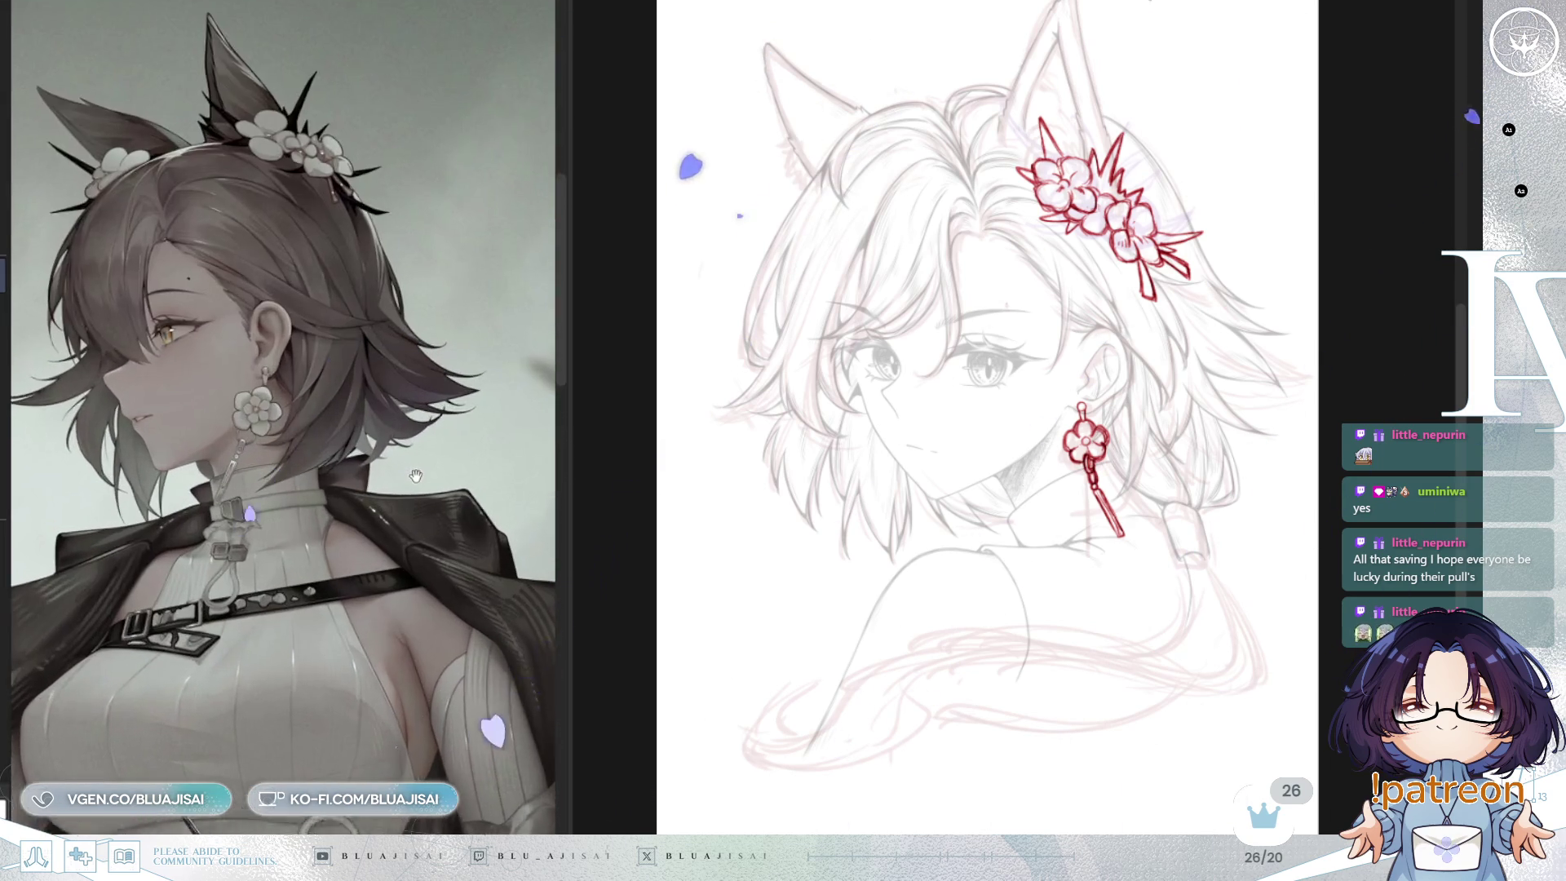
pyautogui.scroll(5, 1194, 531)
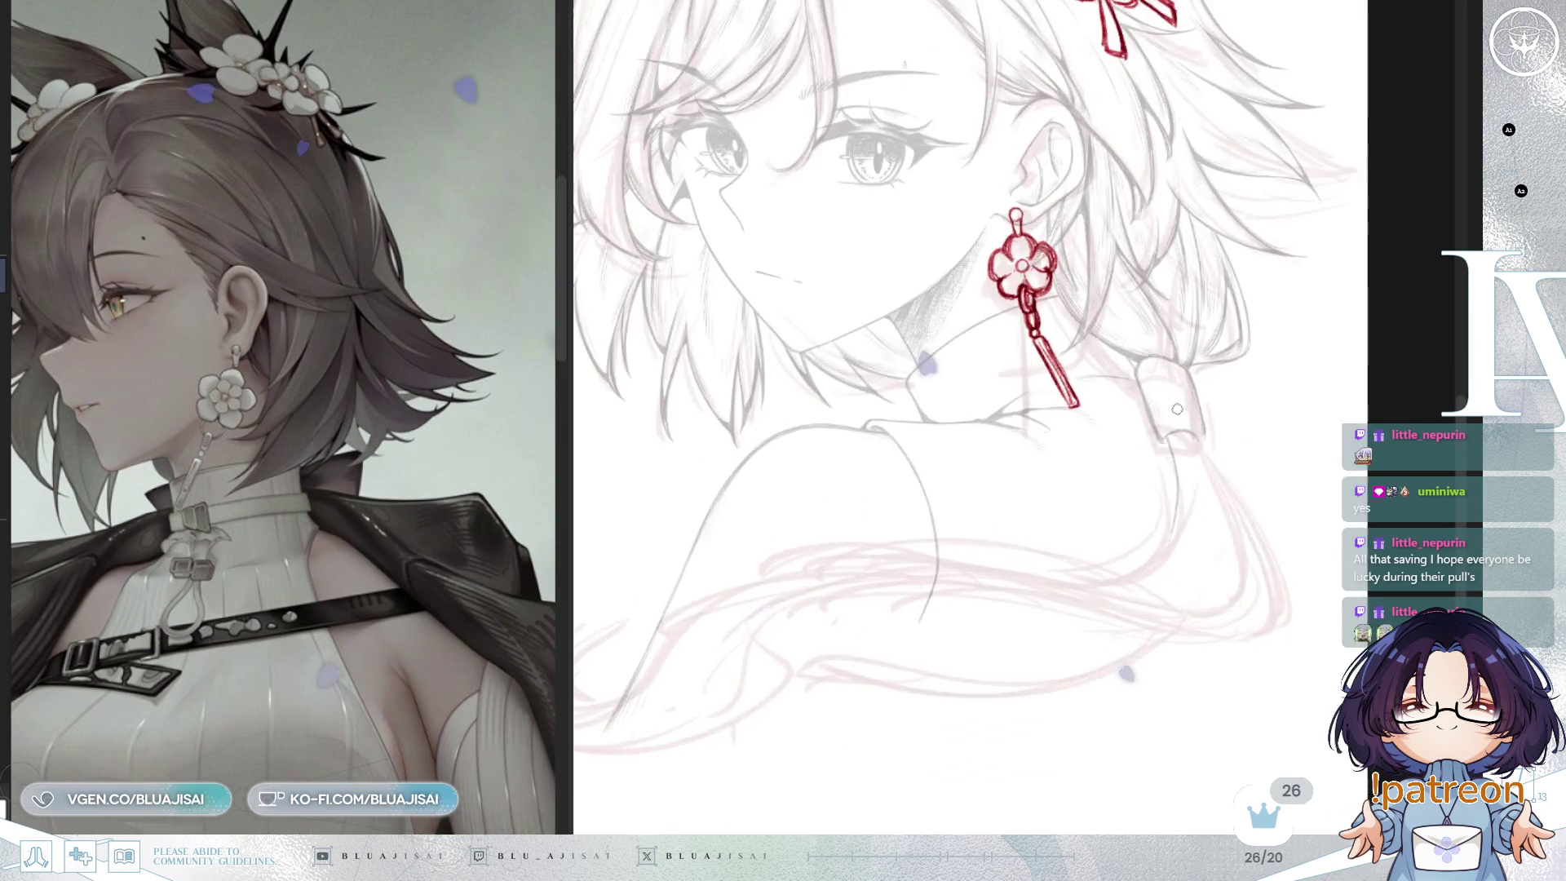
# Step: Draw a curved red band and loop around the hair tie near the earring
pyautogui.scroll(3, 1173, 474)
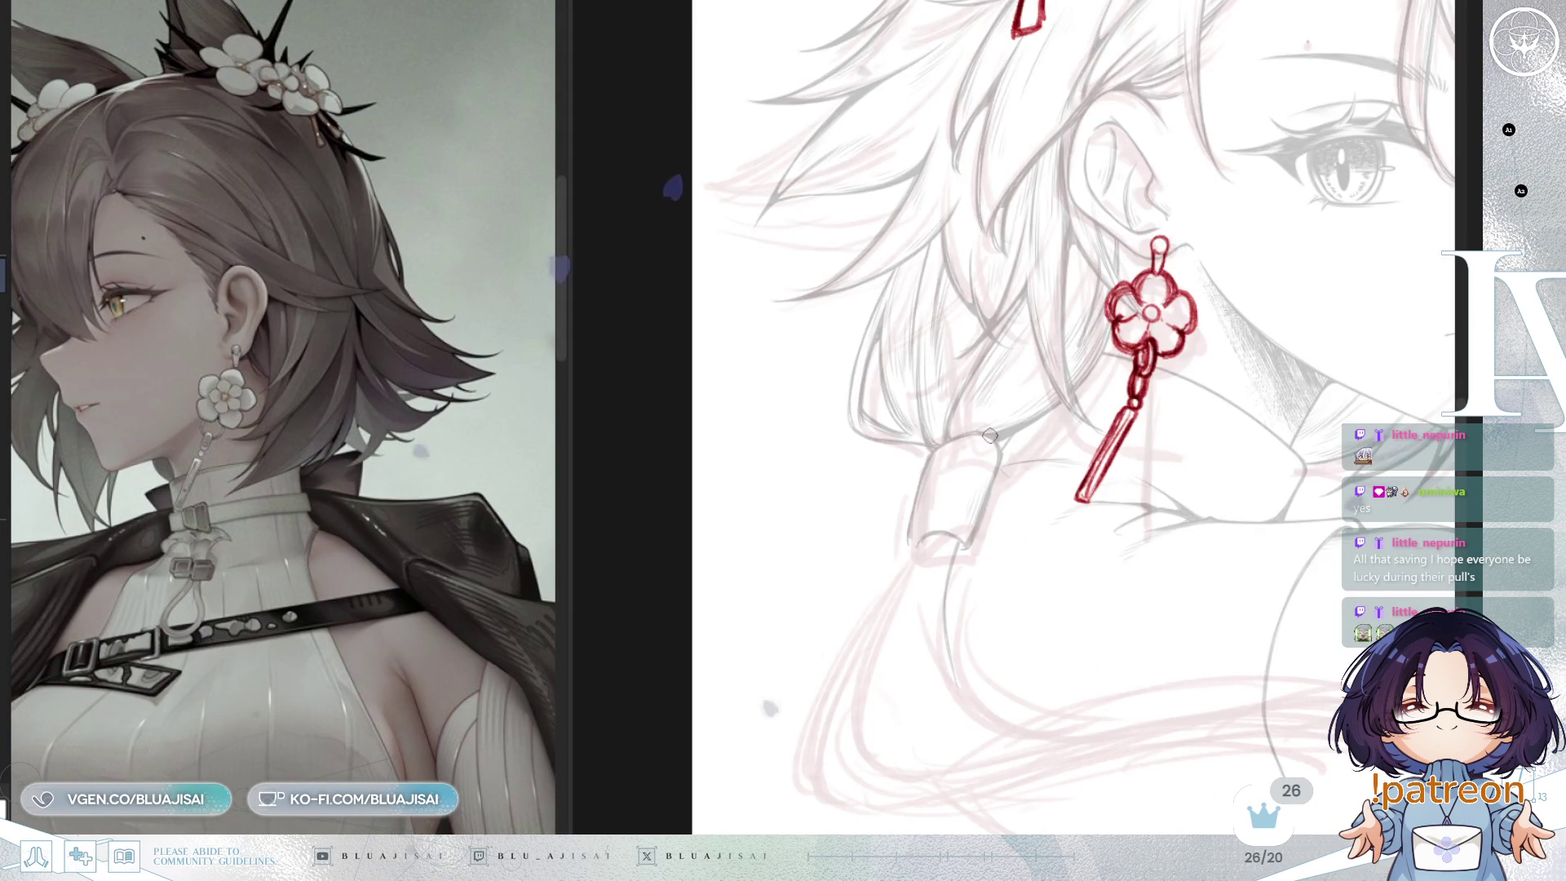
pyautogui.moveTo(950, 481); pyautogui.dragTo(901, 509)
pyautogui.moveTo(967, 458); pyautogui.dragTo(1005, 494)
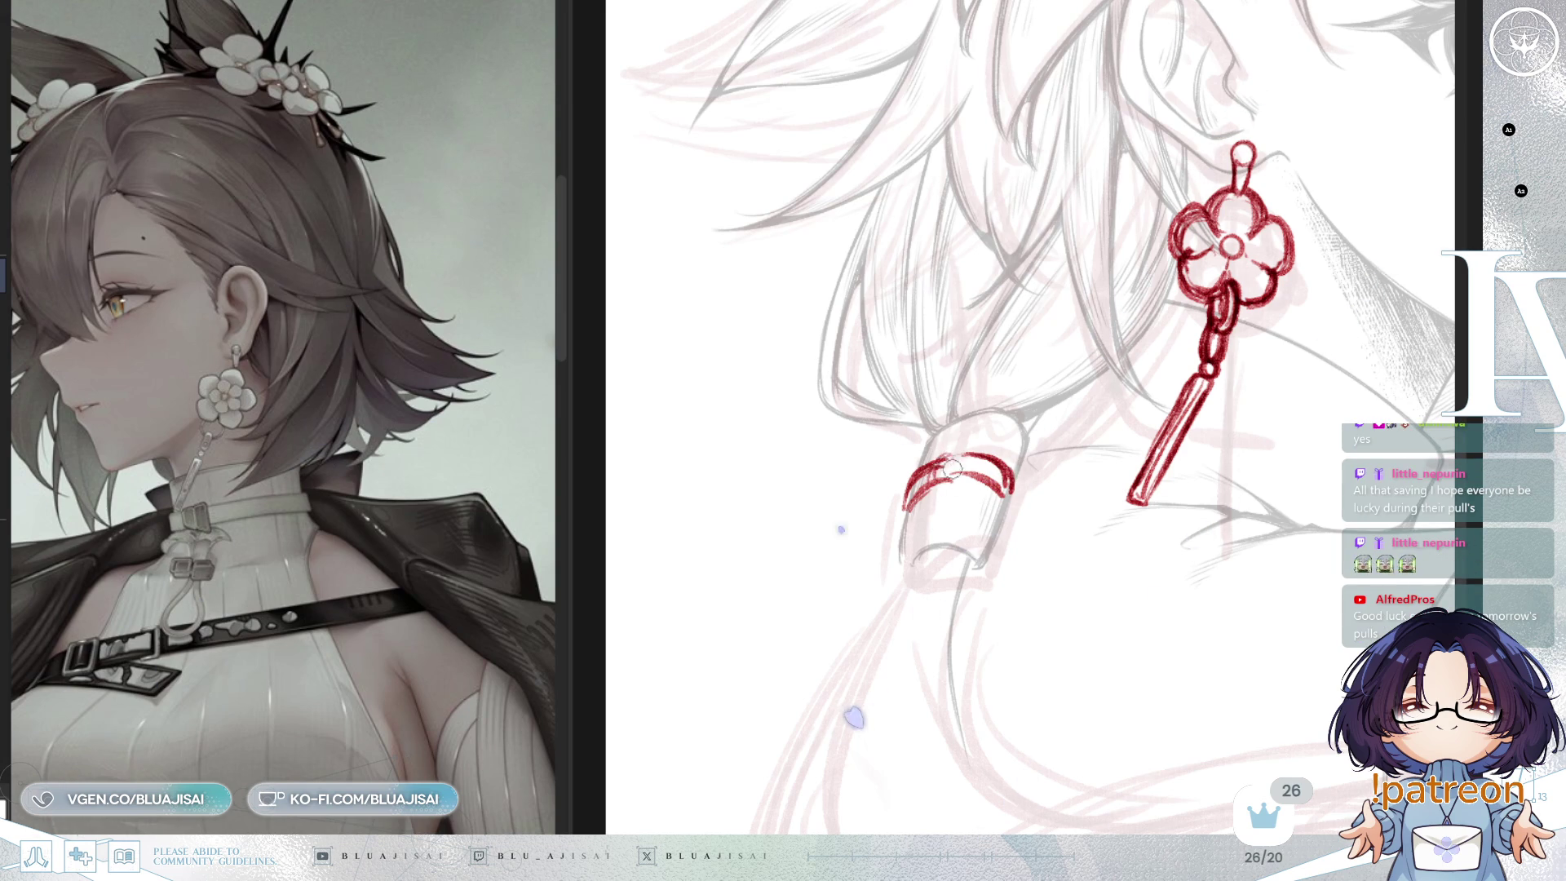
pyautogui.hotkey('ctrl', 'z')
pyautogui.hotkey('ctrl', 'z')
pyautogui.moveTo(919, 510)
pyautogui.mouseDown()
pyautogui.moveTo(952, 450)
pyautogui.moveTo(916, 452)
pyautogui.mouseUp()
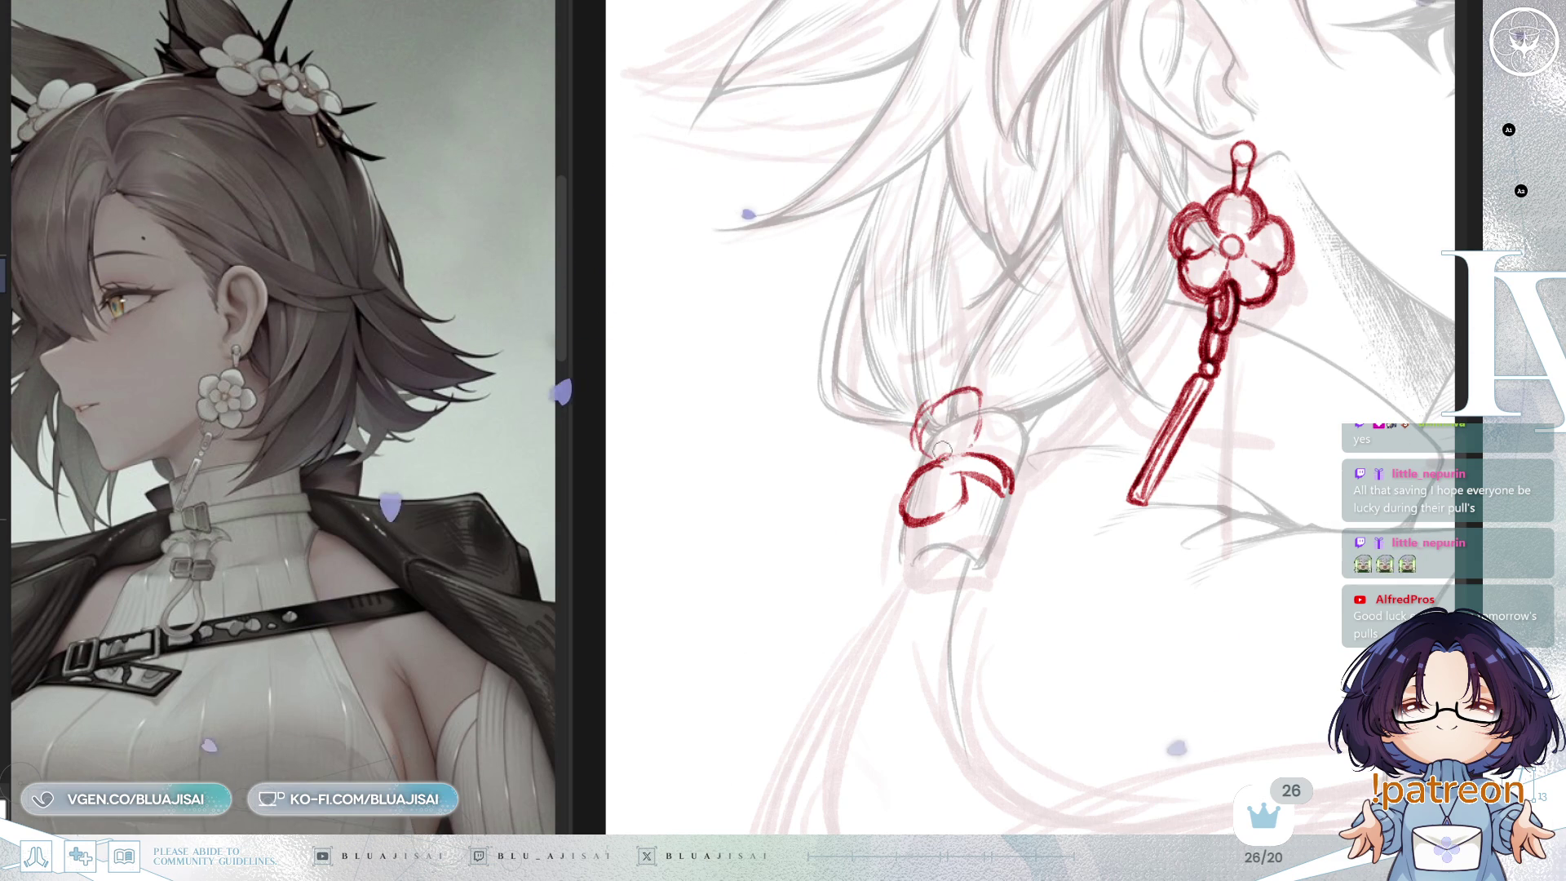
pyautogui.moveTo(970, 390); pyautogui.dragTo(887, 496)
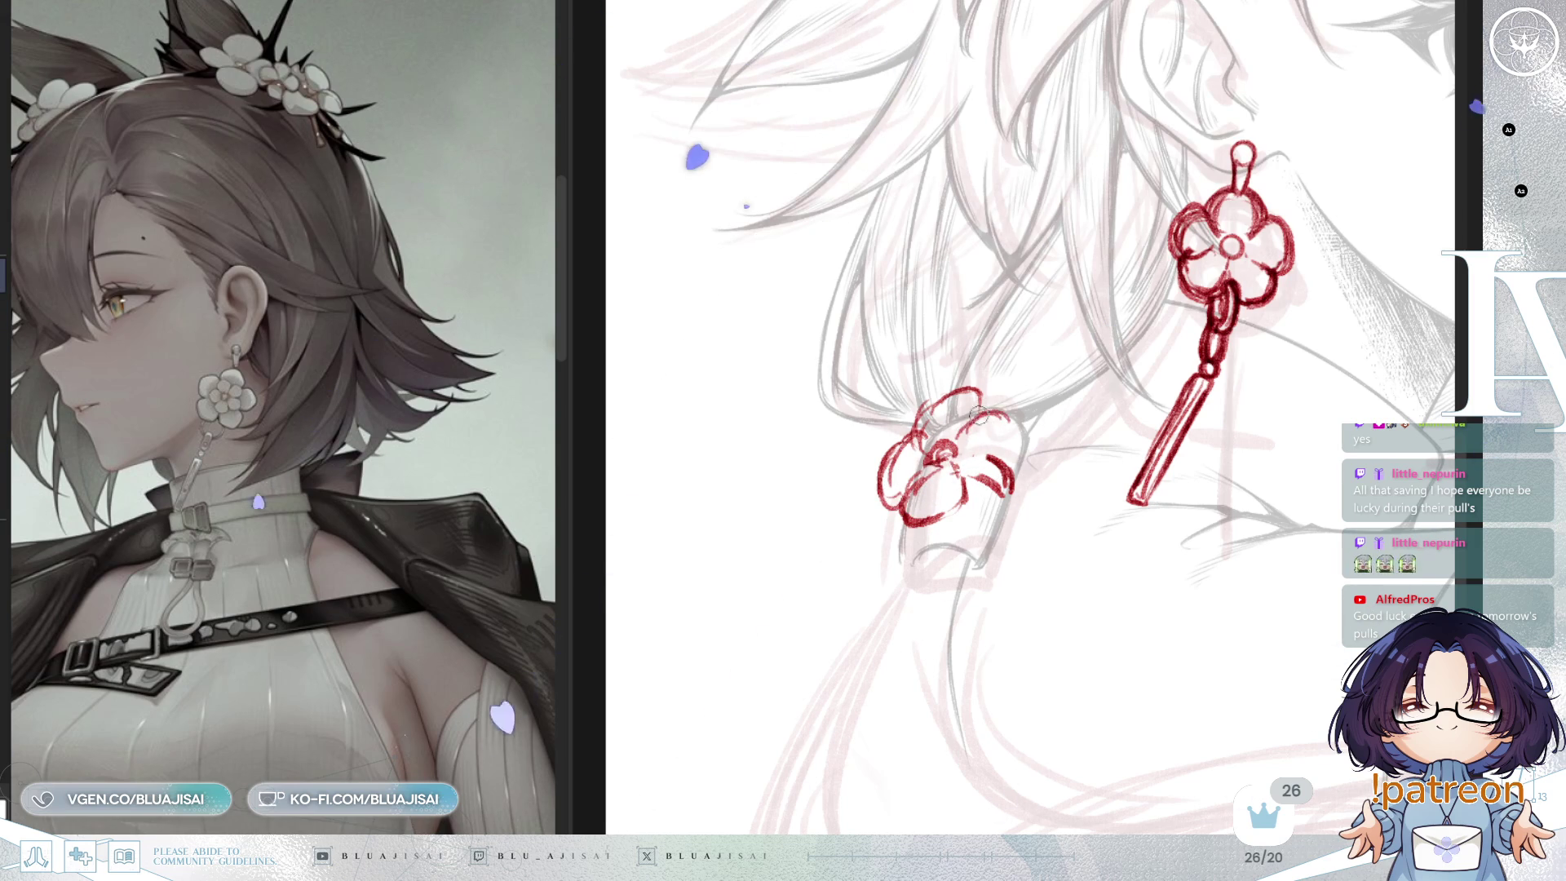
# Step: Thicken the small flower's upper-right, upper-left and lower-left petal outlines
pyautogui.moveTo(971, 417); pyautogui.dragTo(1005, 457)
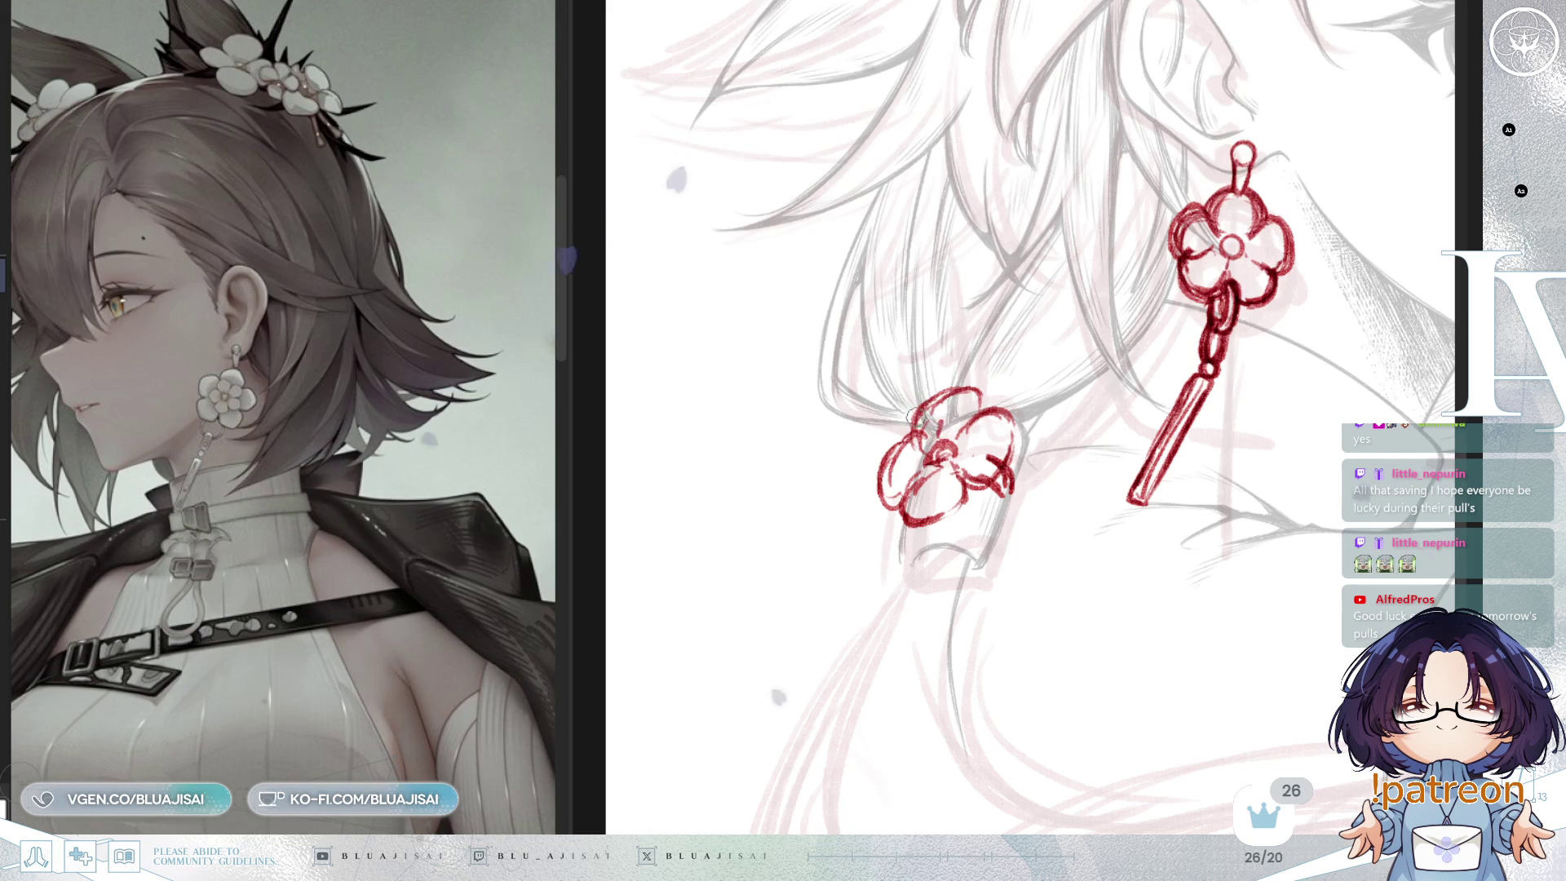
pyautogui.moveTo(905, 429); pyautogui.dragTo(951, 375)
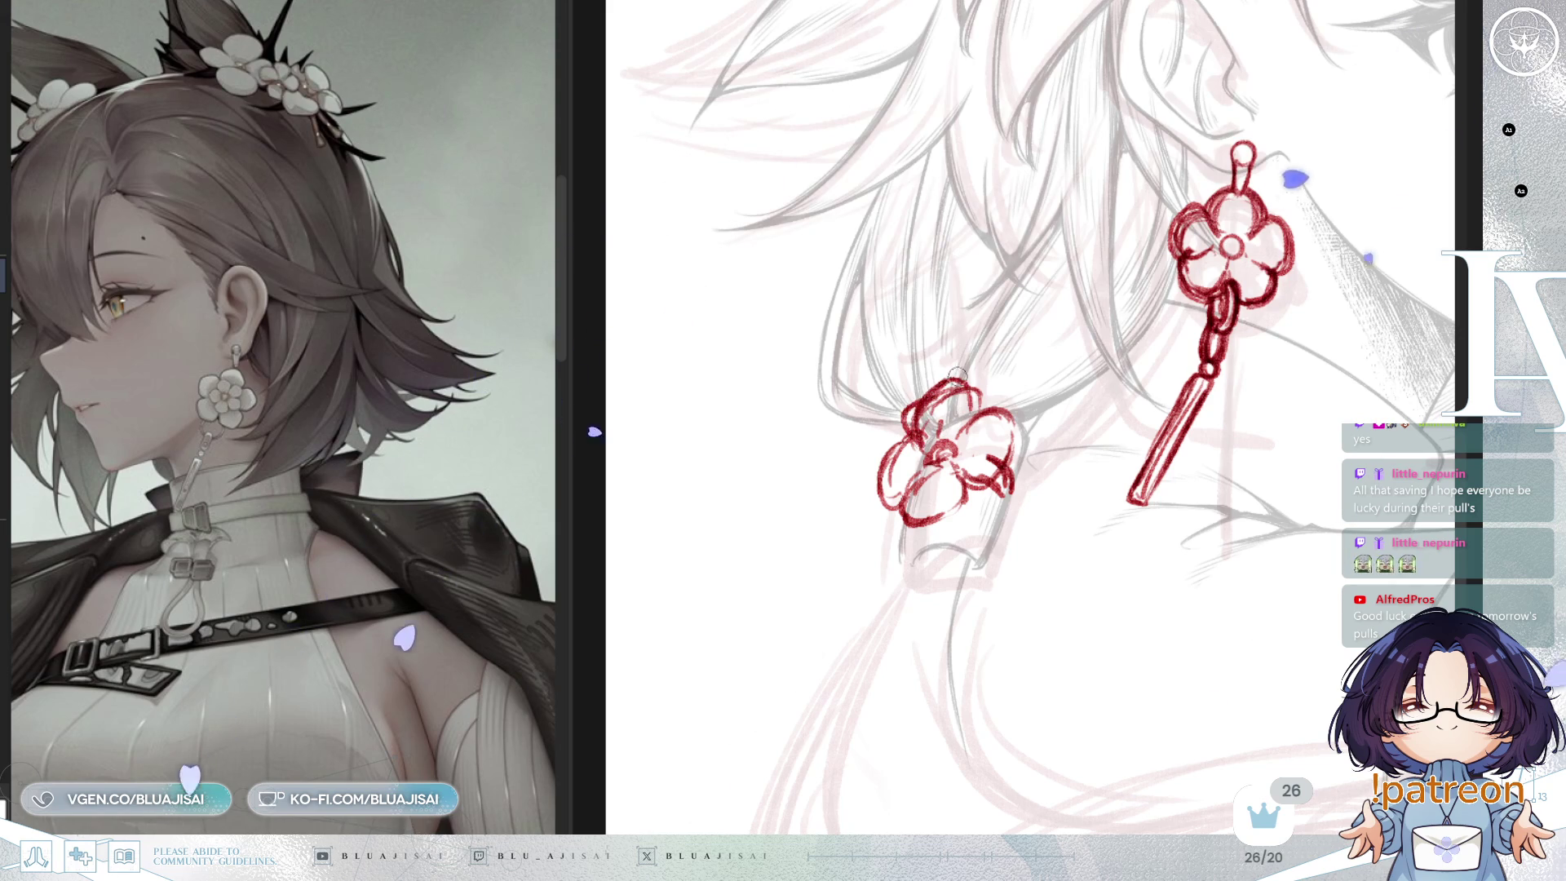
pyautogui.moveTo(881, 454)
pyautogui.mouseDown()
pyautogui.moveTo(891, 511)
pyautogui.moveTo(935, 480)
pyautogui.mouseUp()
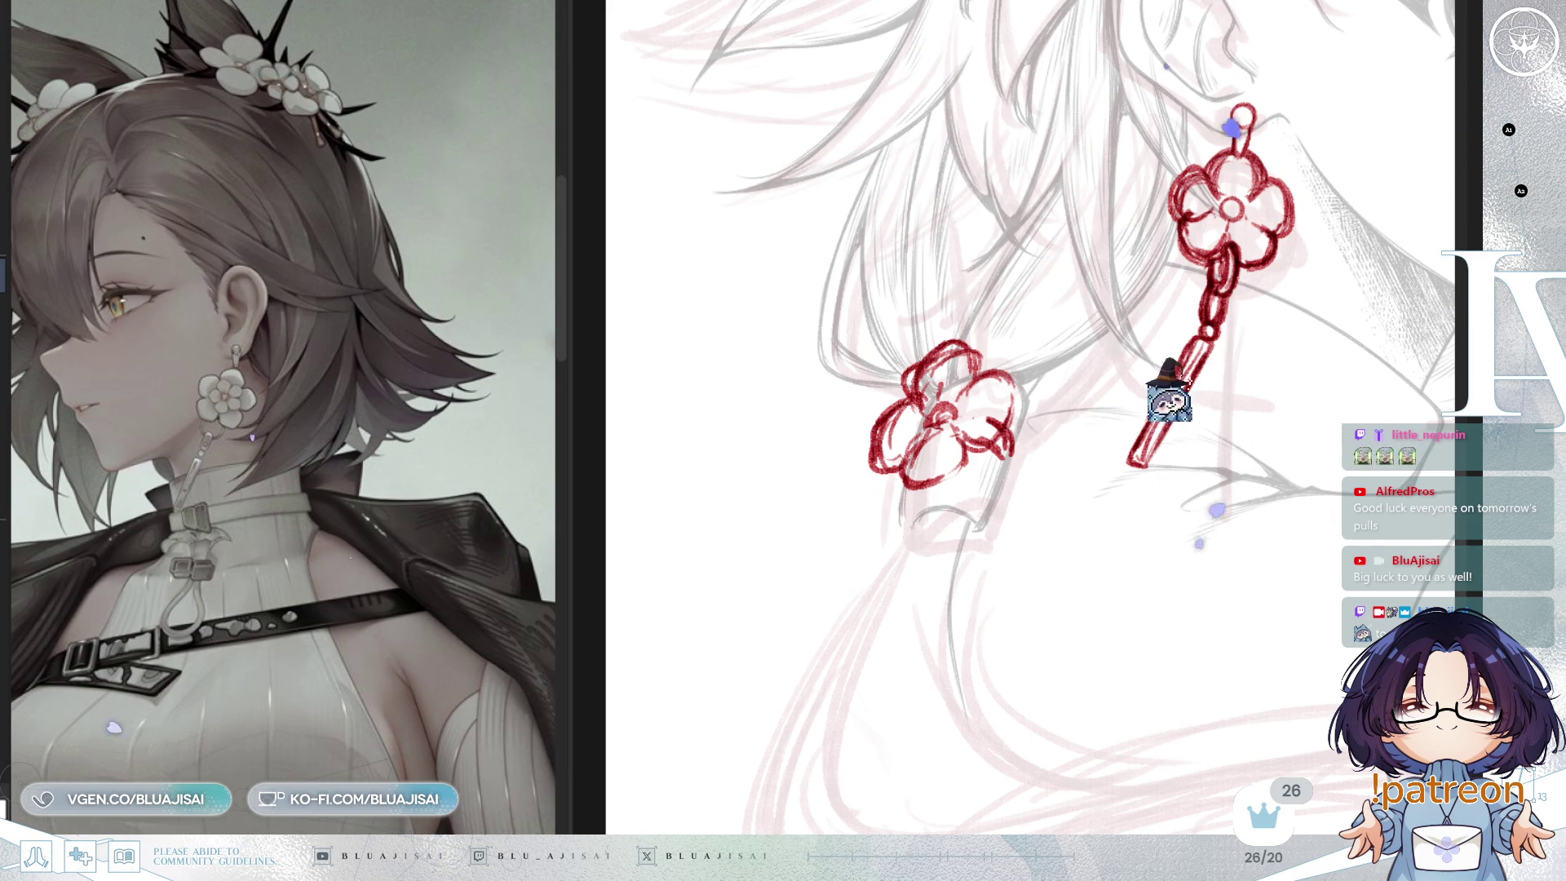
# Step: Erase stray strokes inside the flower's right petal and redraw its right and lower-right edges
pyautogui.scroll(1, 985, 429)
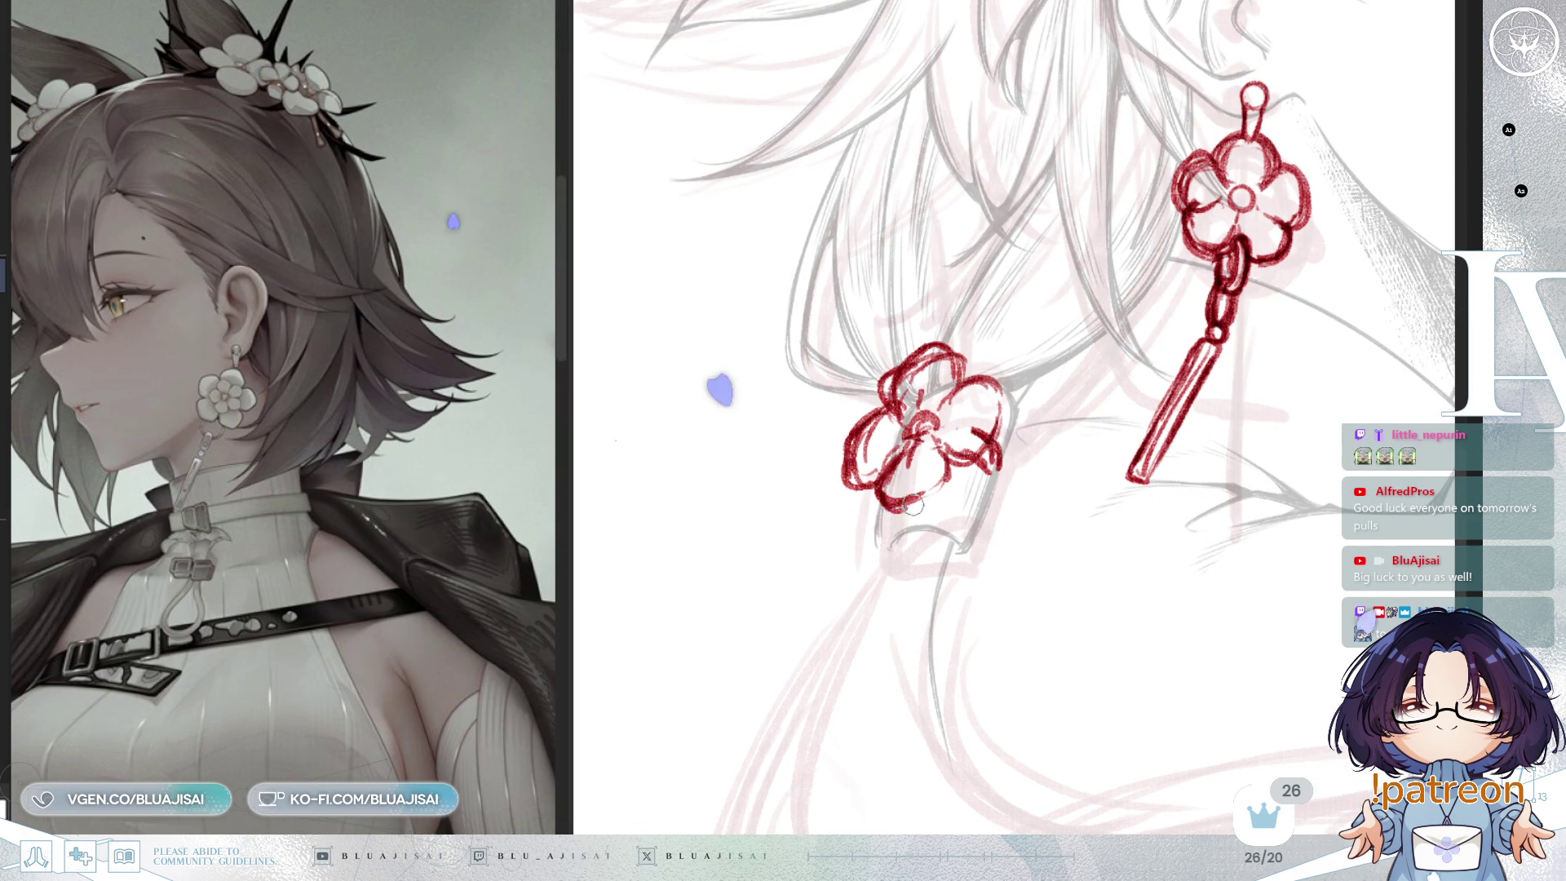
pyautogui.press('e')
pyautogui.moveTo(987, 434); pyautogui.dragTo(979, 440)
pyautogui.press('p')
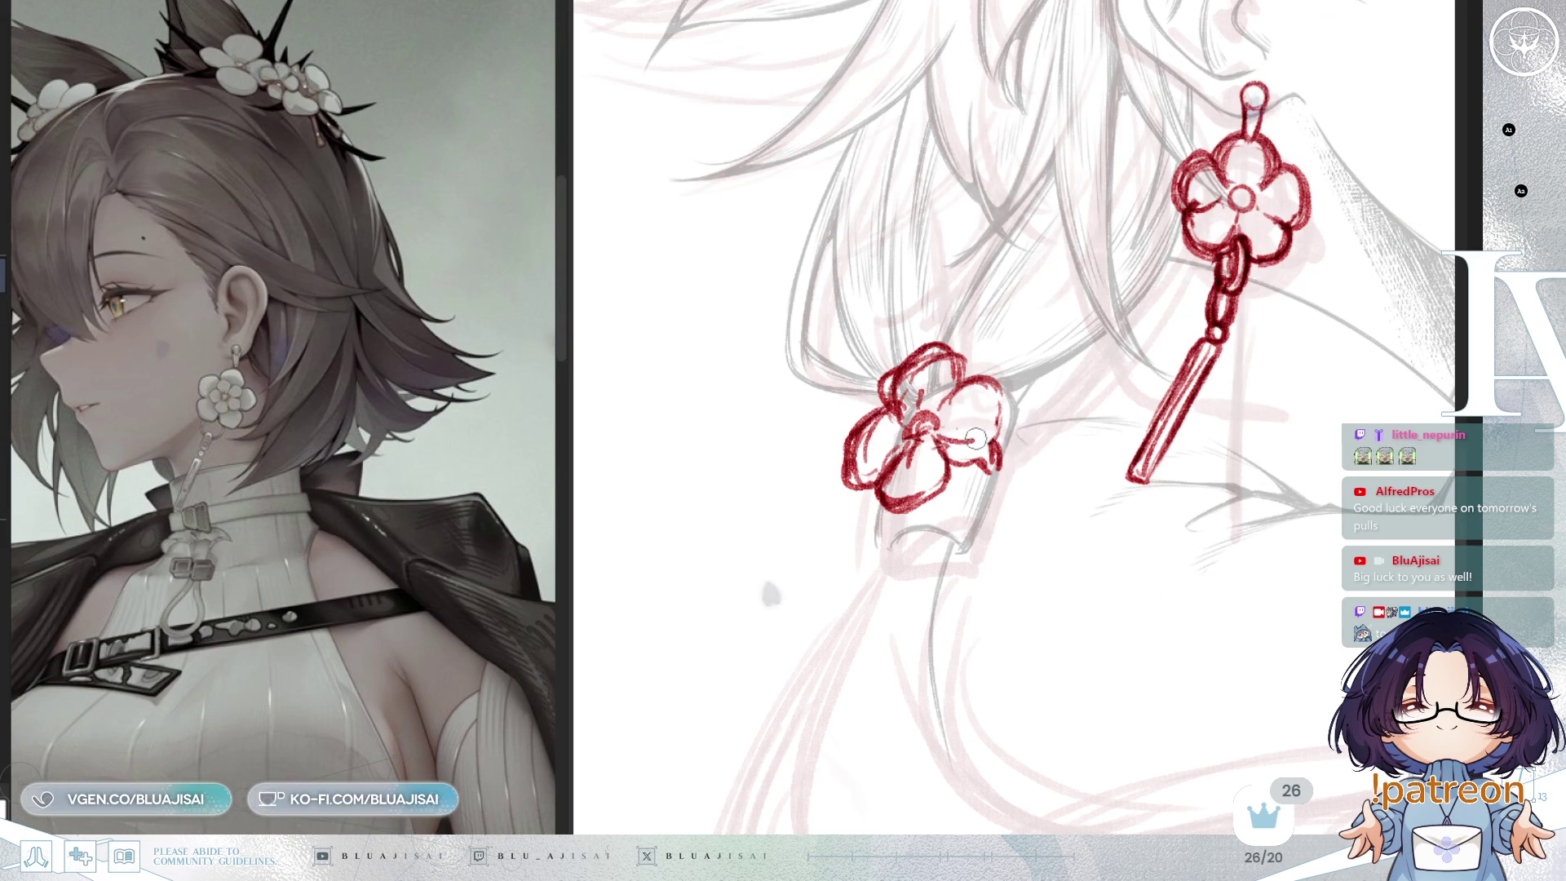
pyautogui.moveTo(997, 379); pyautogui.dragTo(1008, 420)
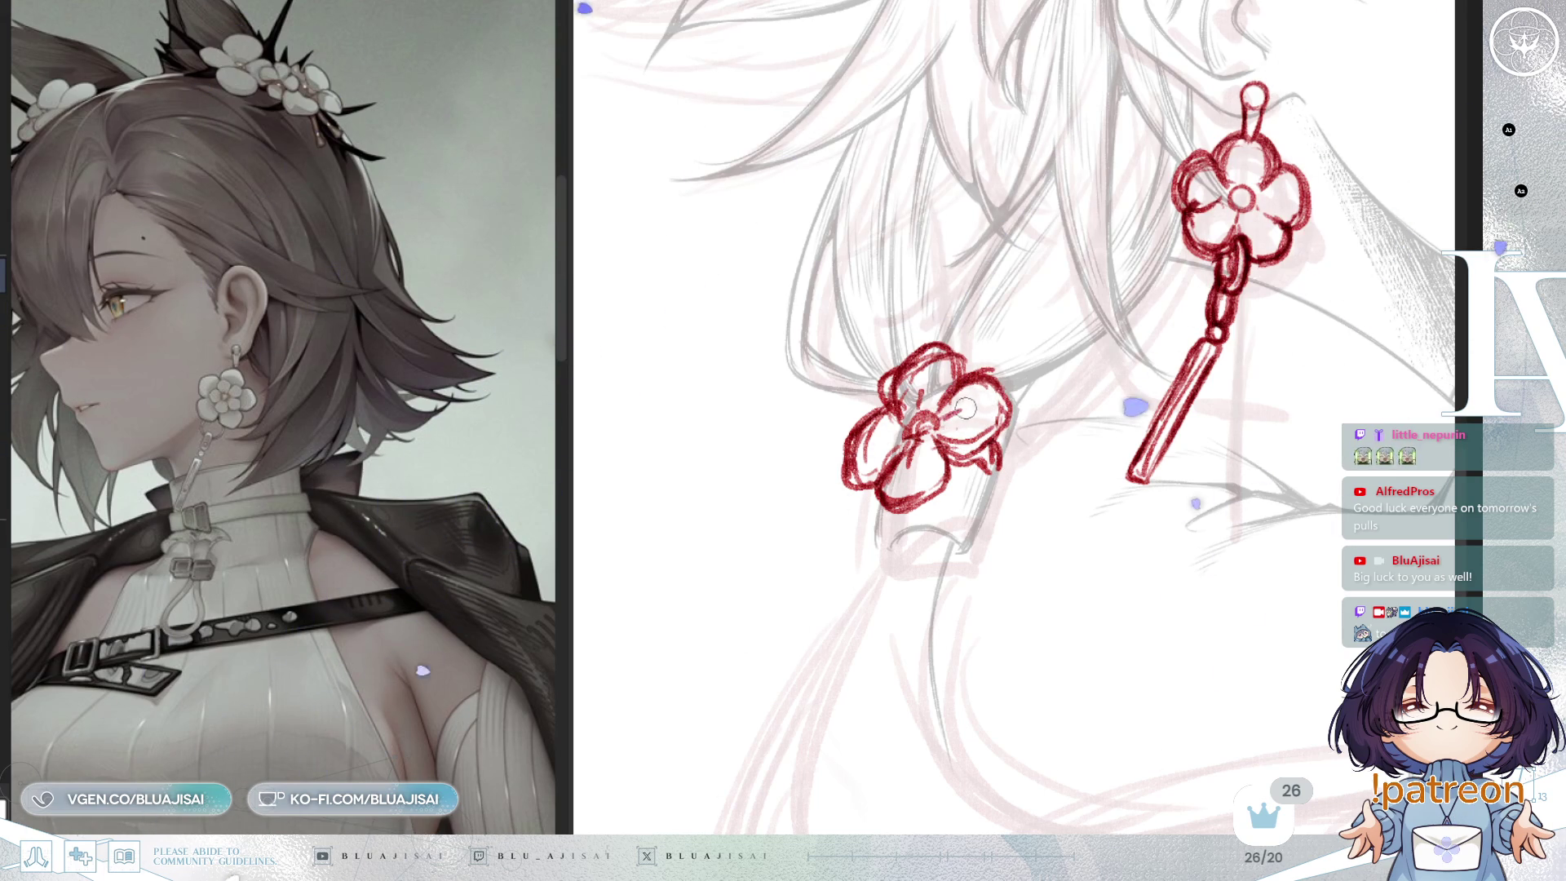
pyautogui.moveTo(983, 441); pyautogui.dragTo(995, 486)
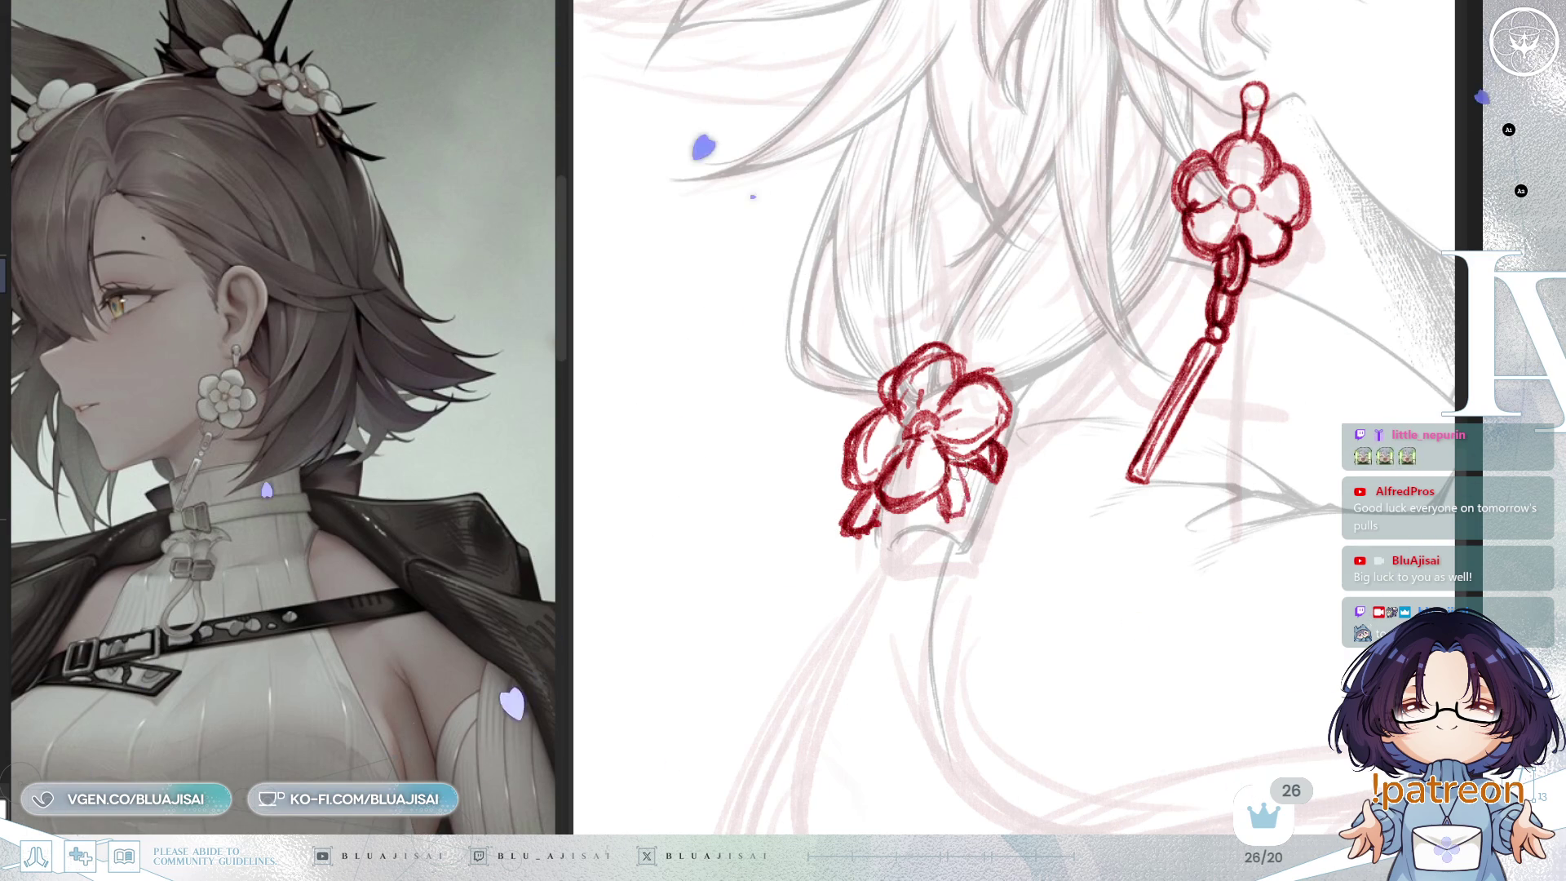
pyautogui.scroll(-5, 962, 499)
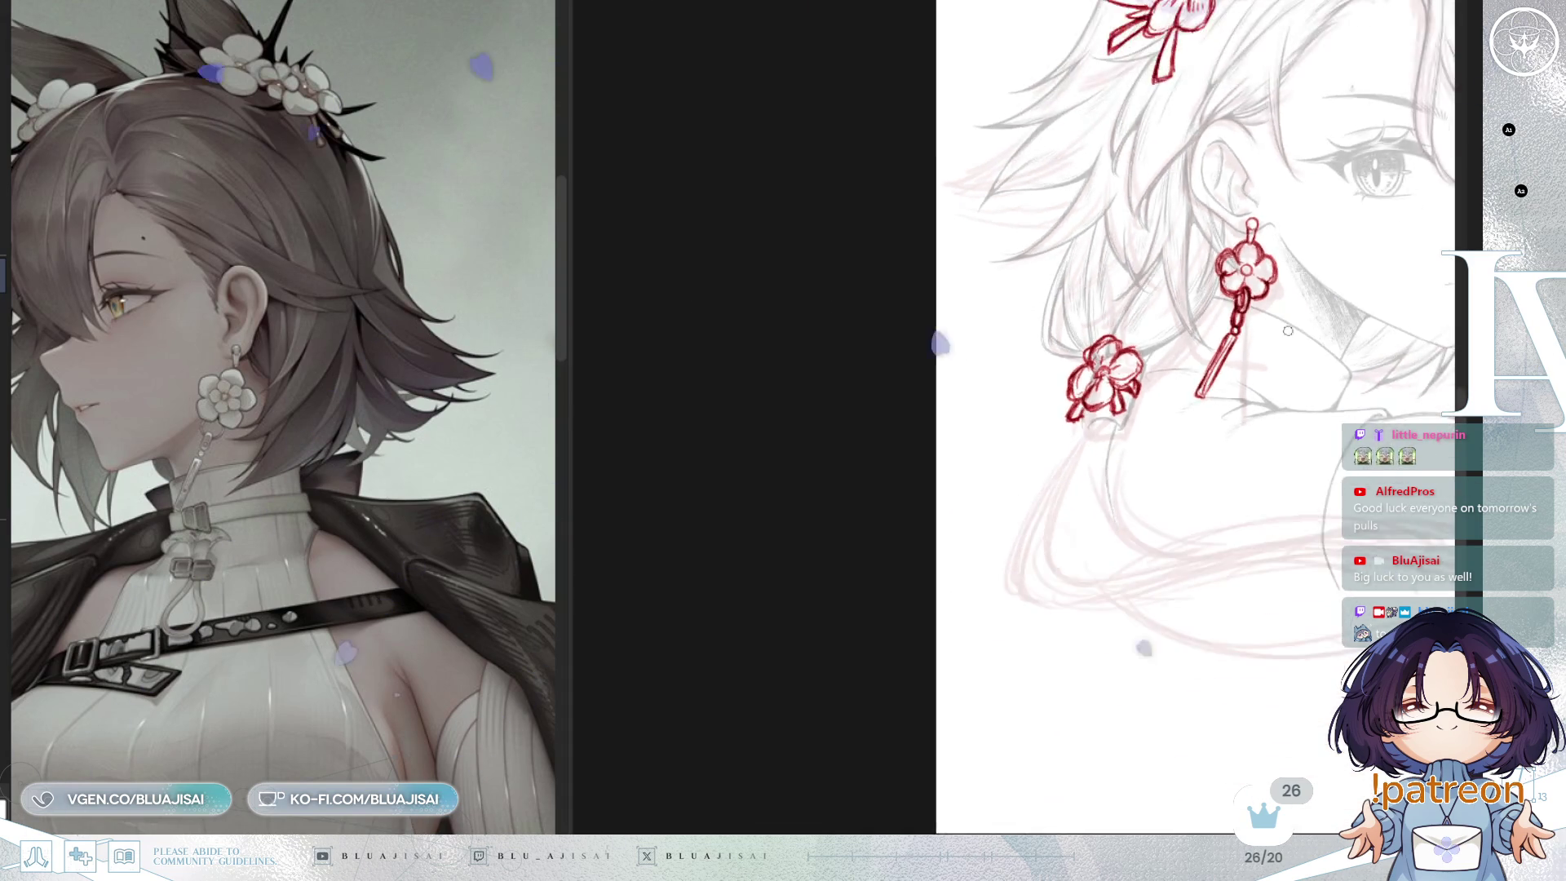
pyautogui.press('m')
pyautogui.scroll(-4, 1323, 350)
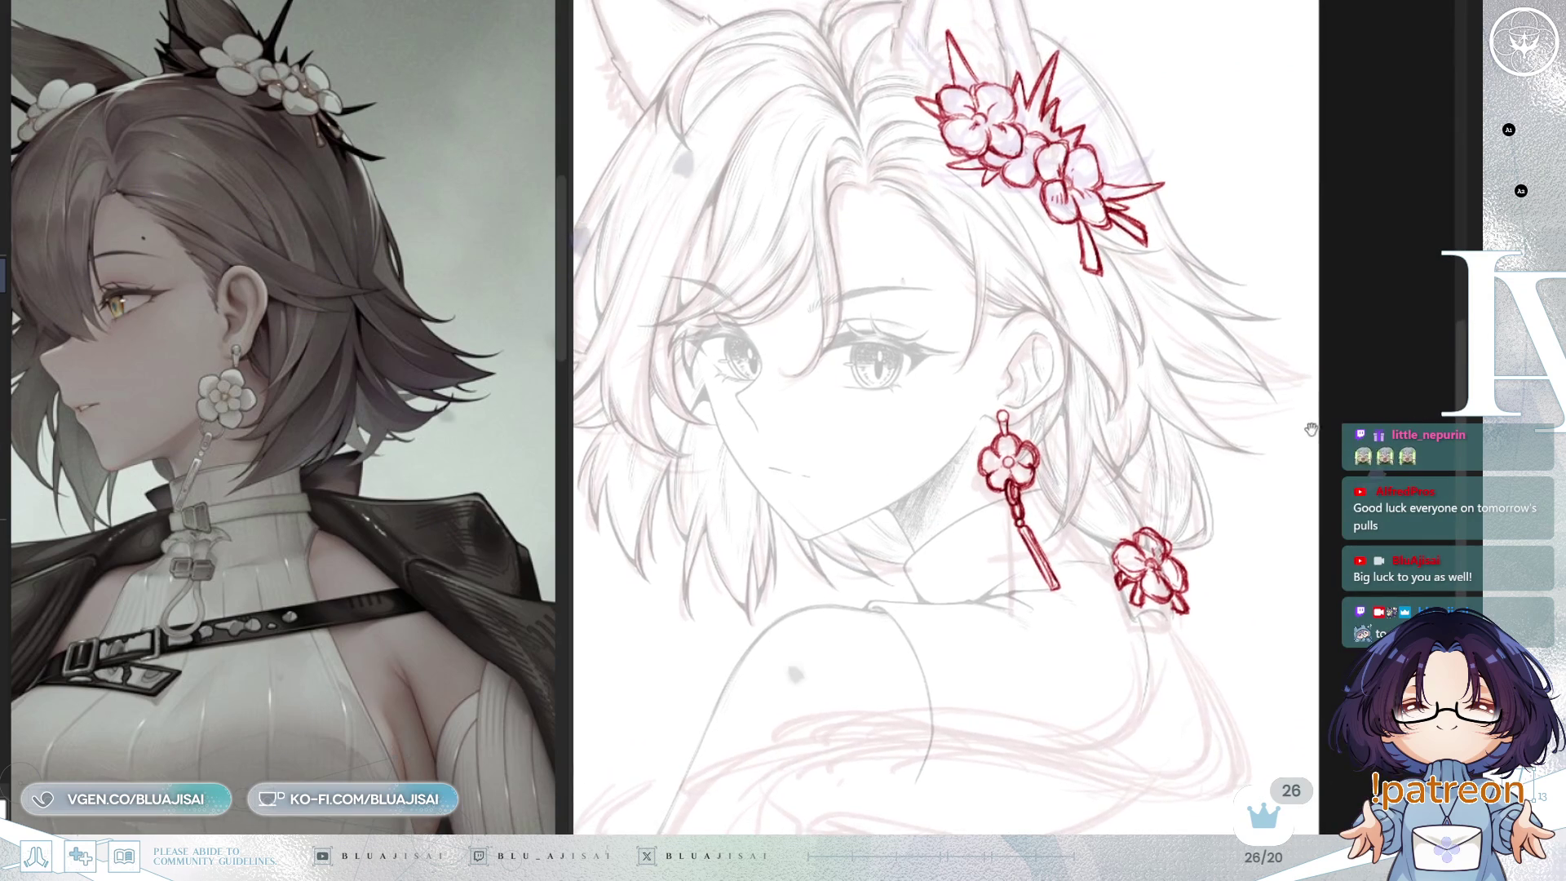
pyautogui.press('m')
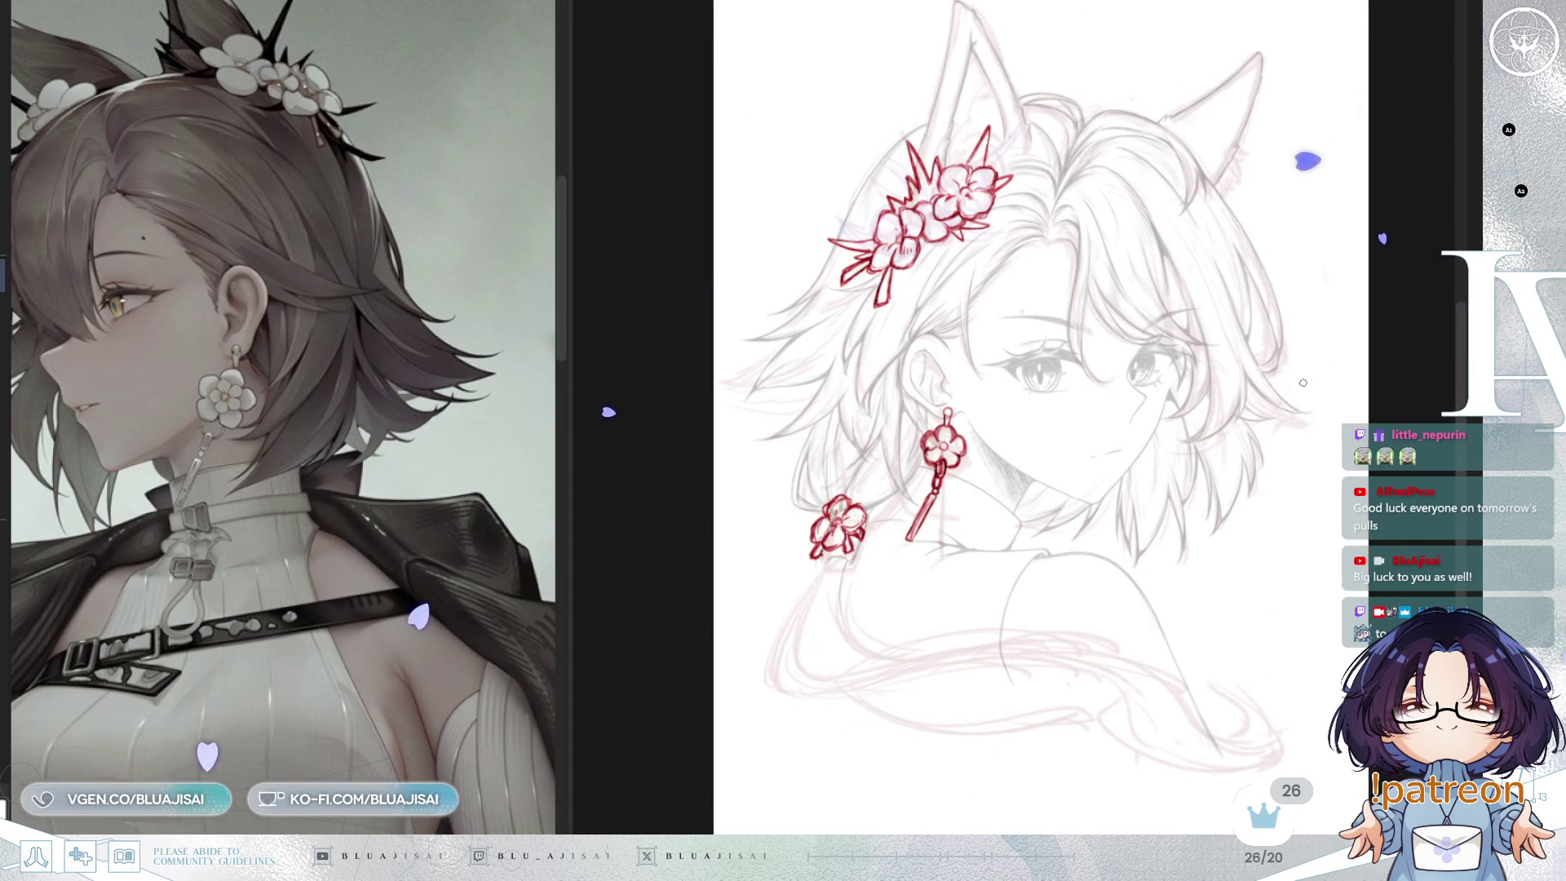
pyautogui.press('m')
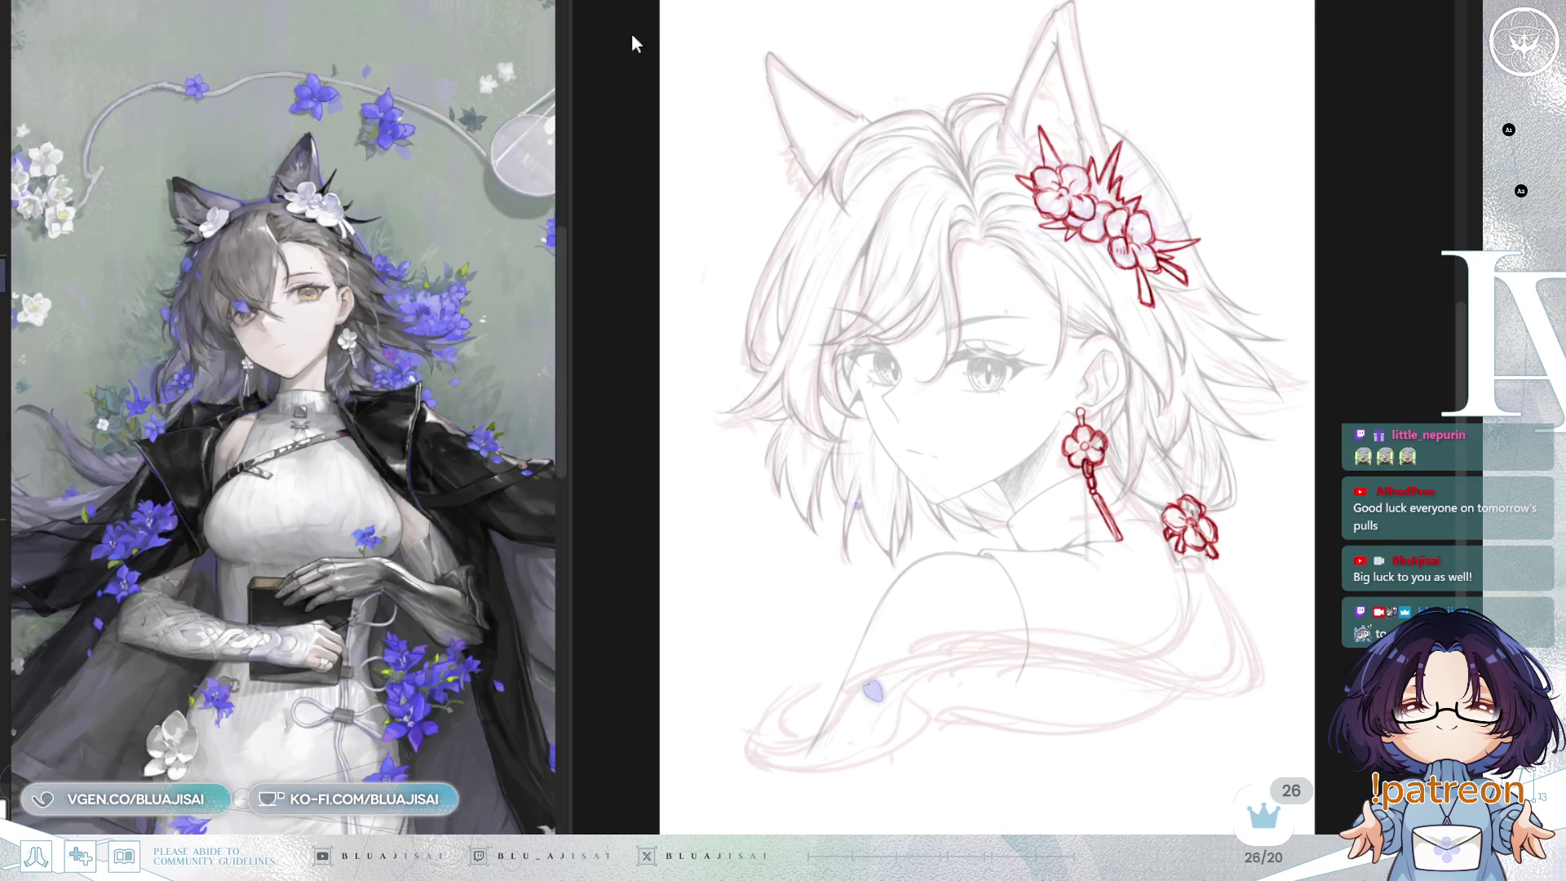
pyautogui.scroll(5, 391, 279)
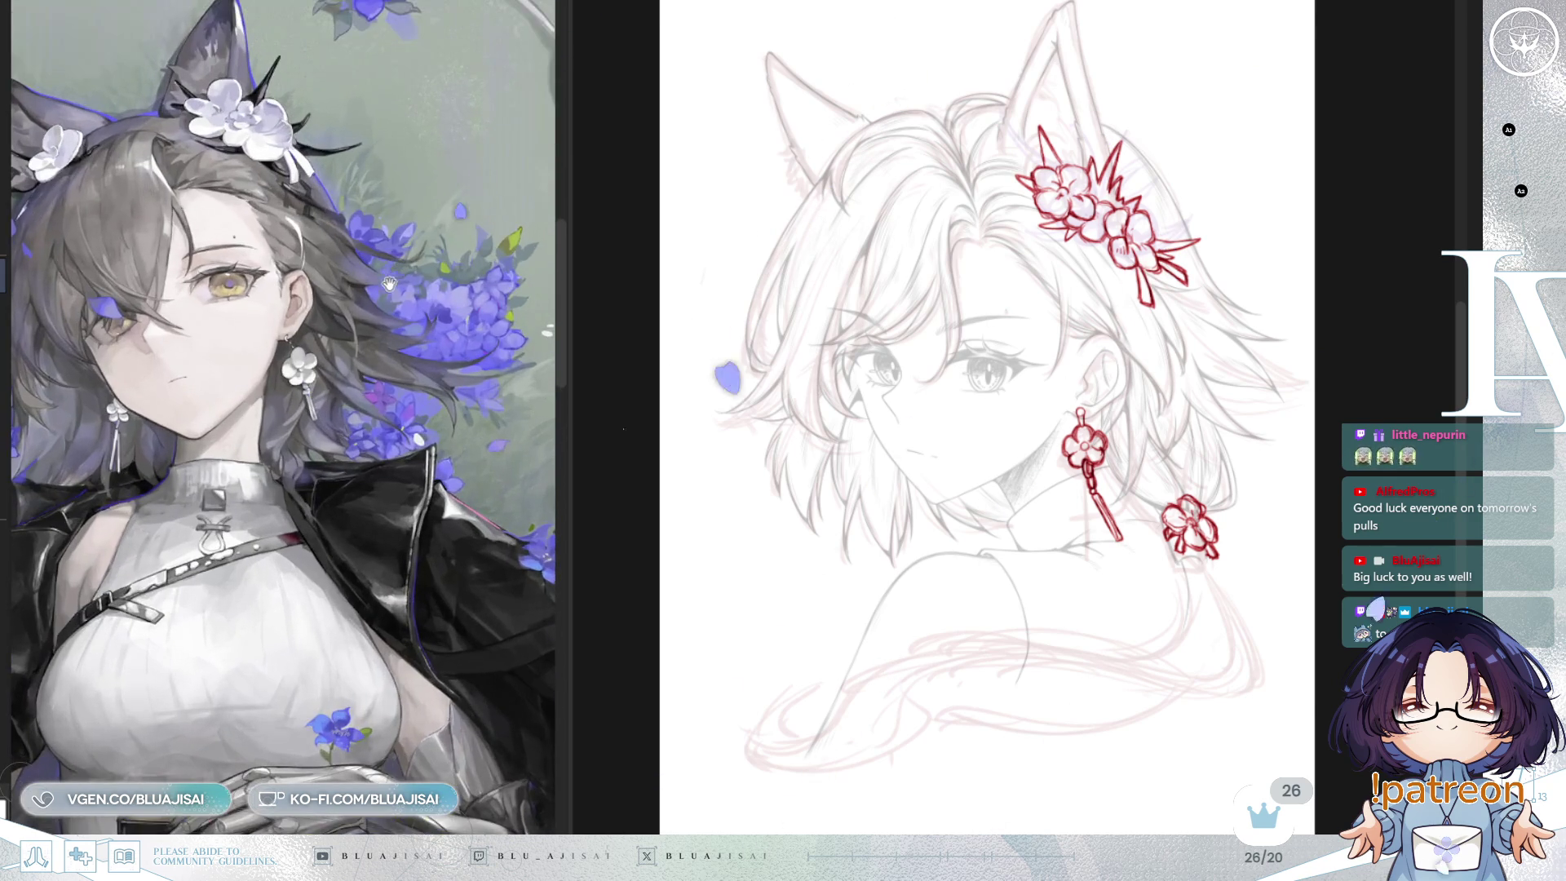
pyautogui.scroll(2, 391, 280)
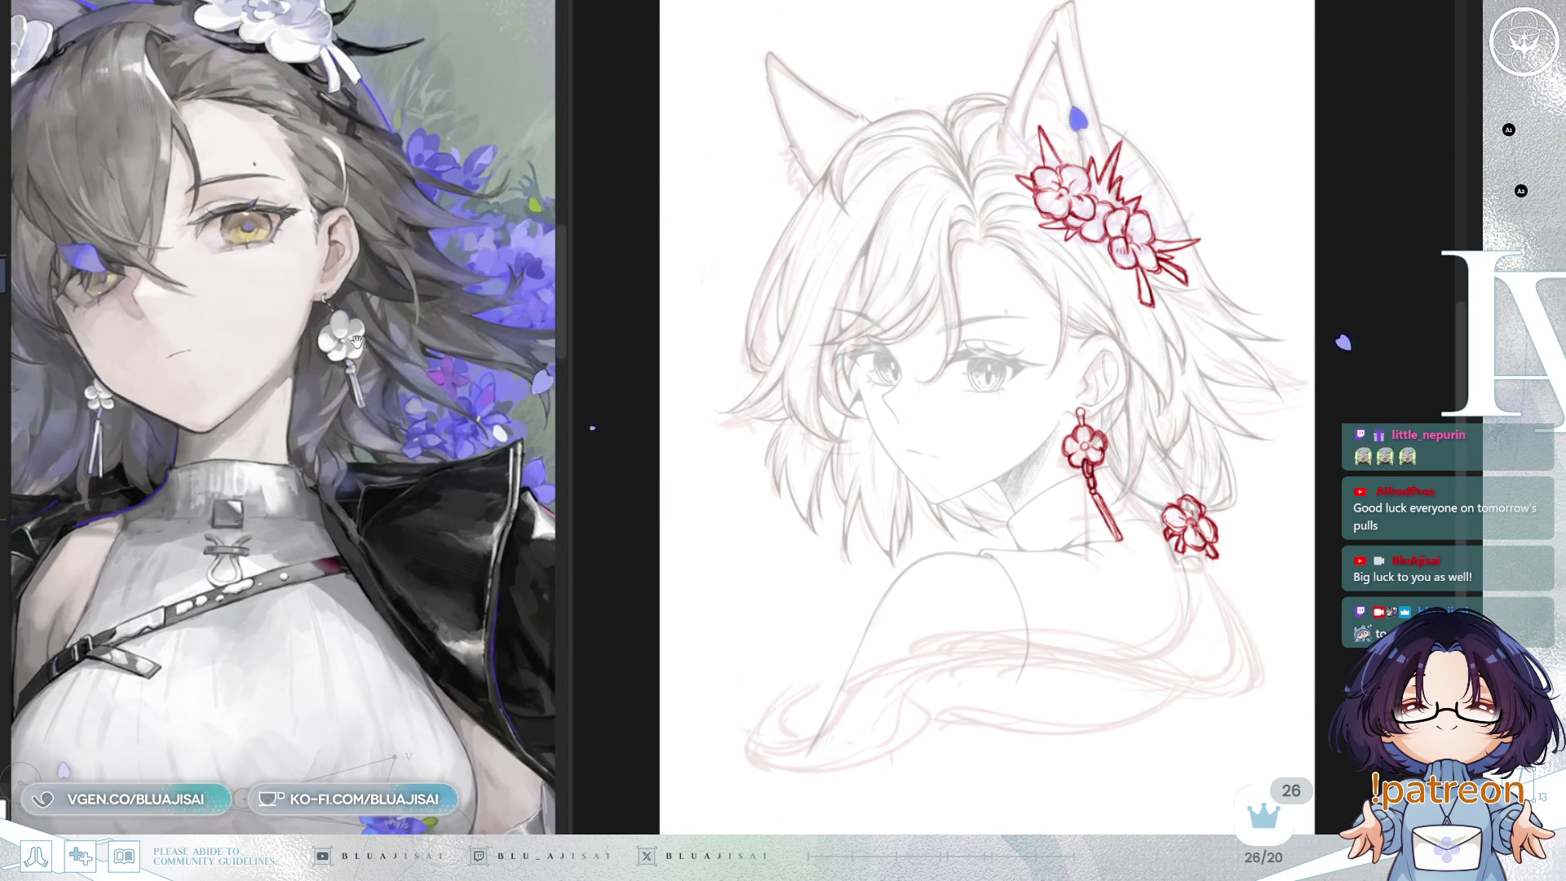
pyautogui.scroll(3, 390, 318)
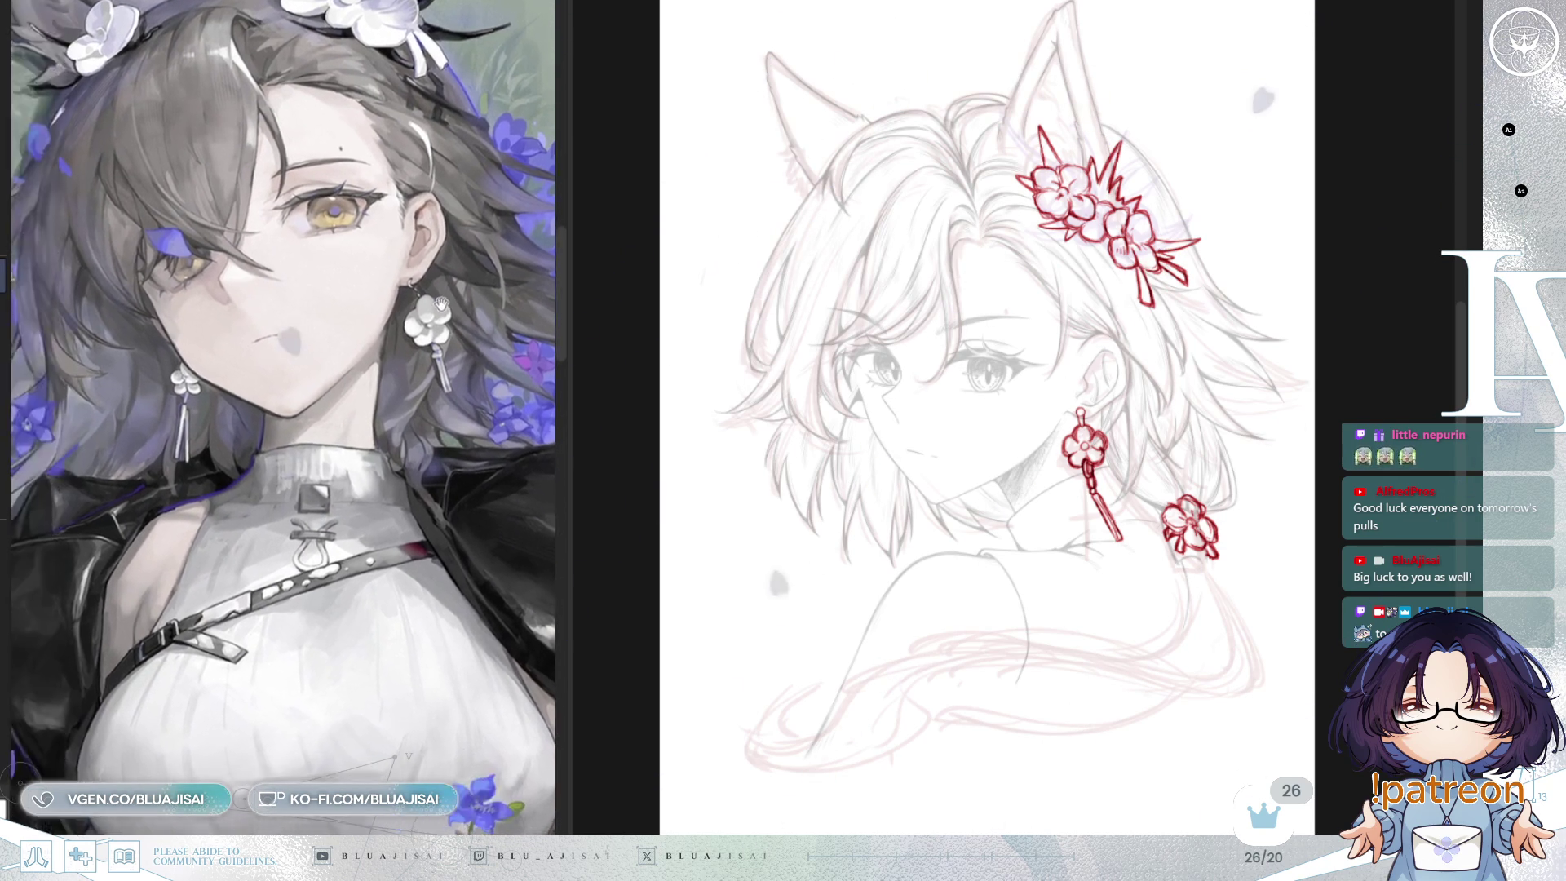
pyautogui.scroll(-3, 380, 337)
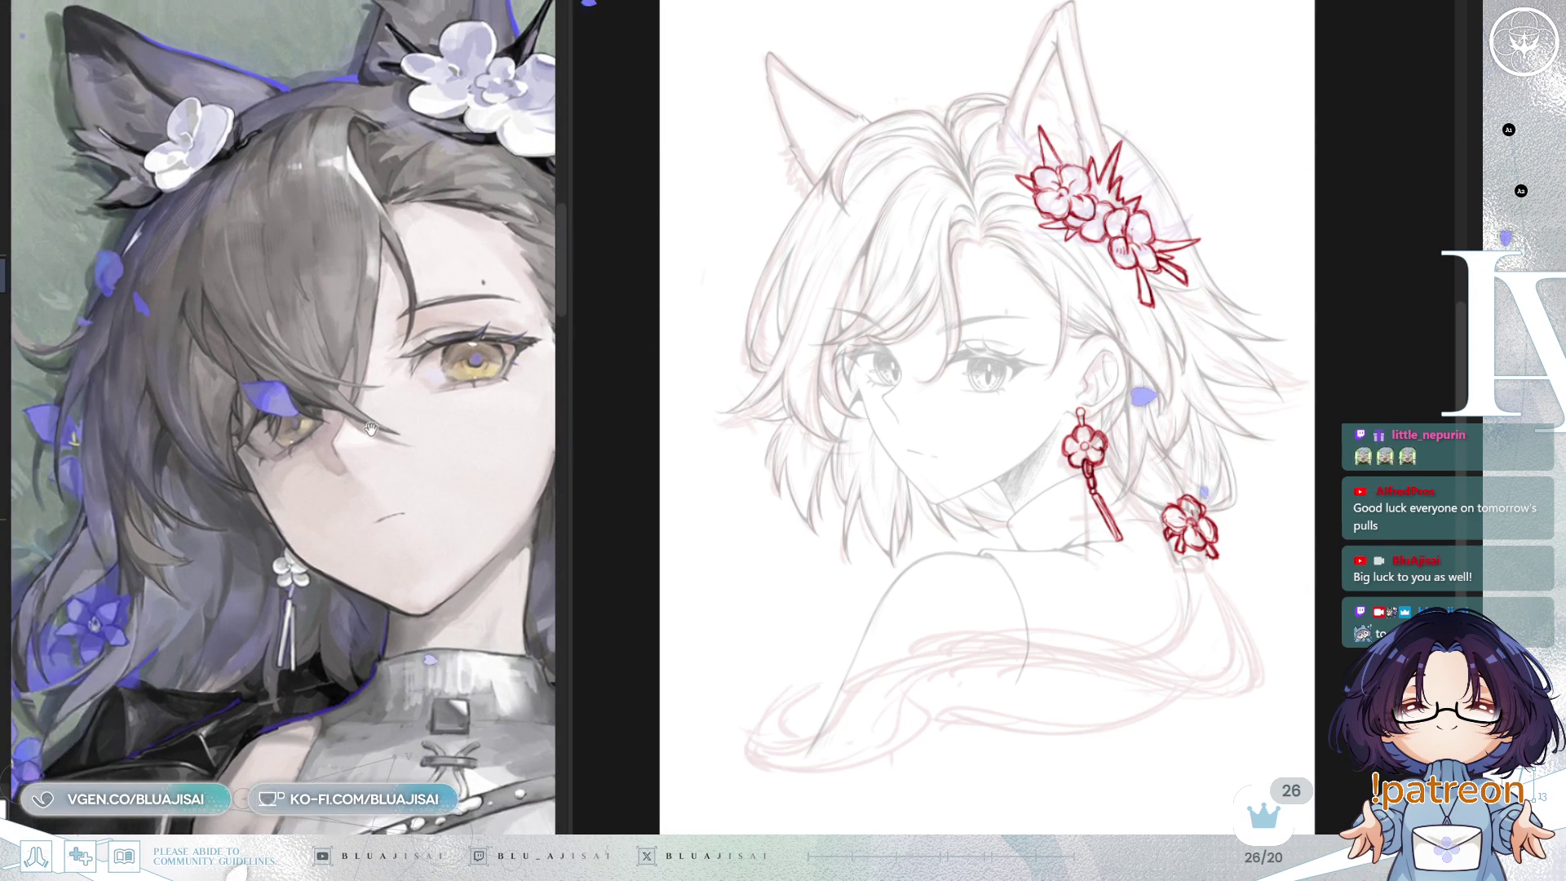
pyautogui.scroll(4, 904, 275)
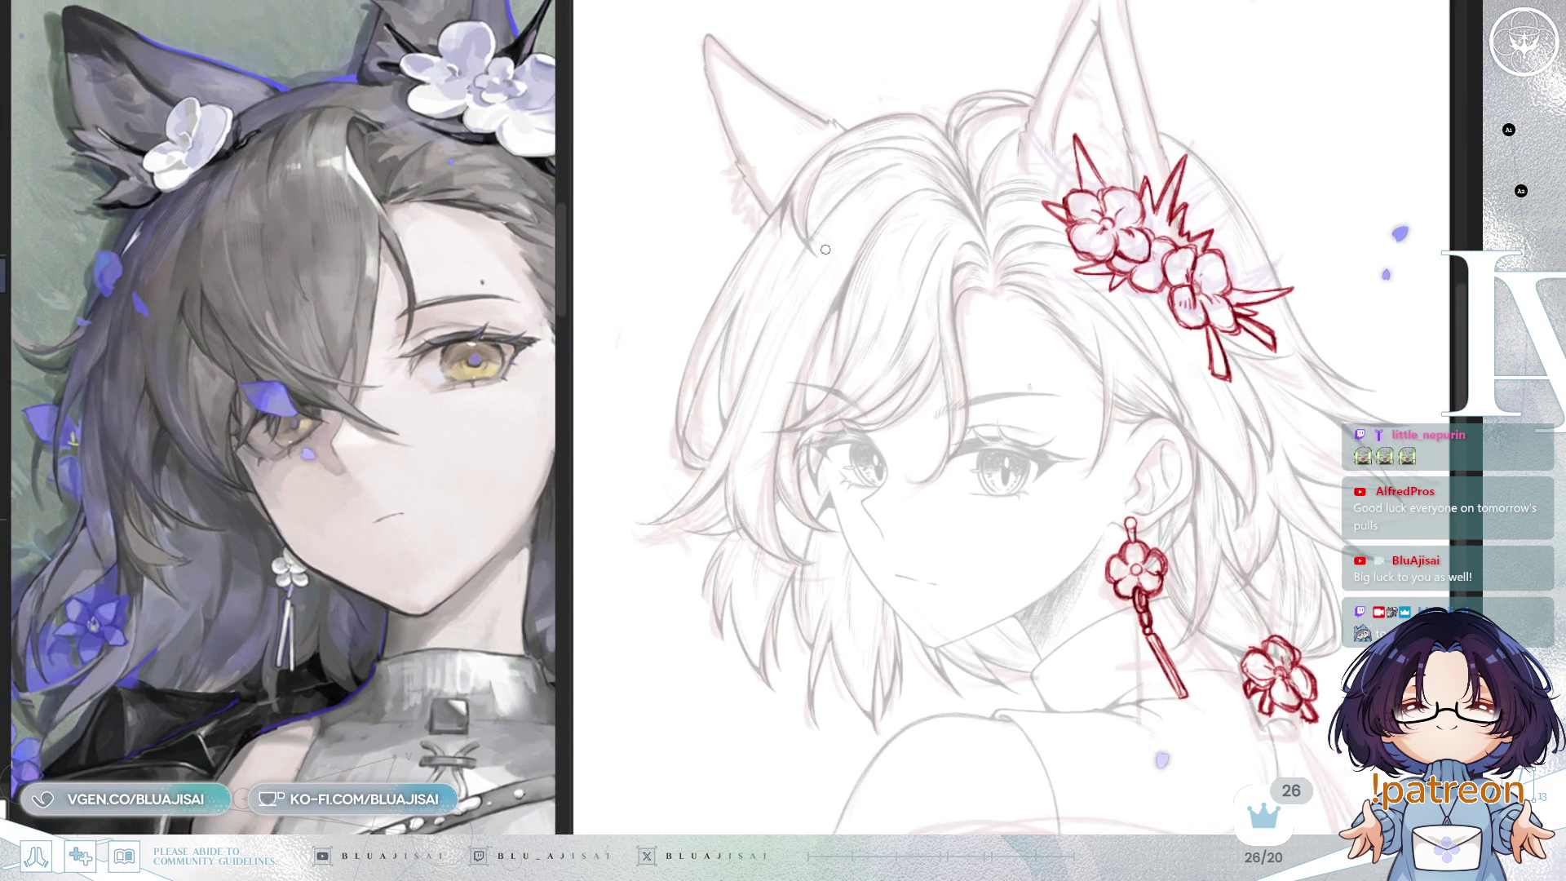
pyautogui.scroll(2, 784, 227)
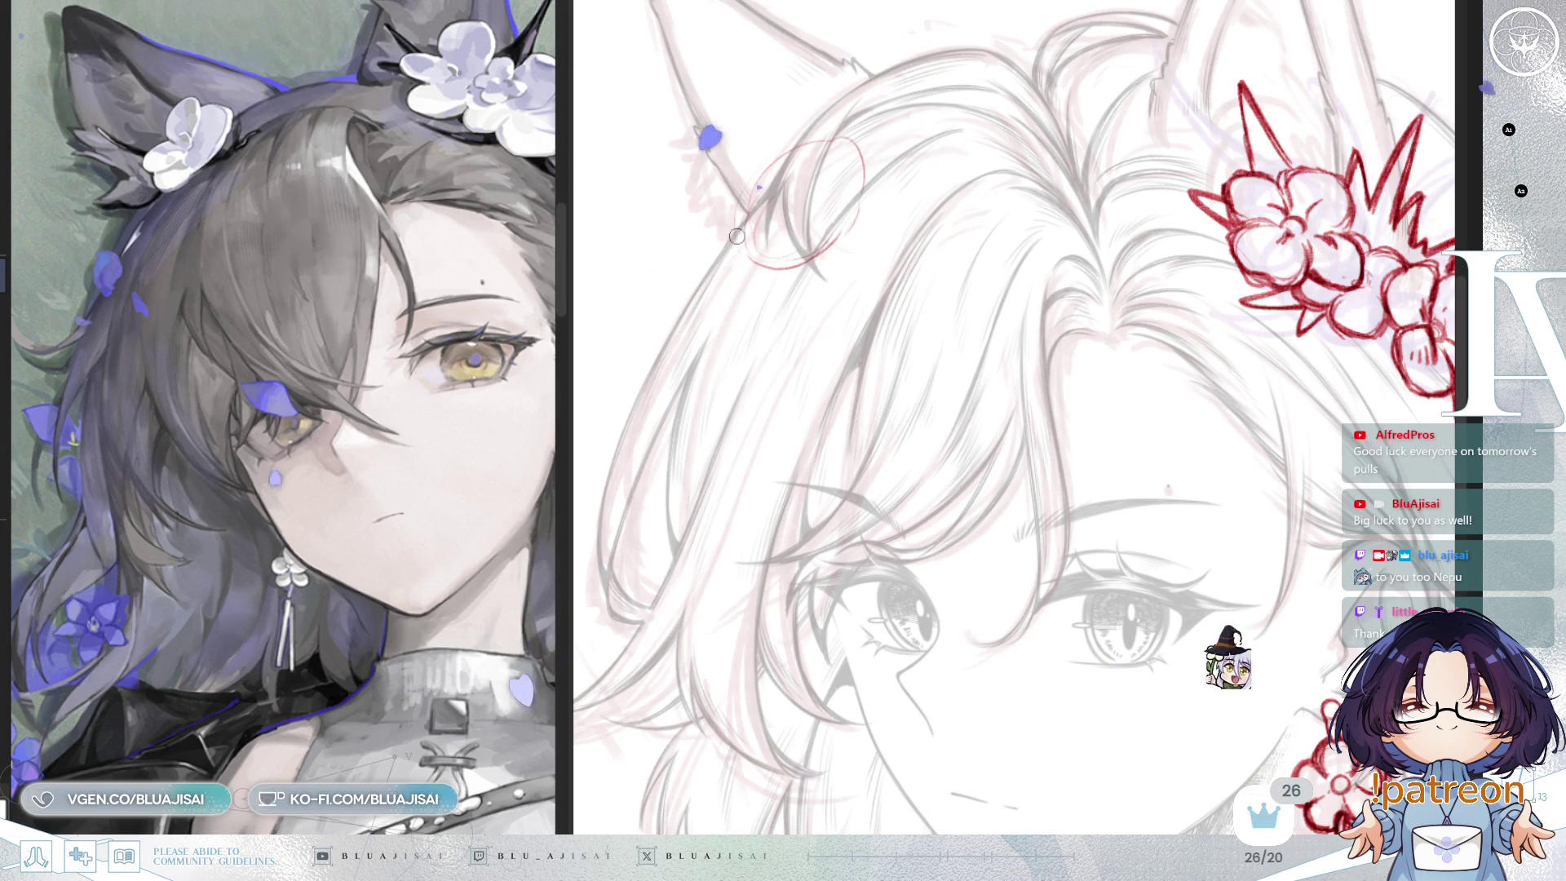
# Step: Outline the petals of a new red flower at the left fox ear's base
pyautogui.moveTo(773, 202); pyautogui.dragTo(816, 254)
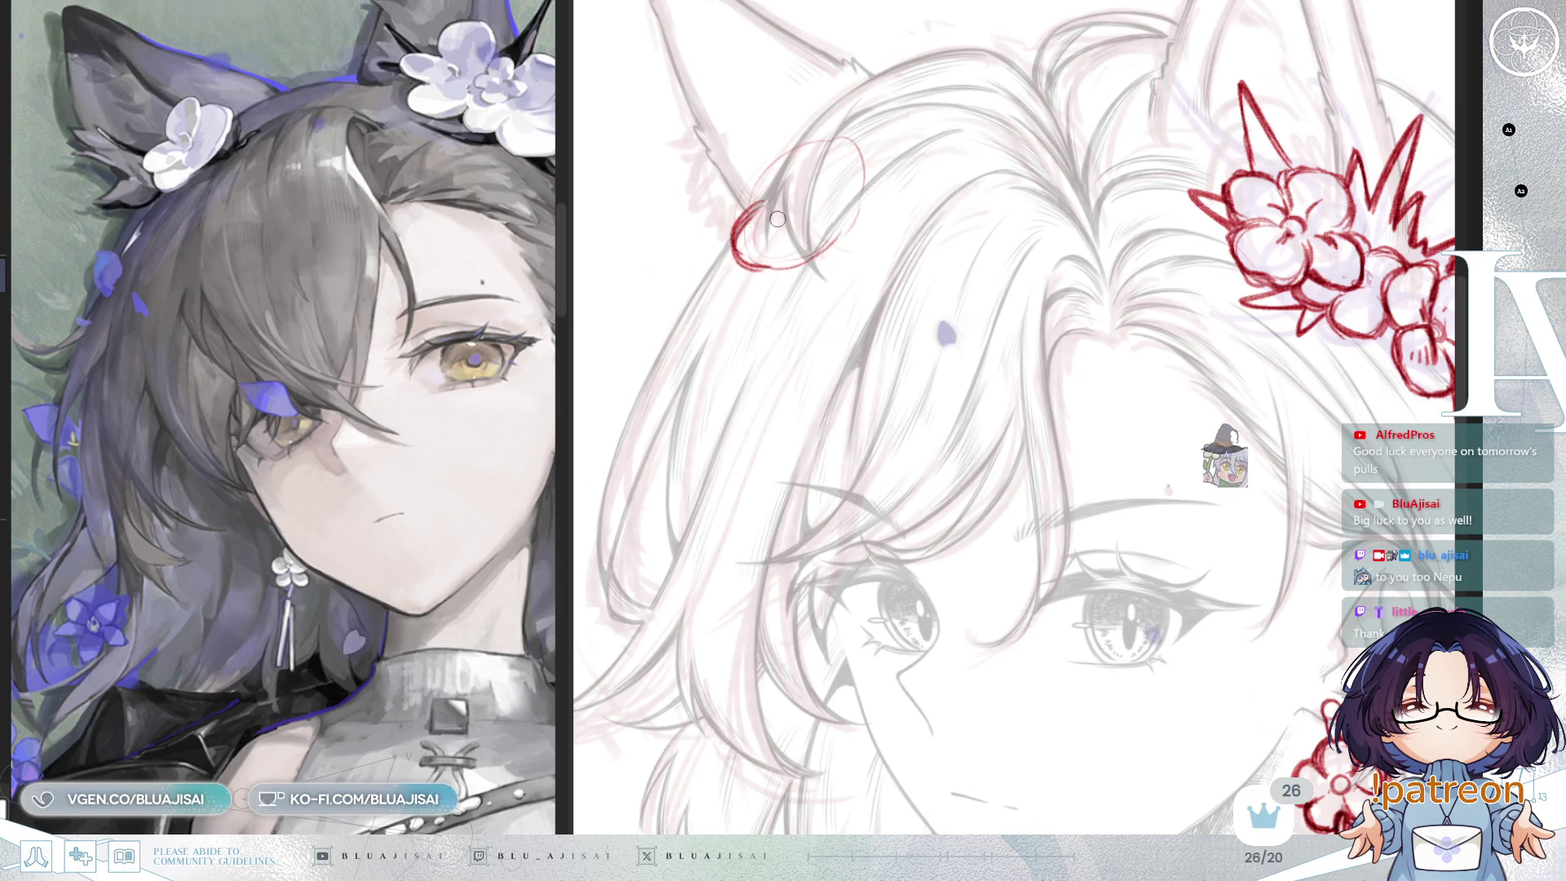
pyautogui.moveTo(758, 204); pyautogui.dragTo(751, 270)
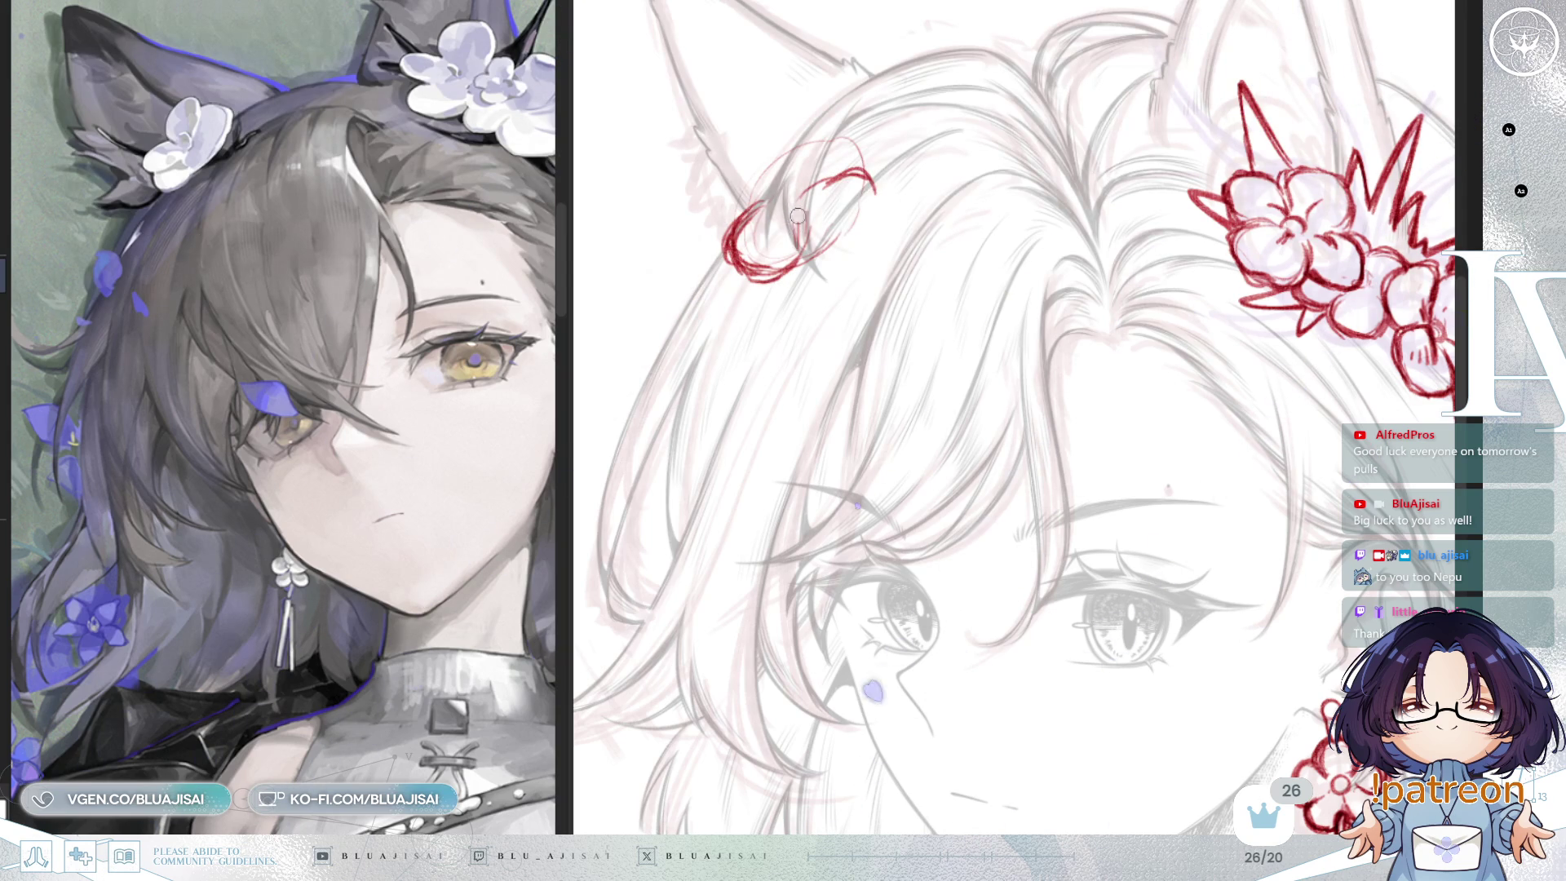
pyautogui.moveTo(835, 249); pyautogui.dragTo(795, 187)
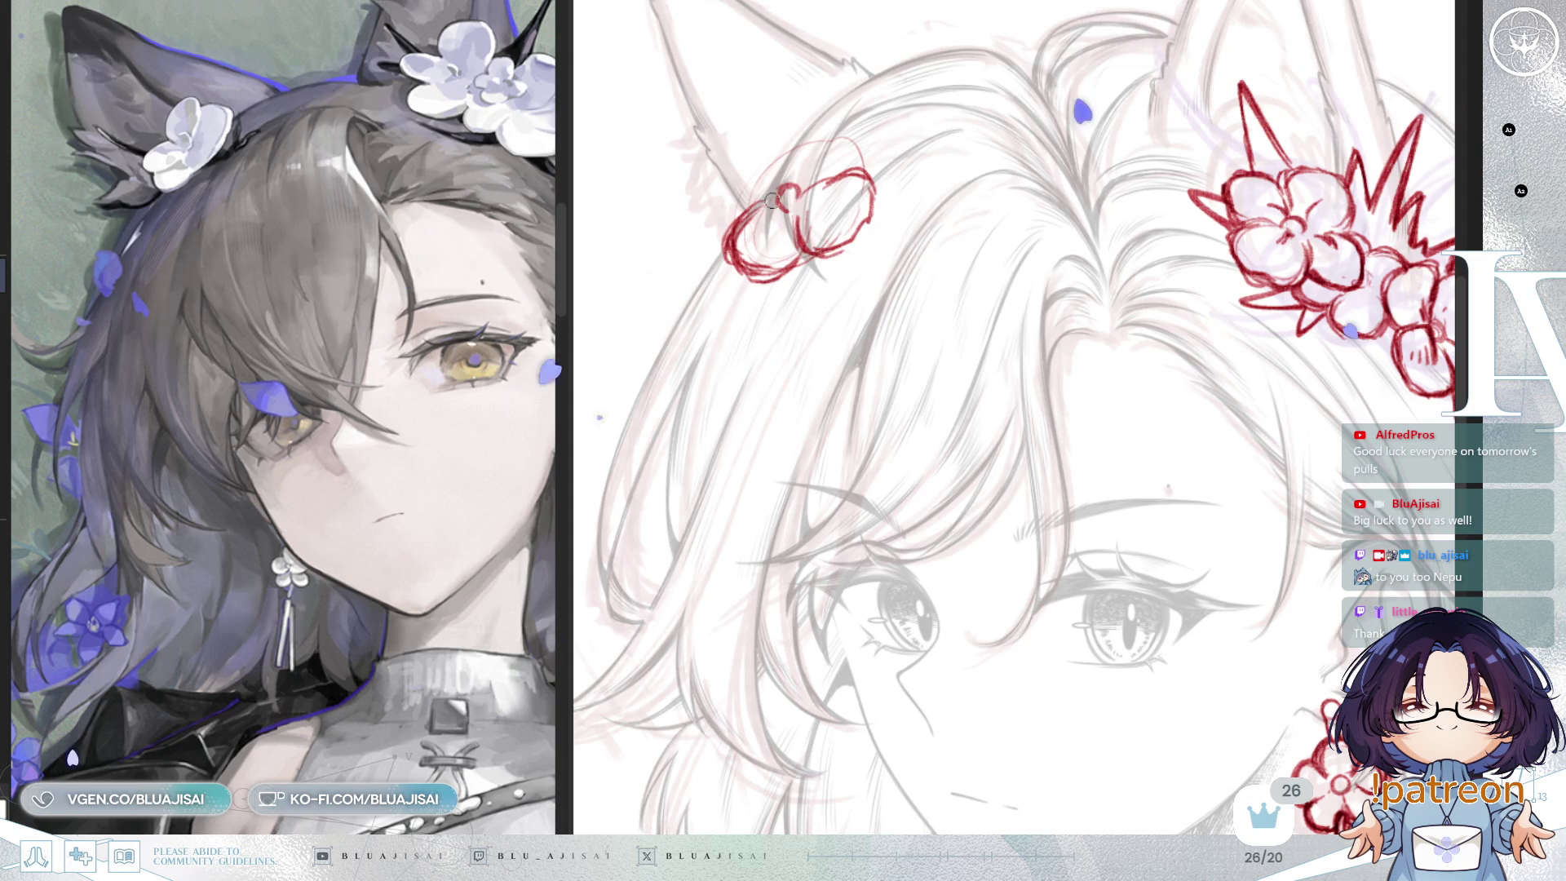
pyautogui.moveTo(750, 207)
pyautogui.mouseDown()
pyautogui.moveTo(722, 160)
pyautogui.moveTo(767, 183)
pyautogui.mouseUp()
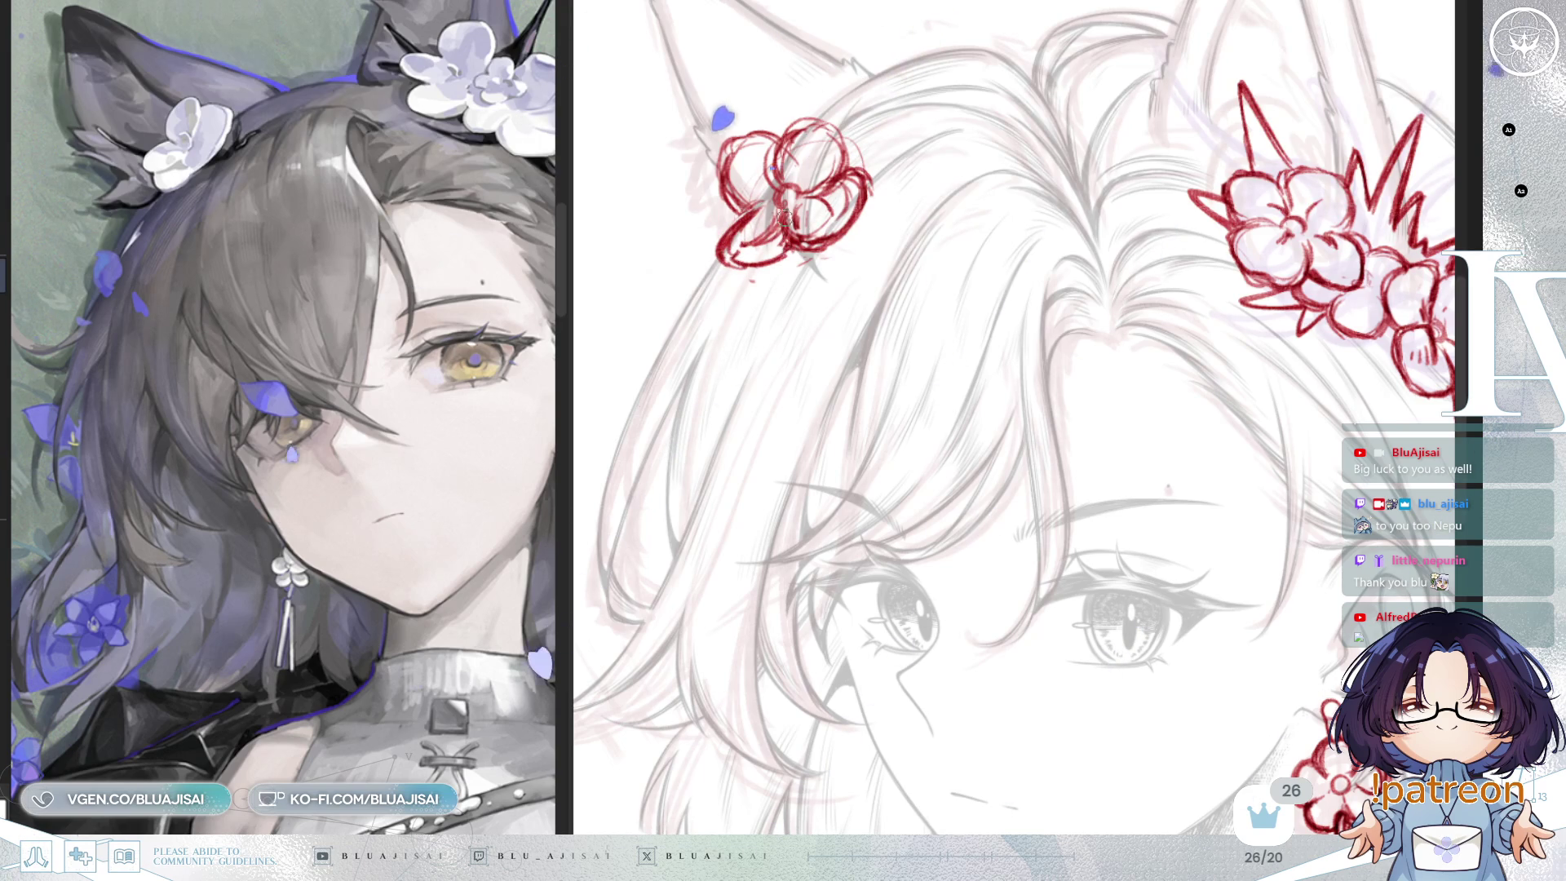
# Step: Erase a stray petal line on the new flower and zoom back out
pyautogui.scroll(1, 744, 264)
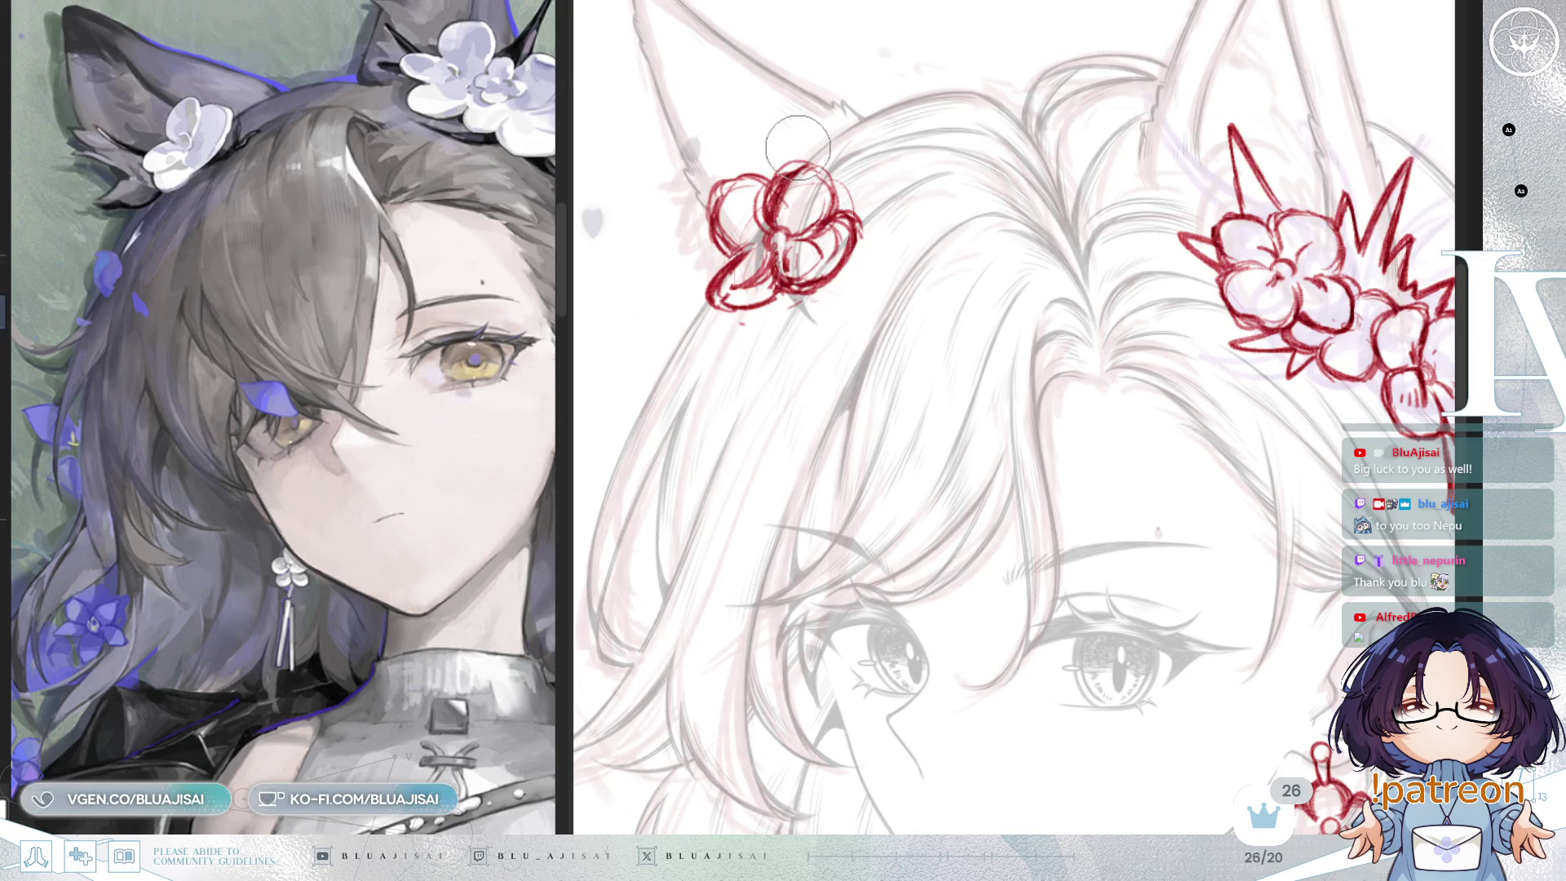
pyautogui.moveTo(738, 232)
pyautogui.mouseDown()
pyautogui.moveTo(736, 170)
pyautogui.moveTo(714, 241)
pyautogui.moveTo(769, 231)
pyautogui.mouseUp()
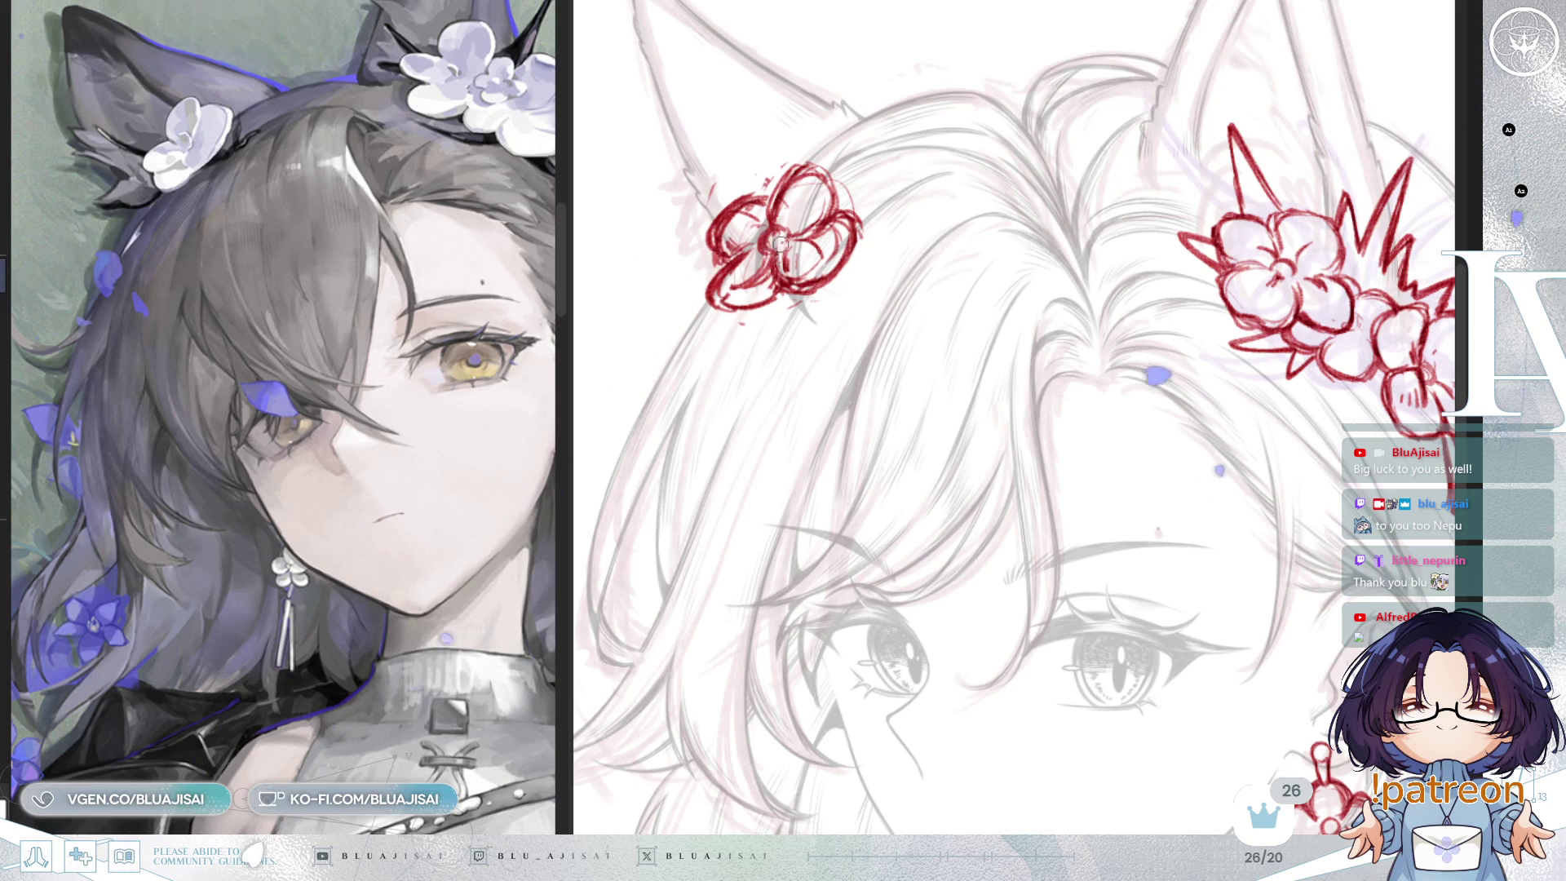
pyautogui.scroll(-2, 1135, 205)
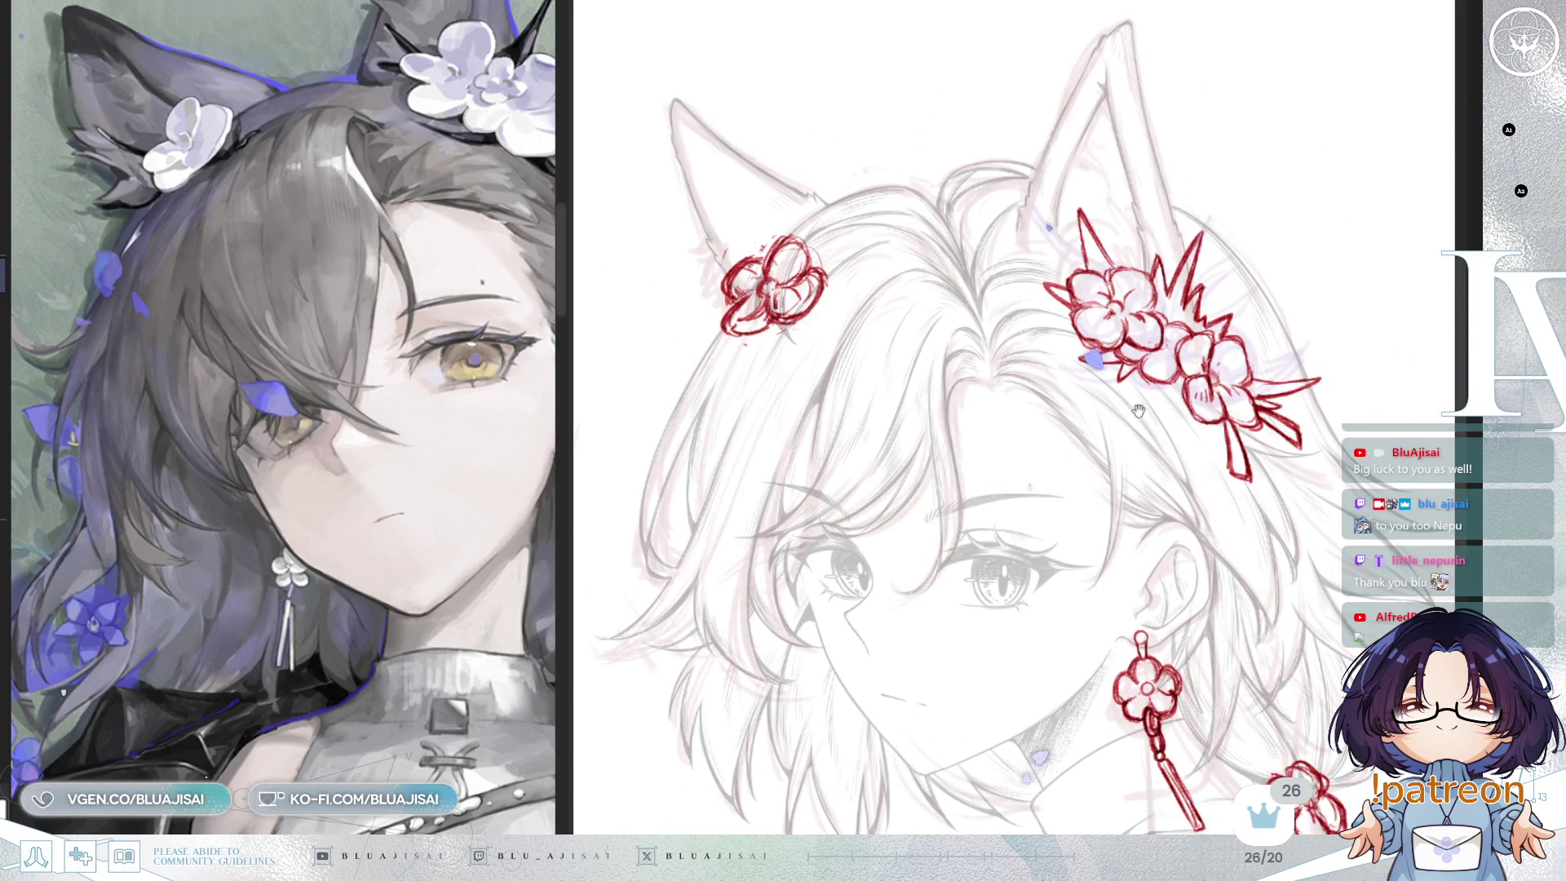
# Step: Select the new ear flower, nudge it slightly left and down, then deselect
pyautogui.moveTo(1137, 410); pyautogui.dragTo(1139, 363)
pyautogui.scroll(2, 1148, 259)
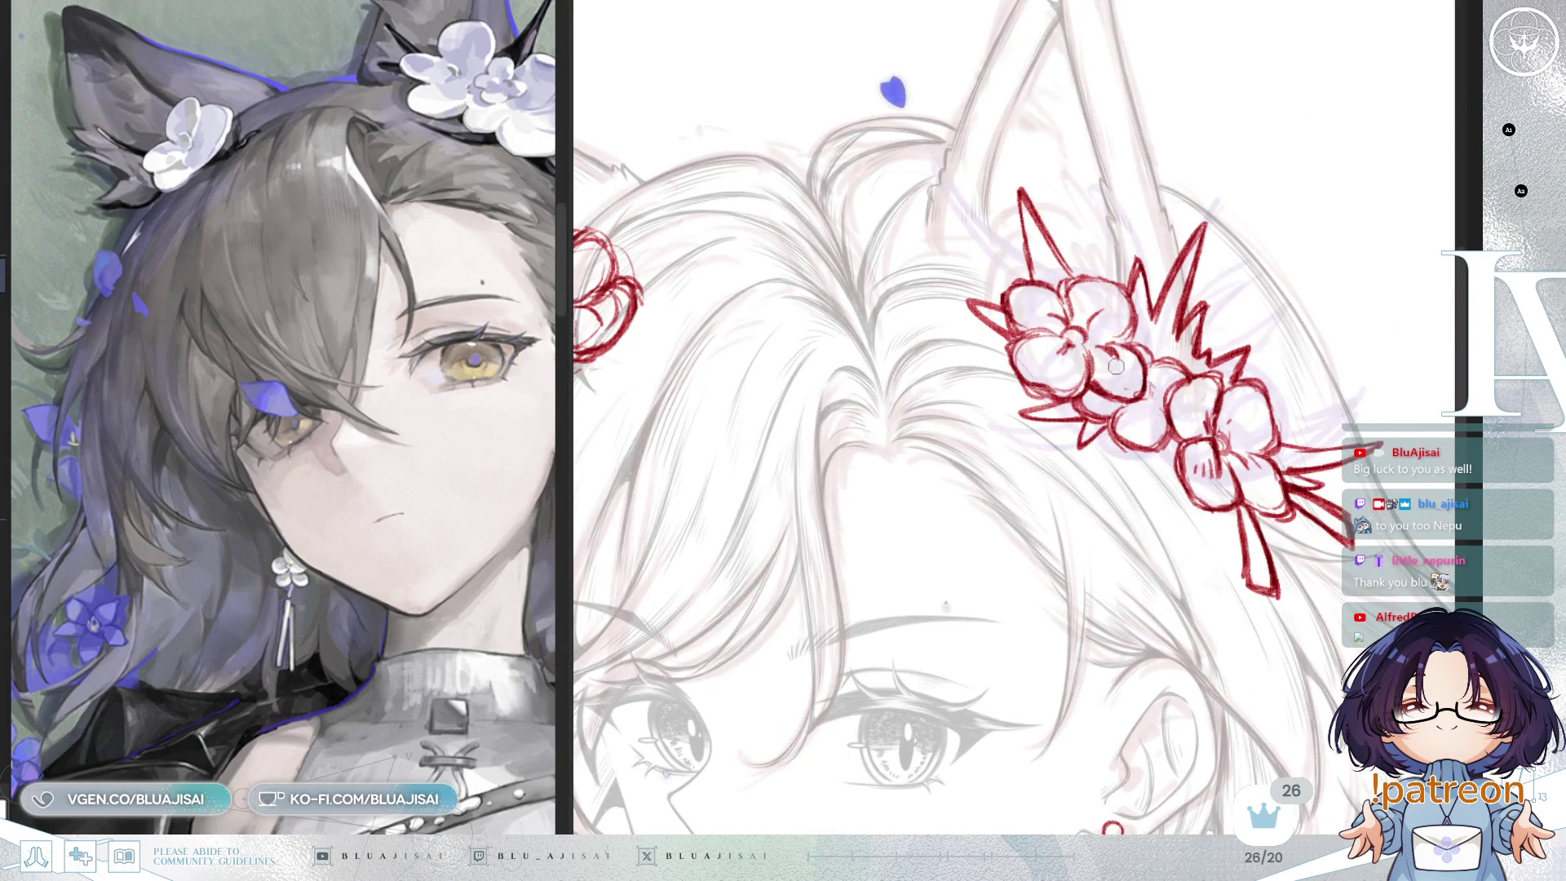
pyautogui.scroll(-2, 1099, 379)
pyautogui.scroll(2, 1148, 298)
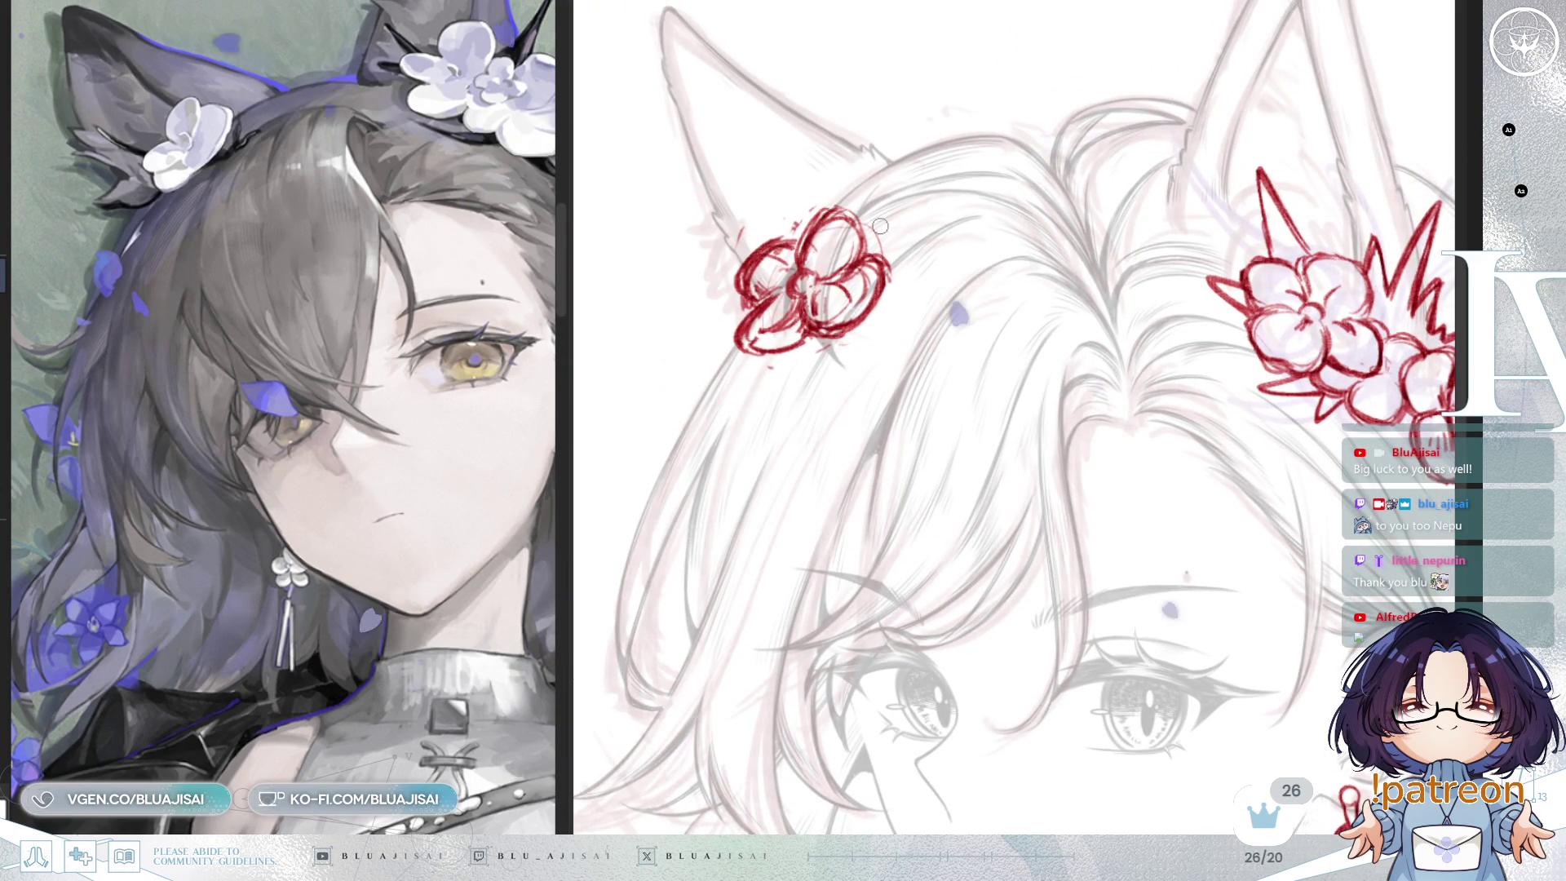
pyautogui.moveTo(714, 253); pyautogui.dragTo(921, 200)
pyautogui.moveTo(893, 319); pyautogui.dragTo(869, 332)
pyautogui.click(631, 460)
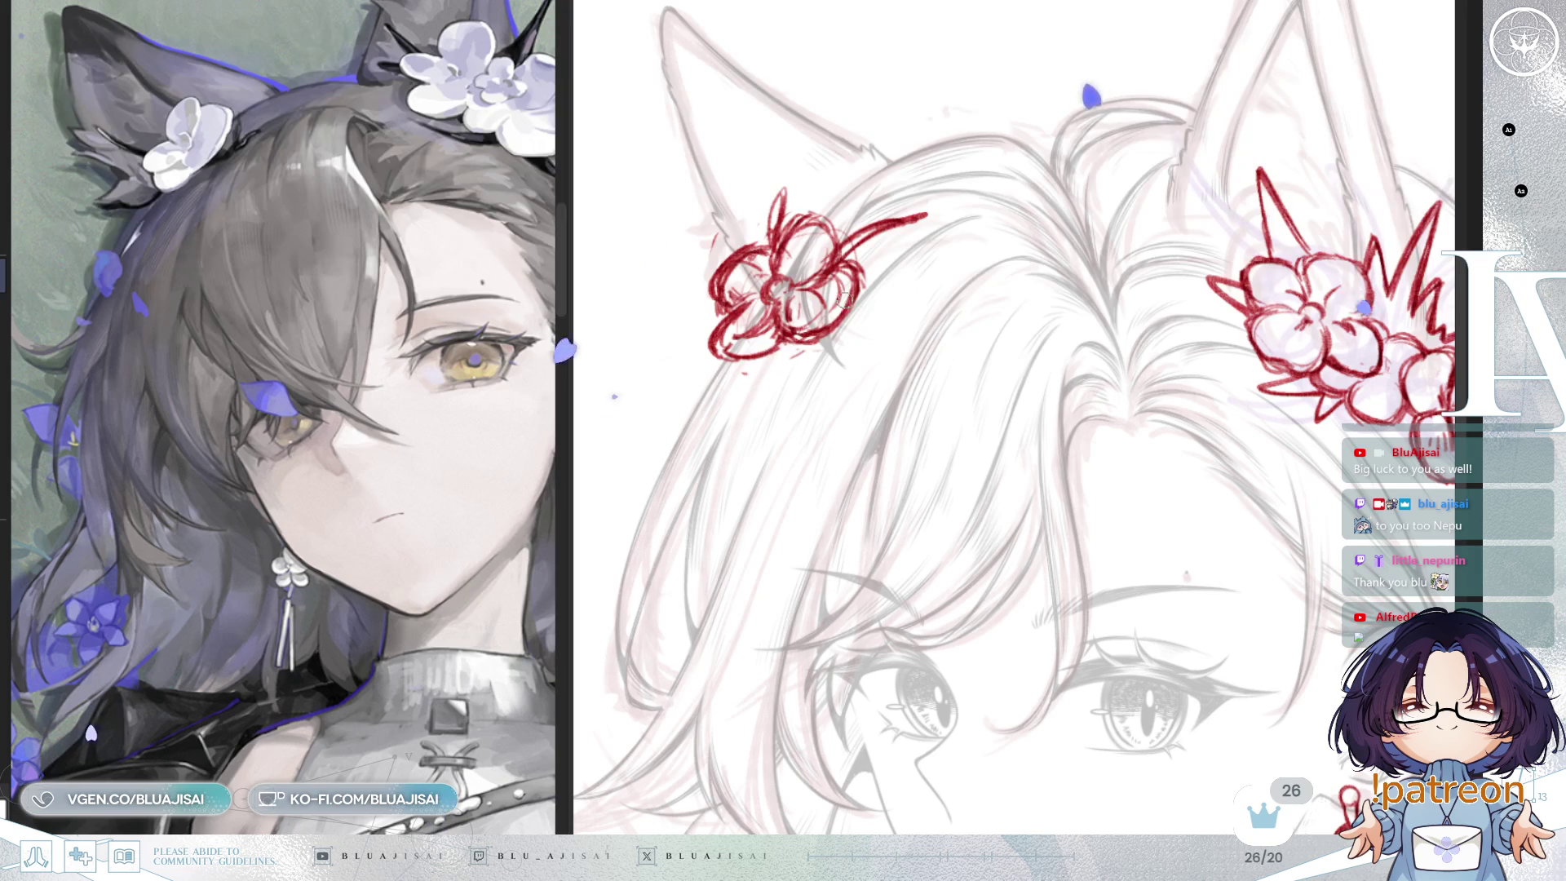
# Step: Add spiky red strokes beside the ear flower, extending its lower-left spike down-left
pyautogui.moveTo(852, 249); pyautogui.dragTo(904, 243)
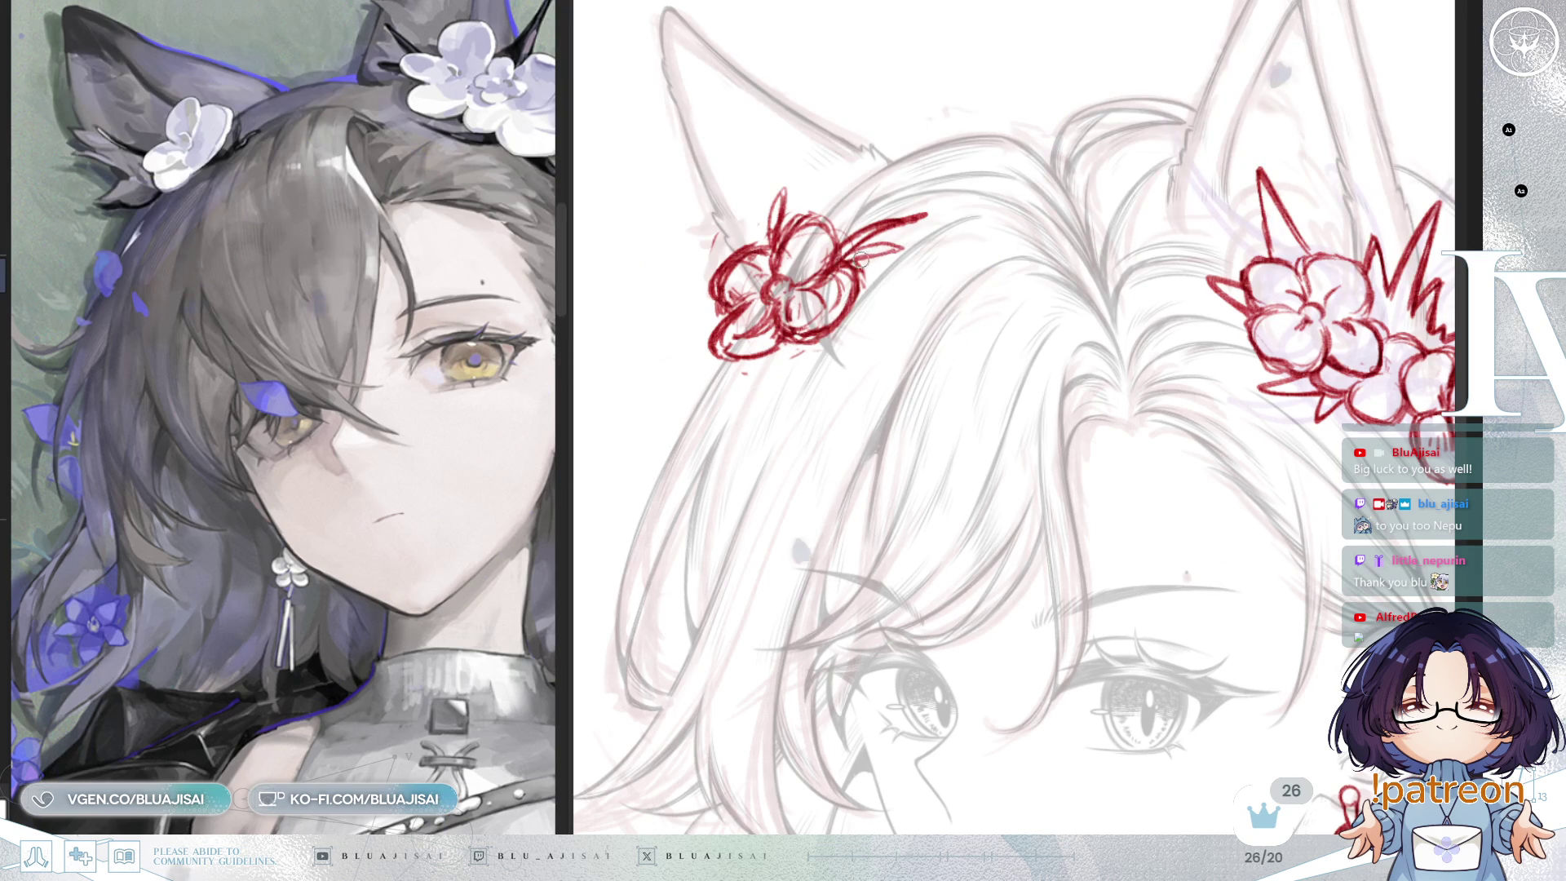
pyautogui.scroll(-3, 907, 246)
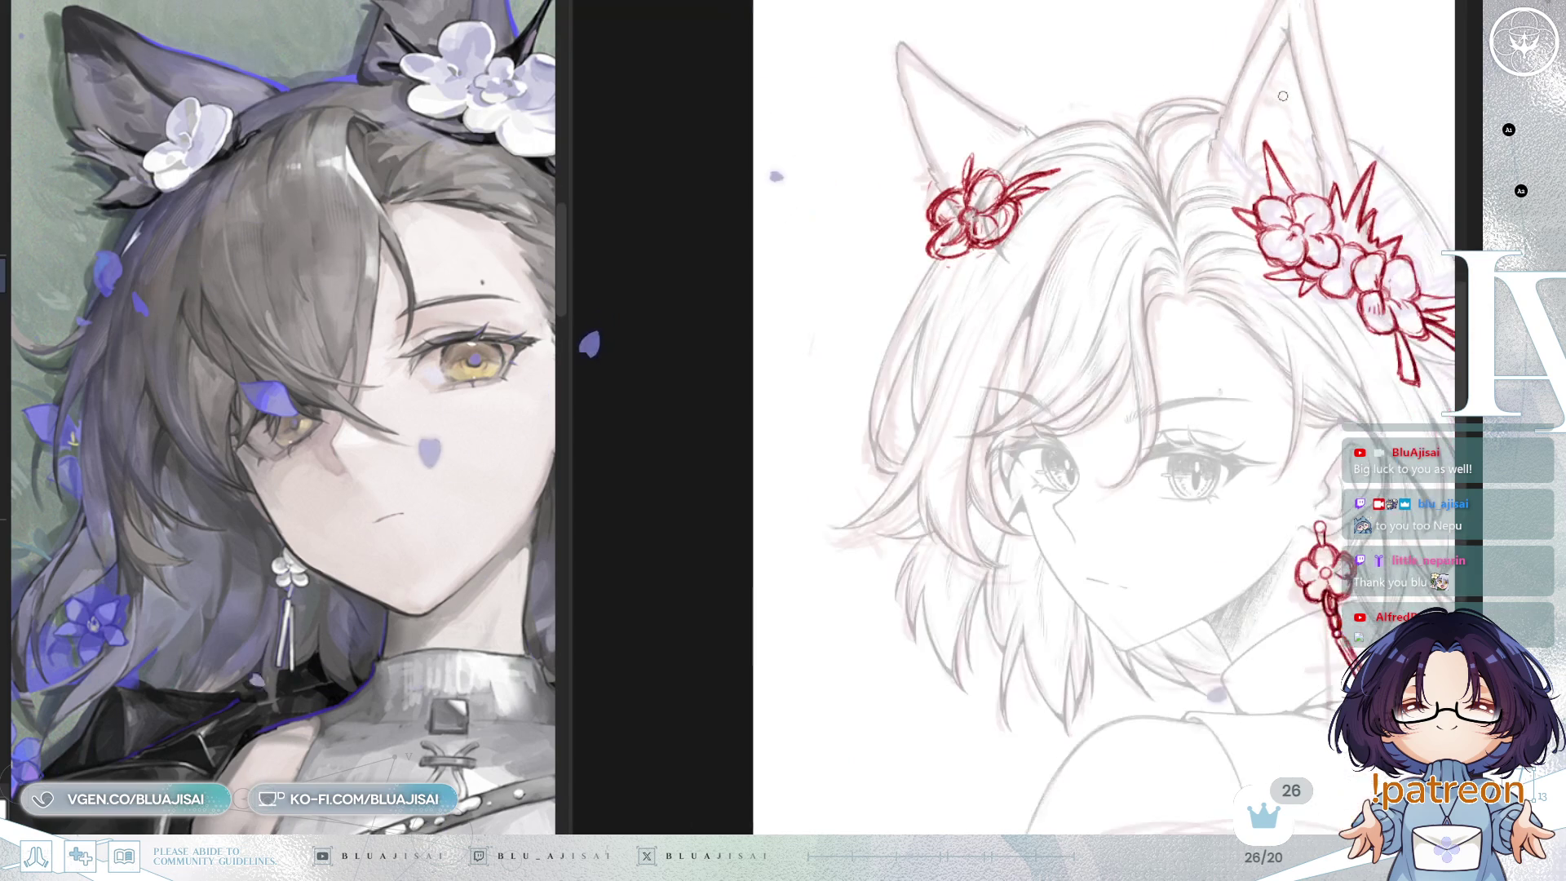
pyautogui.scroll(2, 1021, 219)
pyautogui.scroll(1, 1022, 218)
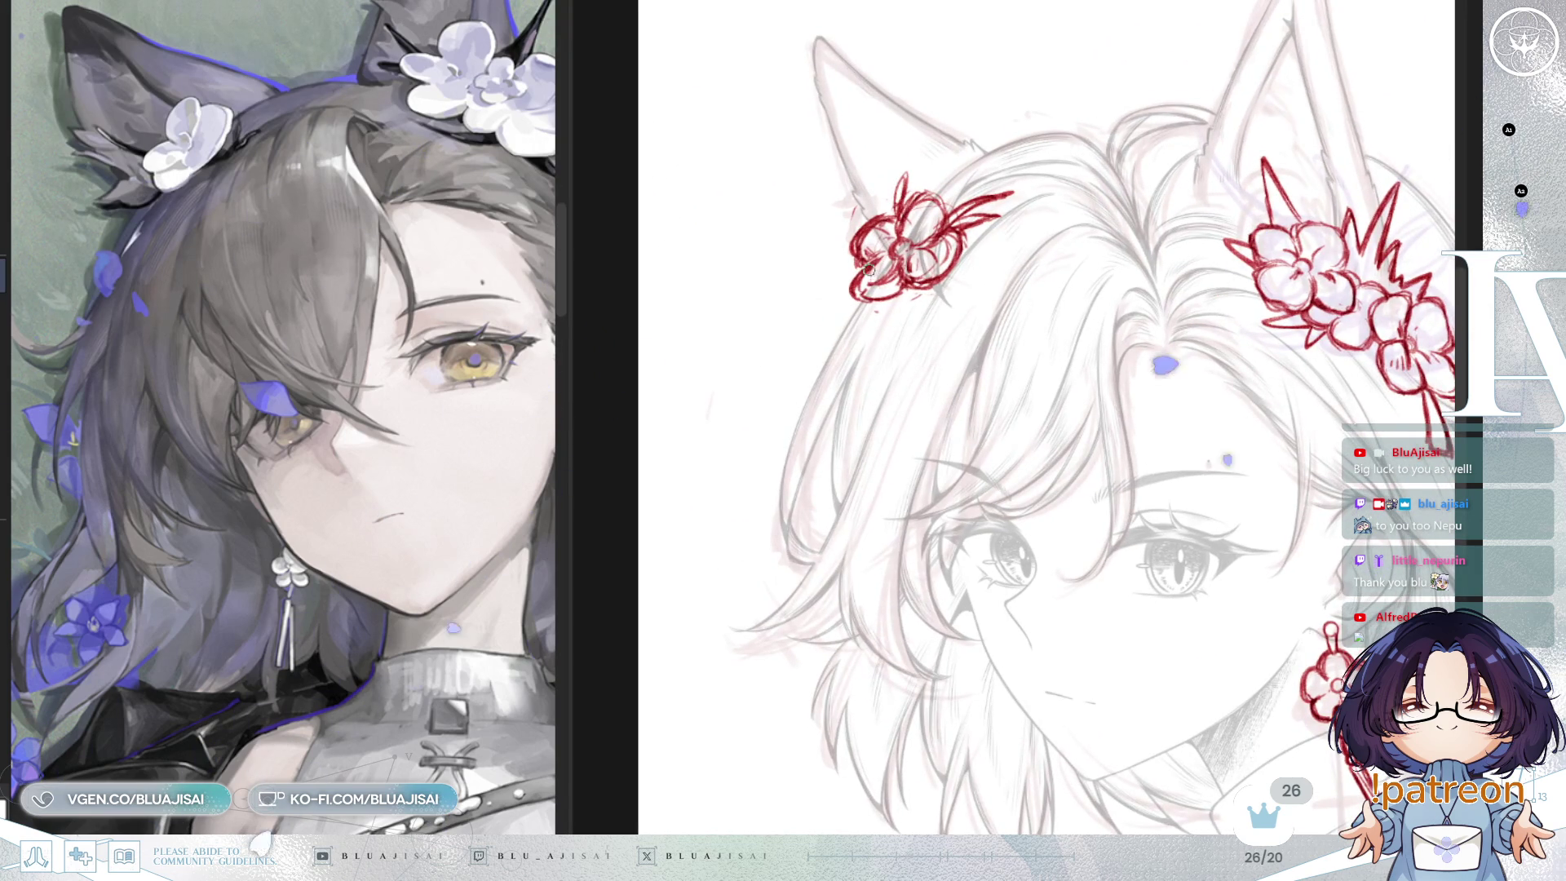
pyautogui.scroll(1, 1021, 219)
pyautogui.moveTo(848, 275); pyautogui.dragTo(810, 299)
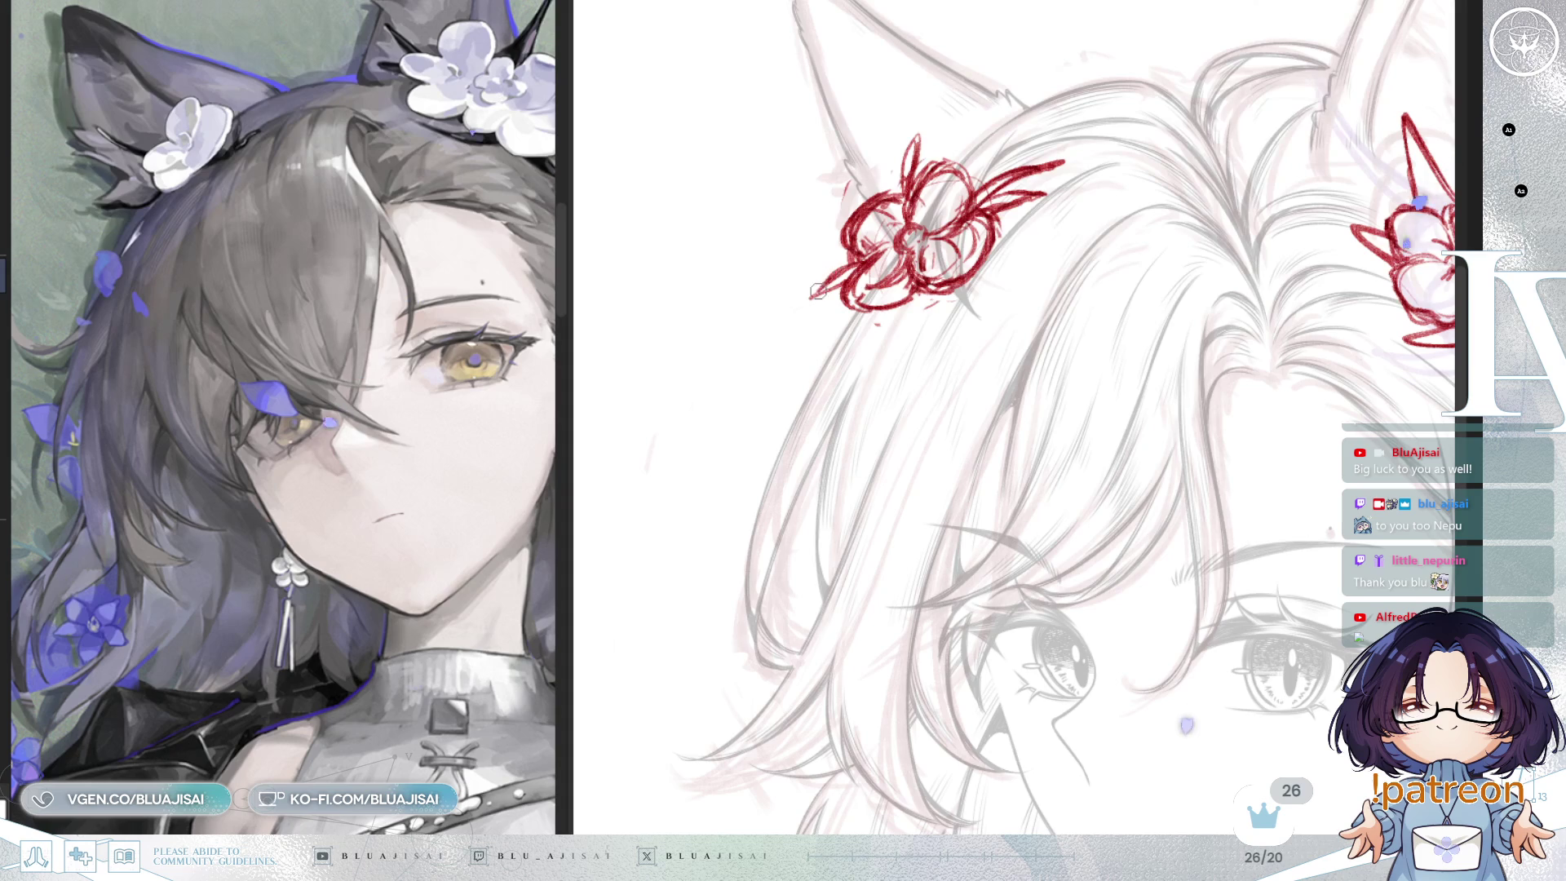
pyautogui.hscroll(5, 1089, 163)
pyautogui.scroll(2, 1154, 53)
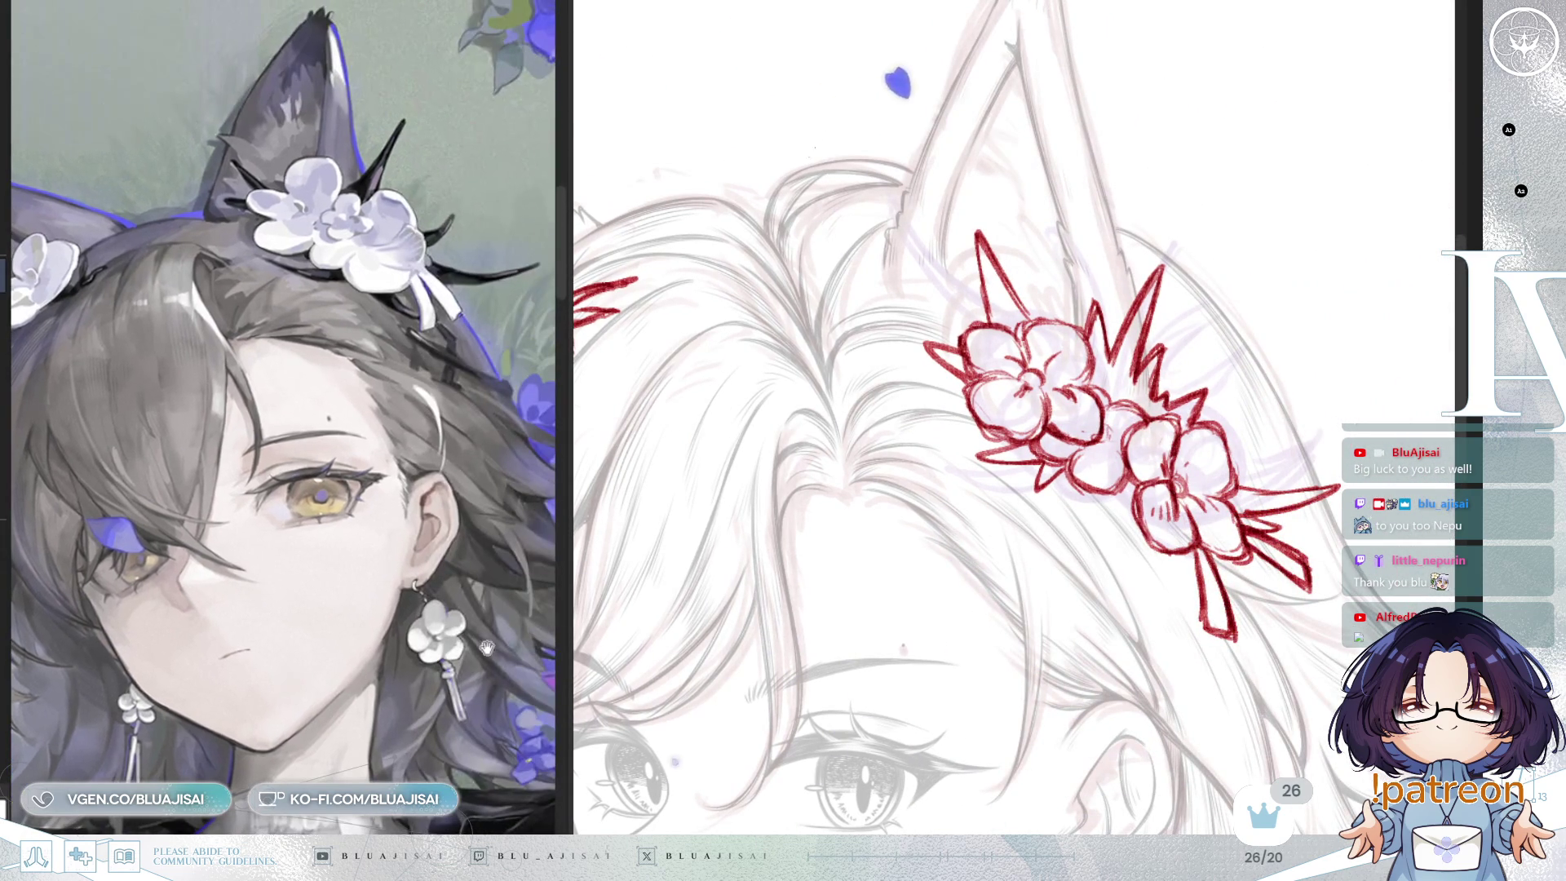
# Step: Erase part of the flower's top-left red spike and redraw it as a curved stroke
pyautogui.moveTo(1051, 320); pyautogui.dragTo(970, 229)
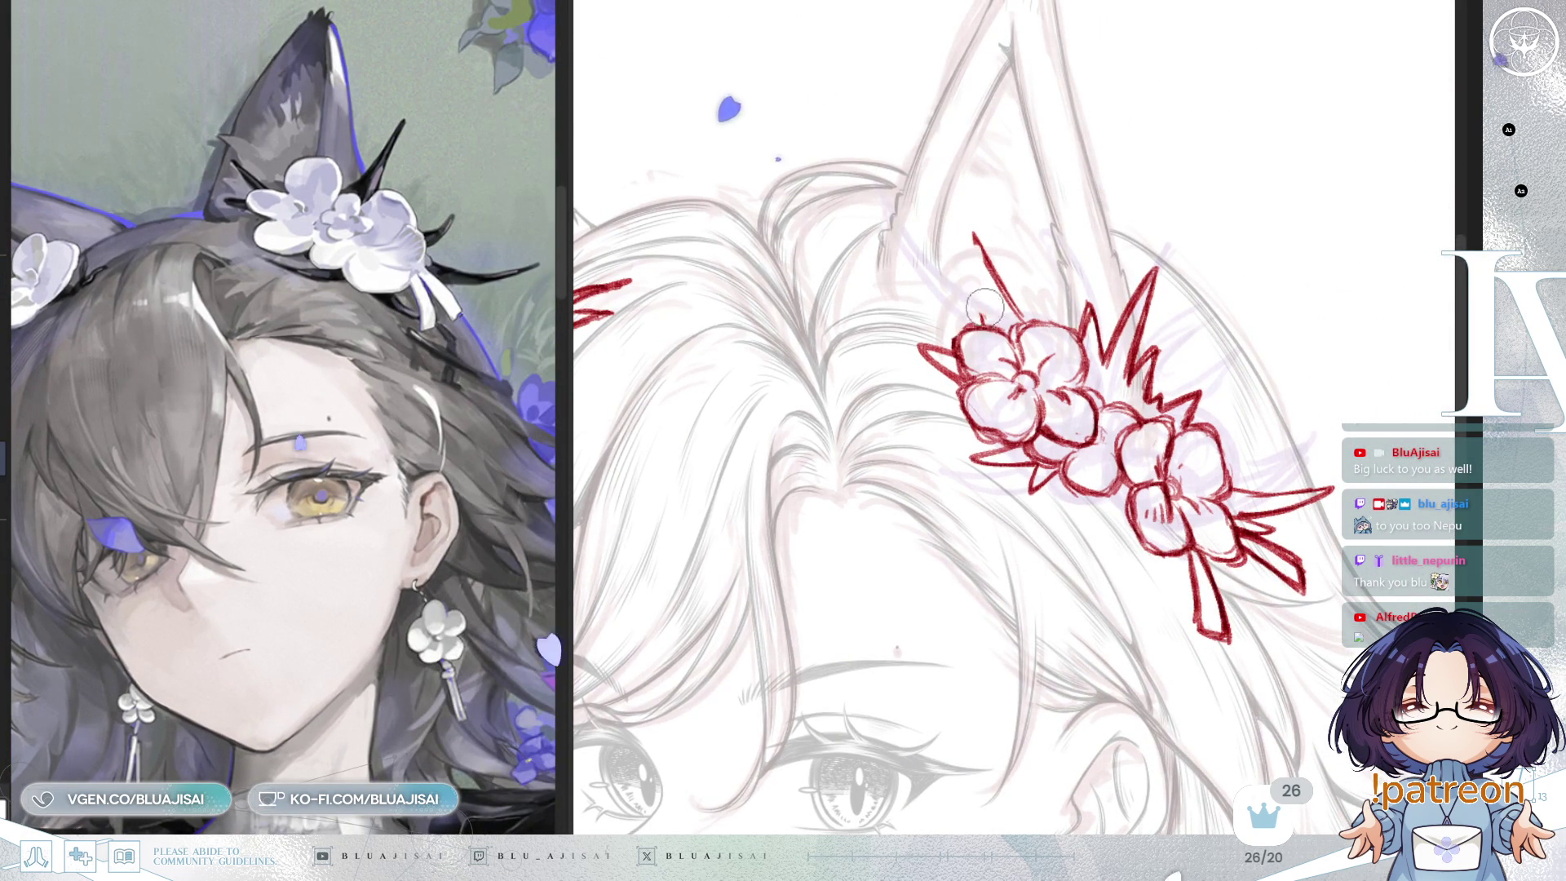
pyautogui.press('h')
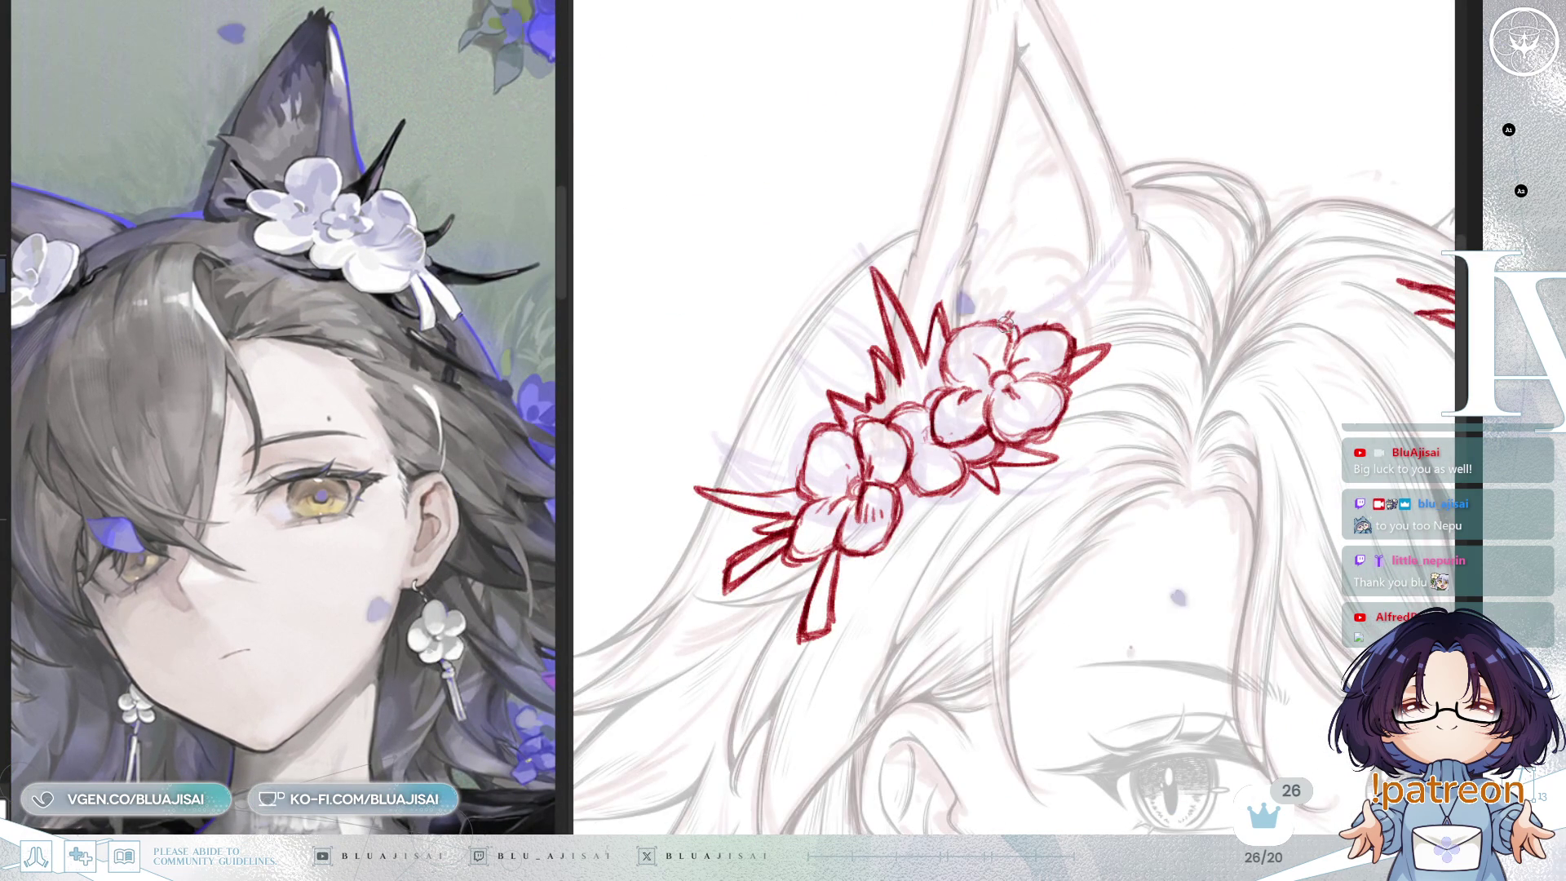
pyautogui.moveTo(1051, 232); pyautogui.dragTo(1033, 318)
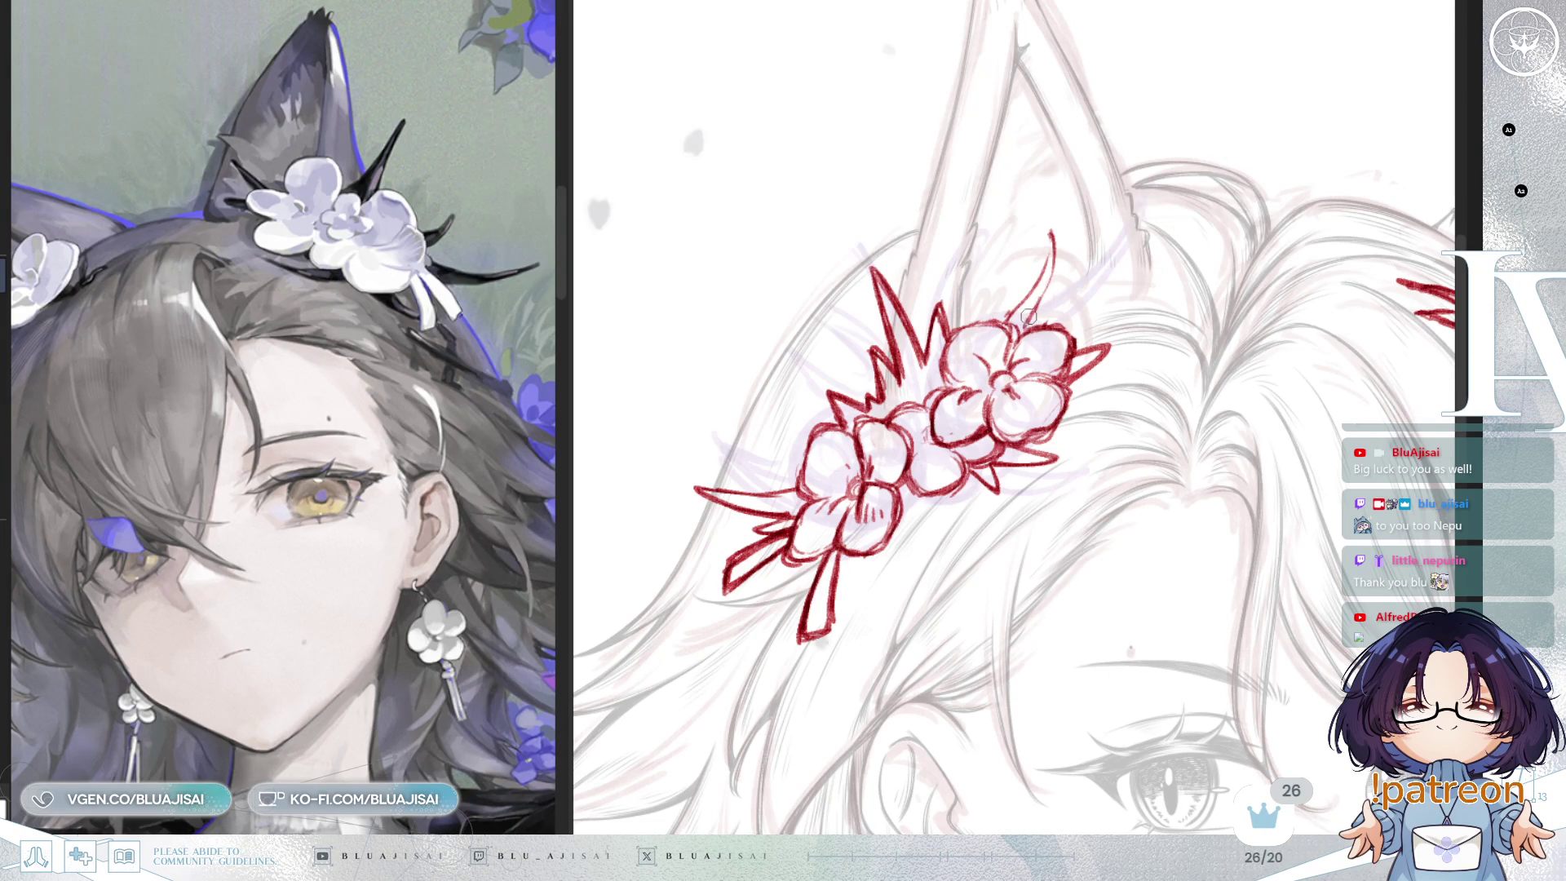
pyautogui.scroll(-5, 1081, 354)
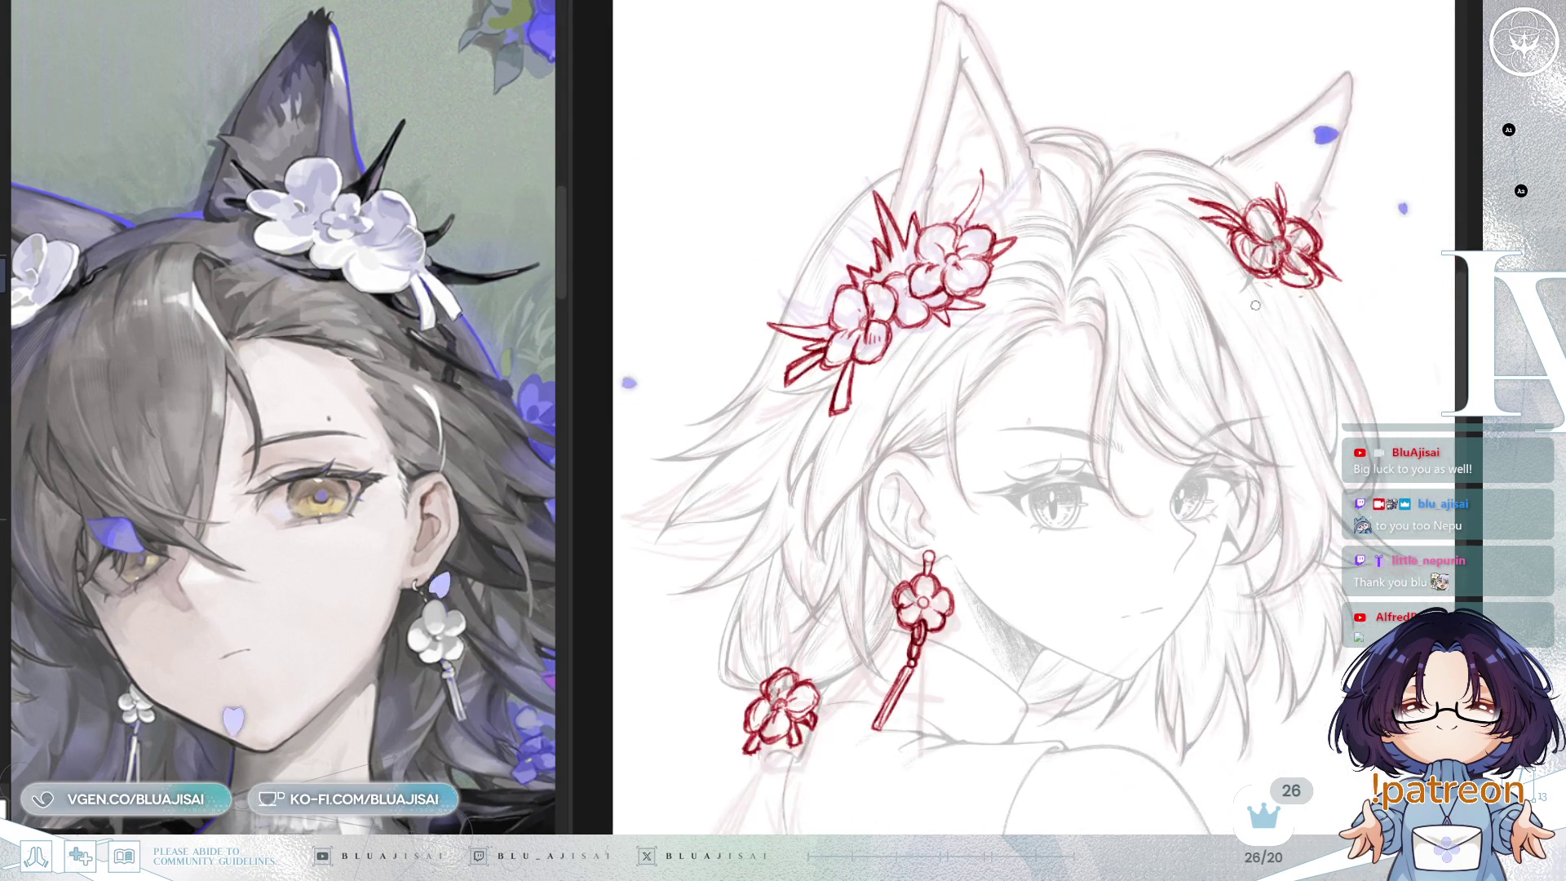
# Step: Hide the lavender shading and fade the red flower sketch lines to pale pink
pyautogui.press('h')
pyautogui.moveTo(1224, 345); pyautogui.dragTo(1257, 394)
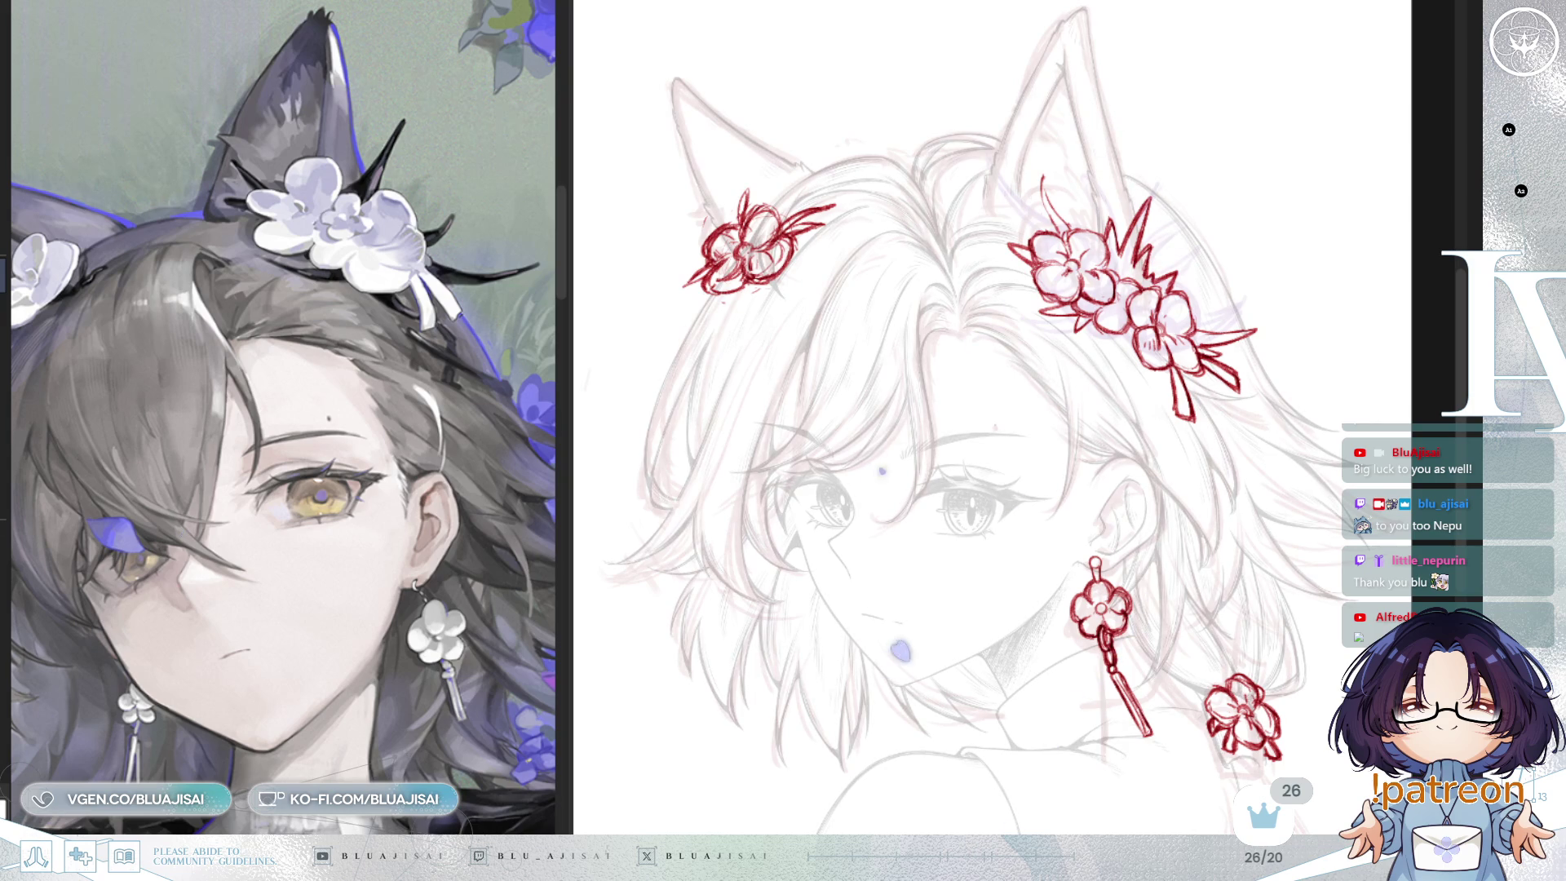
pyautogui.hotkey('ctrl', 'z')
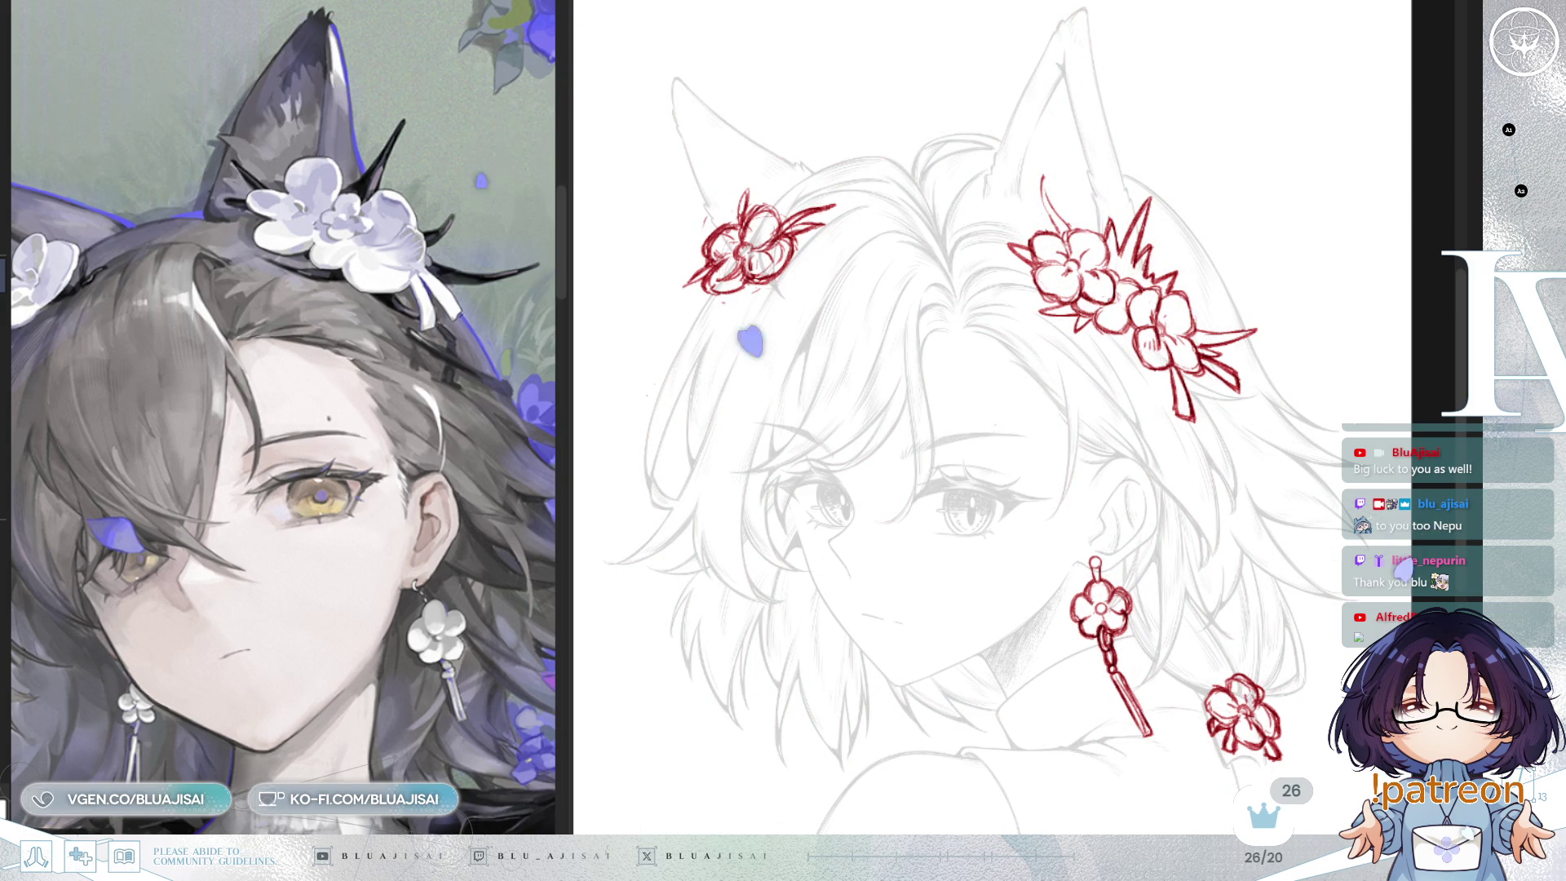
pyautogui.hotkey('ctrl', 'z')
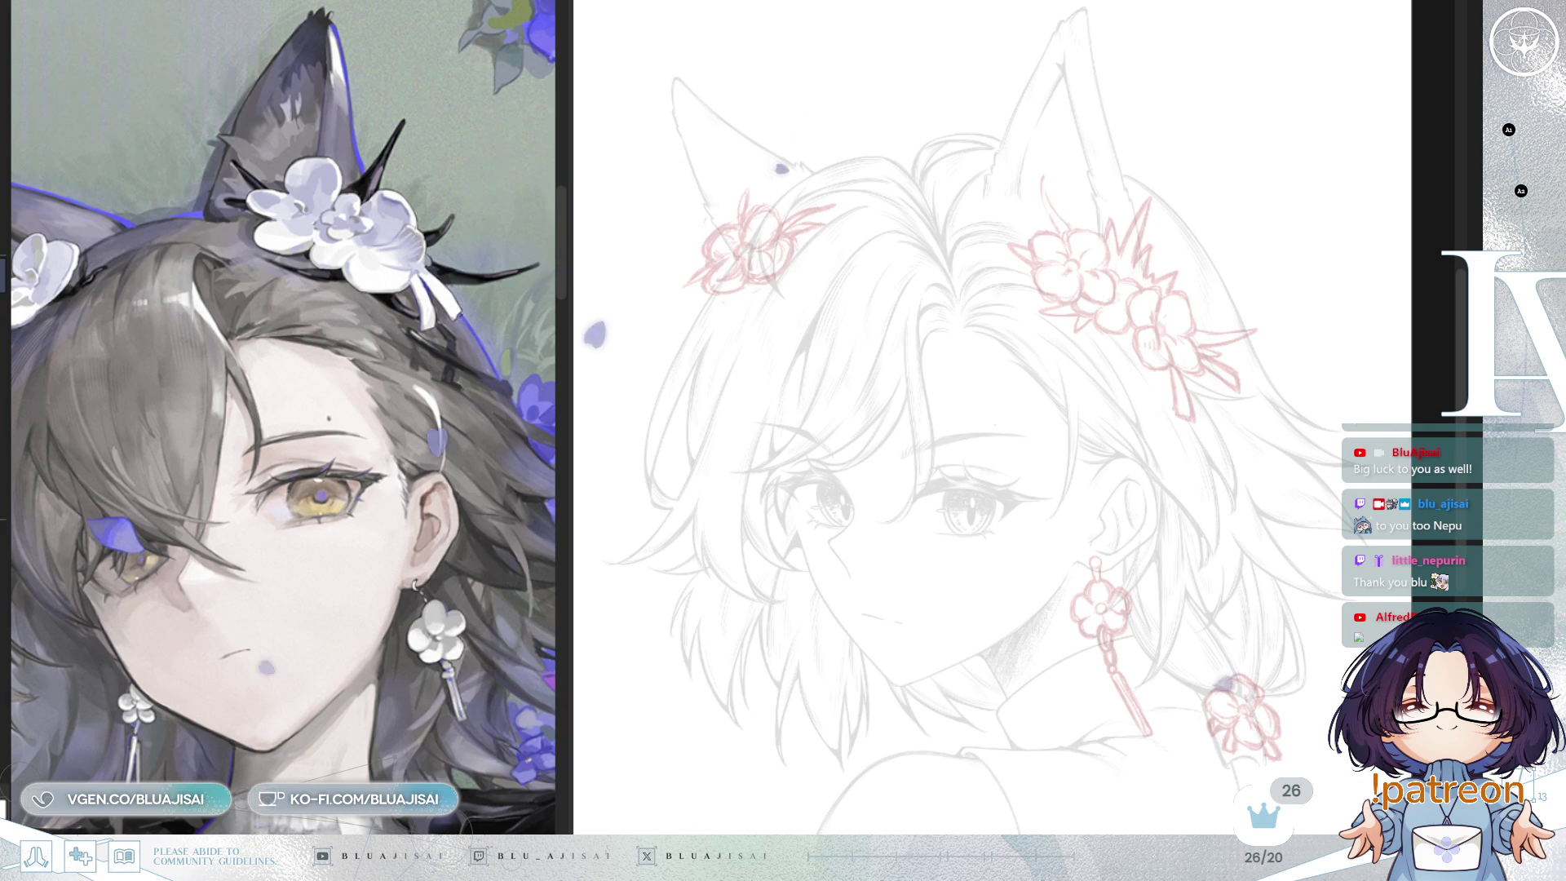
# Step: Zoom in on the left ear's flower and begin inking it in black from the lower-left petal
pyautogui.scroll(5, 1014, 461)
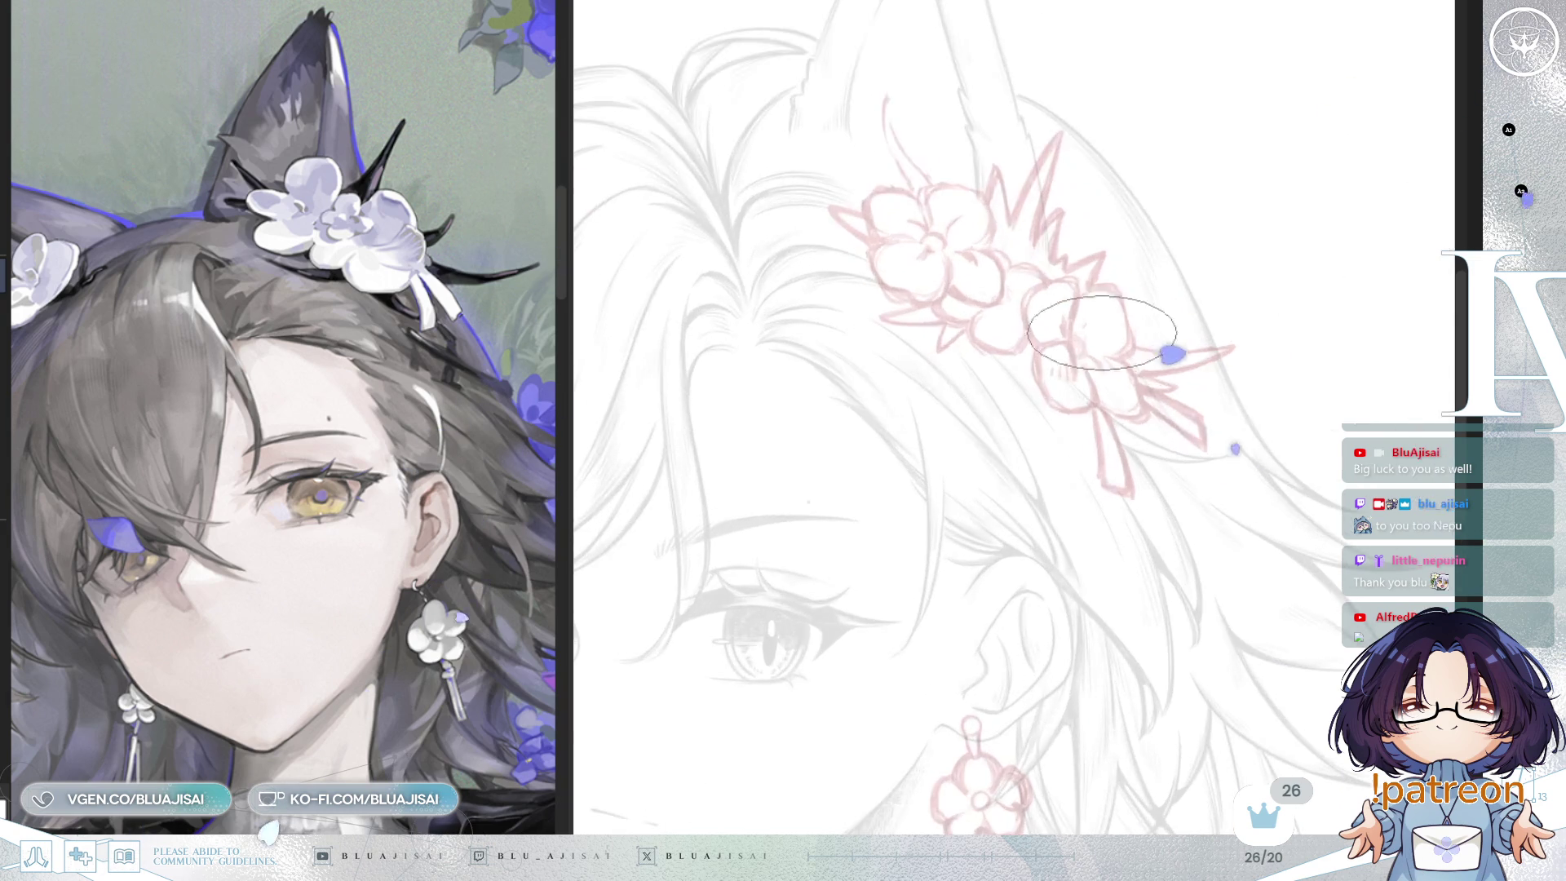
pyautogui.moveTo(620, 244)
pyautogui.mouseDown()
pyautogui.moveTo(832, 342)
pyautogui.moveTo(861, 440)
pyautogui.mouseUp()
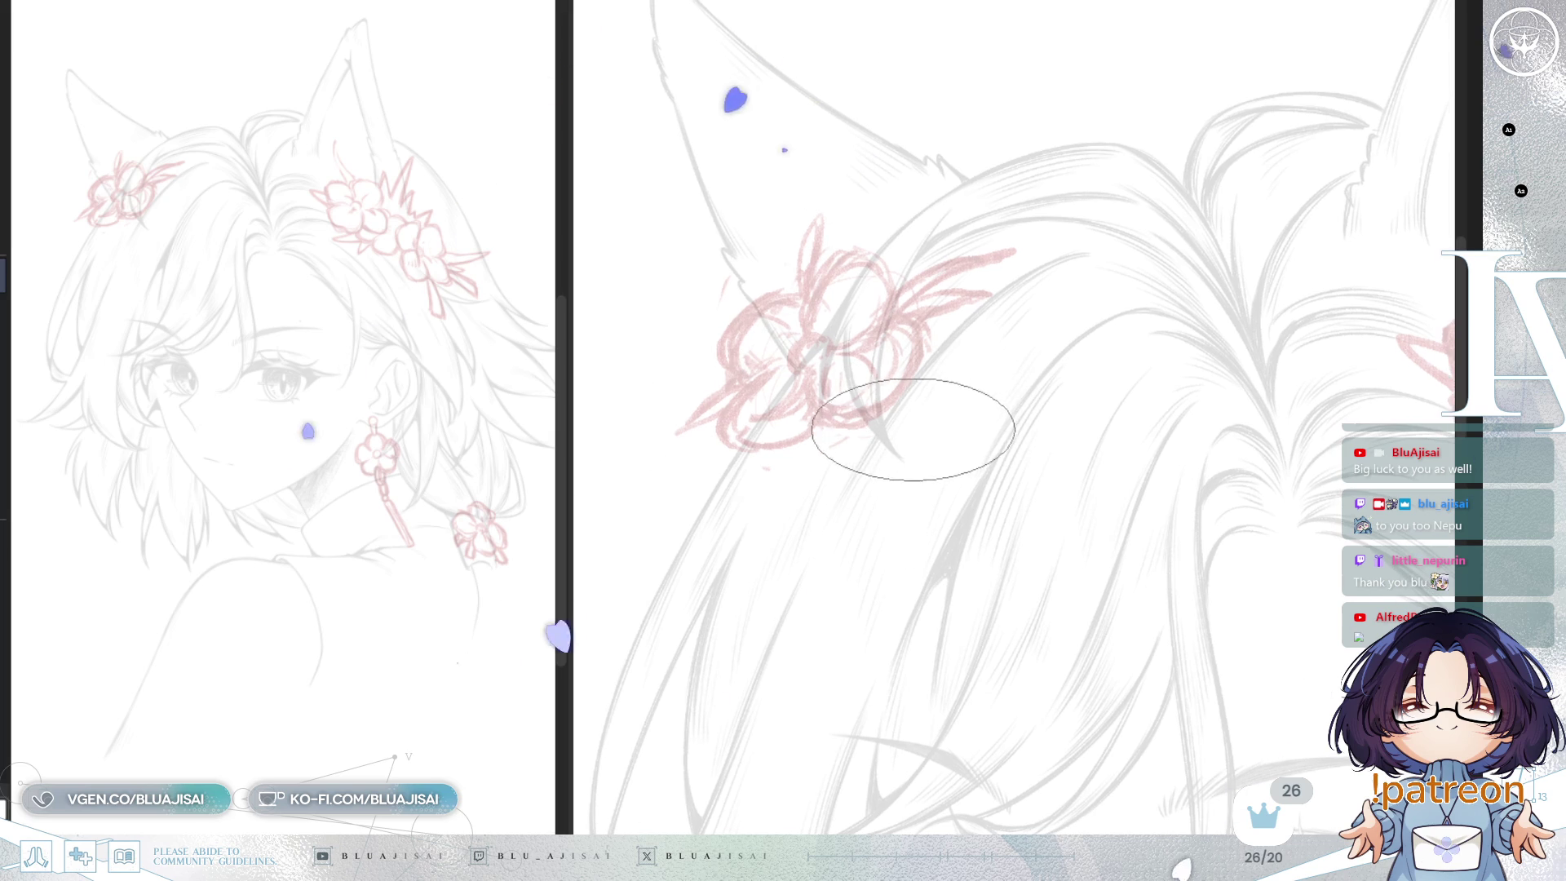
pyautogui.scroll(2, 889, 424)
pyautogui.moveTo(914, 339)
pyautogui.mouseDown()
pyautogui.moveTo(962, 270)
pyautogui.moveTo(908, 209)
pyautogui.mouseUp()
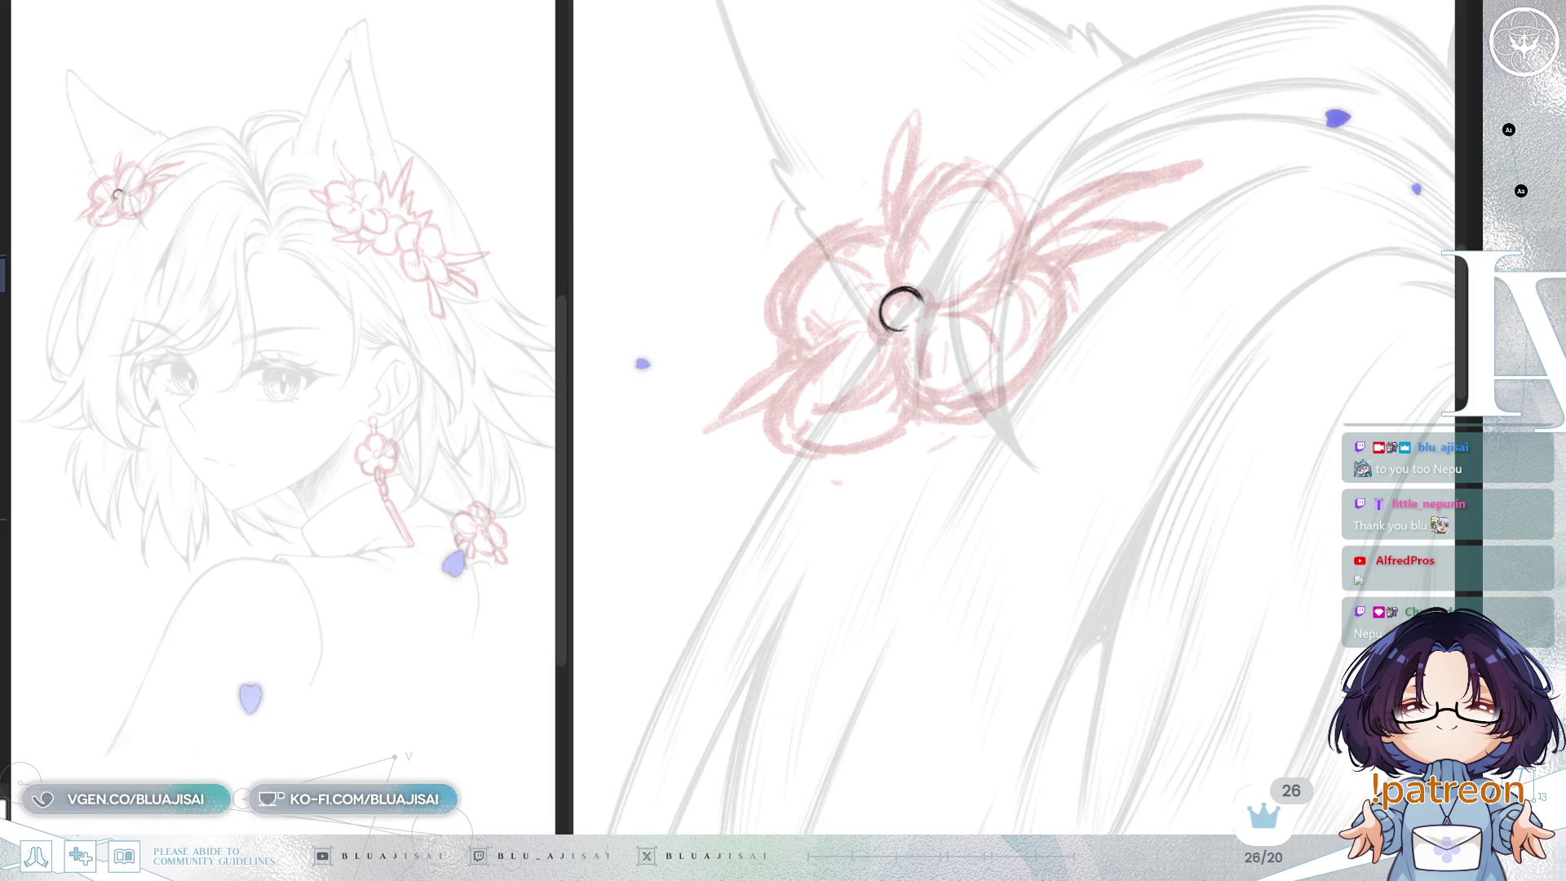
pyautogui.moveTo(902, 310); pyautogui.dragTo(901, 308)
# Step: Ink the rounded petal outlines around the ear flower's centre in black
pyautogui.moveTo(796, 387)
pyautogui.mouseDown()
pyautogui.moveTo(780, 433)
pyautogui.moveTo(820, 457)
pyautogui.mouseUp()
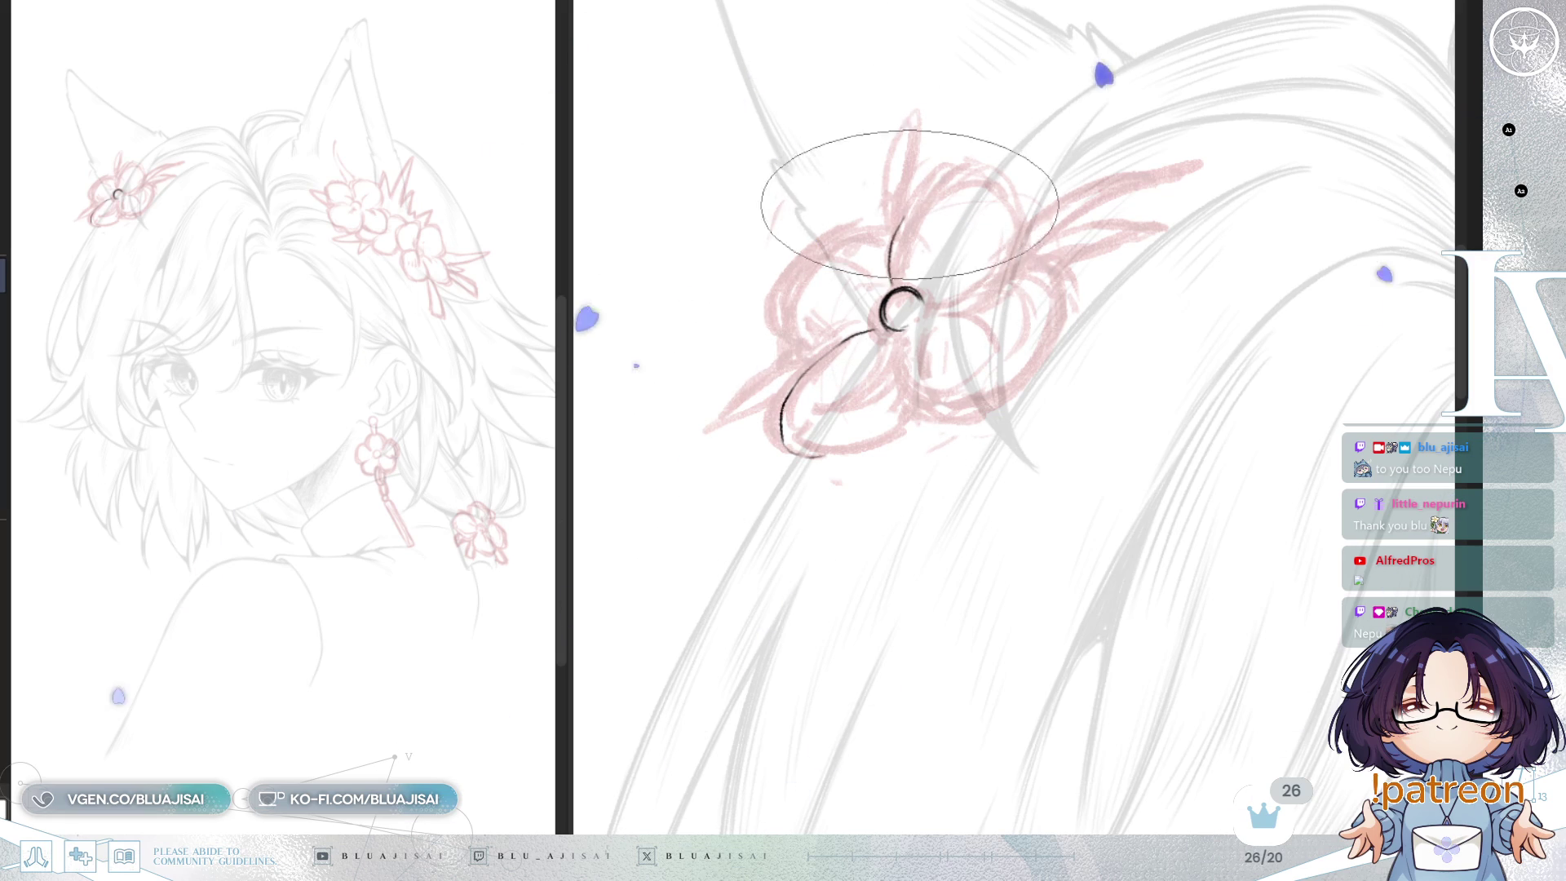
pyautogui.moveTo(920, 195); pyautogui.dragTo(887, 278)
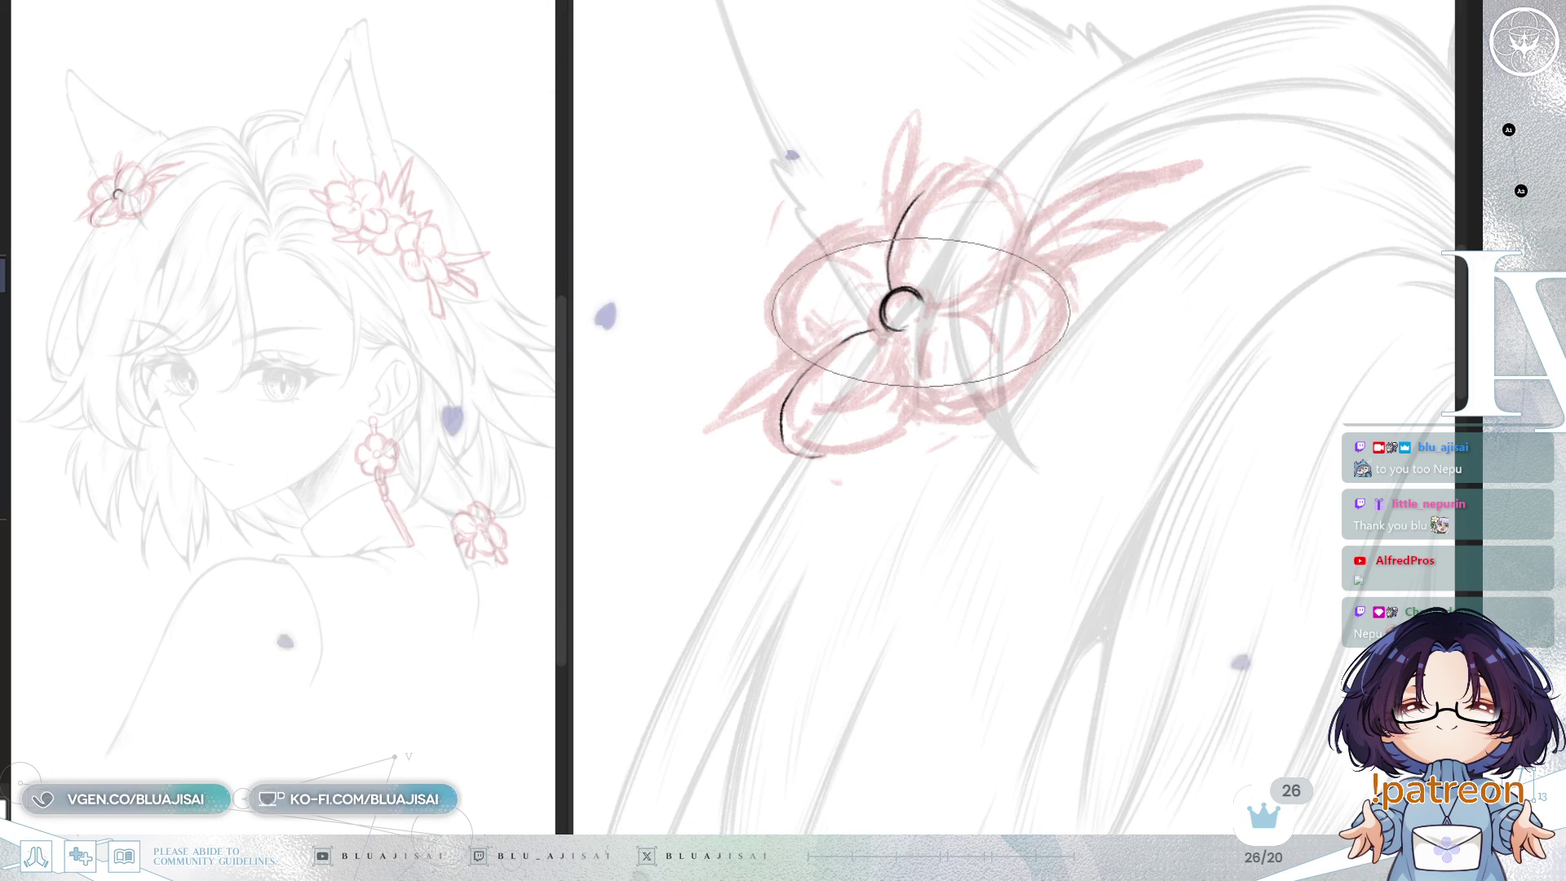
pyautogui.moveTo(1015, 260); pyautogui.dragTo(930, 310)
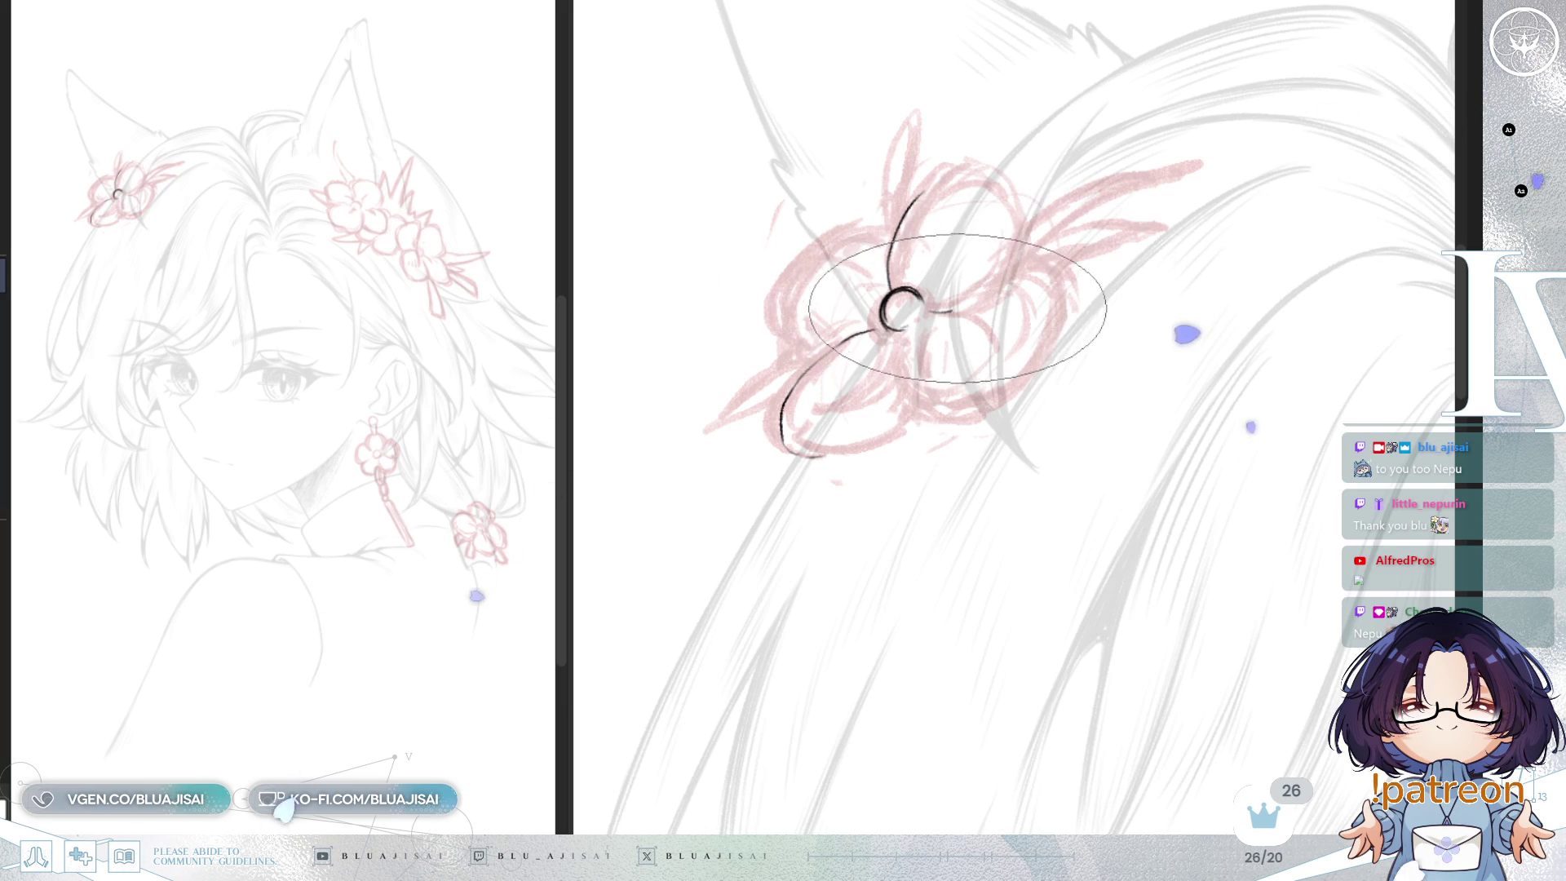
pyautogui.moveTo(965, 172)
pyautogui.mouseDown()
pyautogui.moveTo(920, 198)
pyautogui.moveTo(1012, 192)
pyautogui.mouseUp()
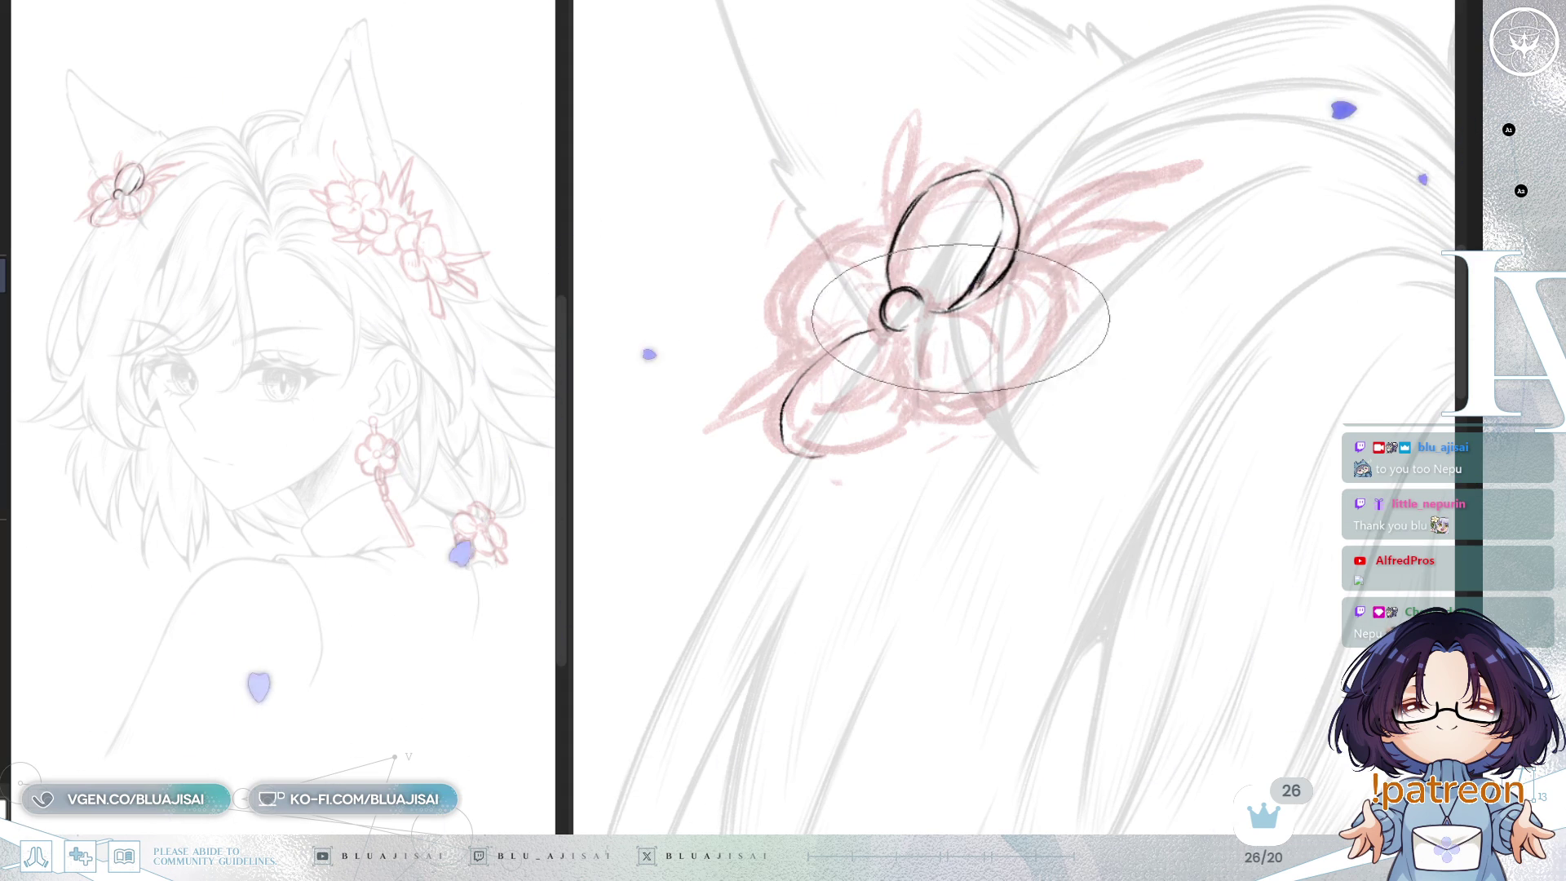
pyautogui.moveTo(938, 312); pyautogui.dragTo(982, 341)
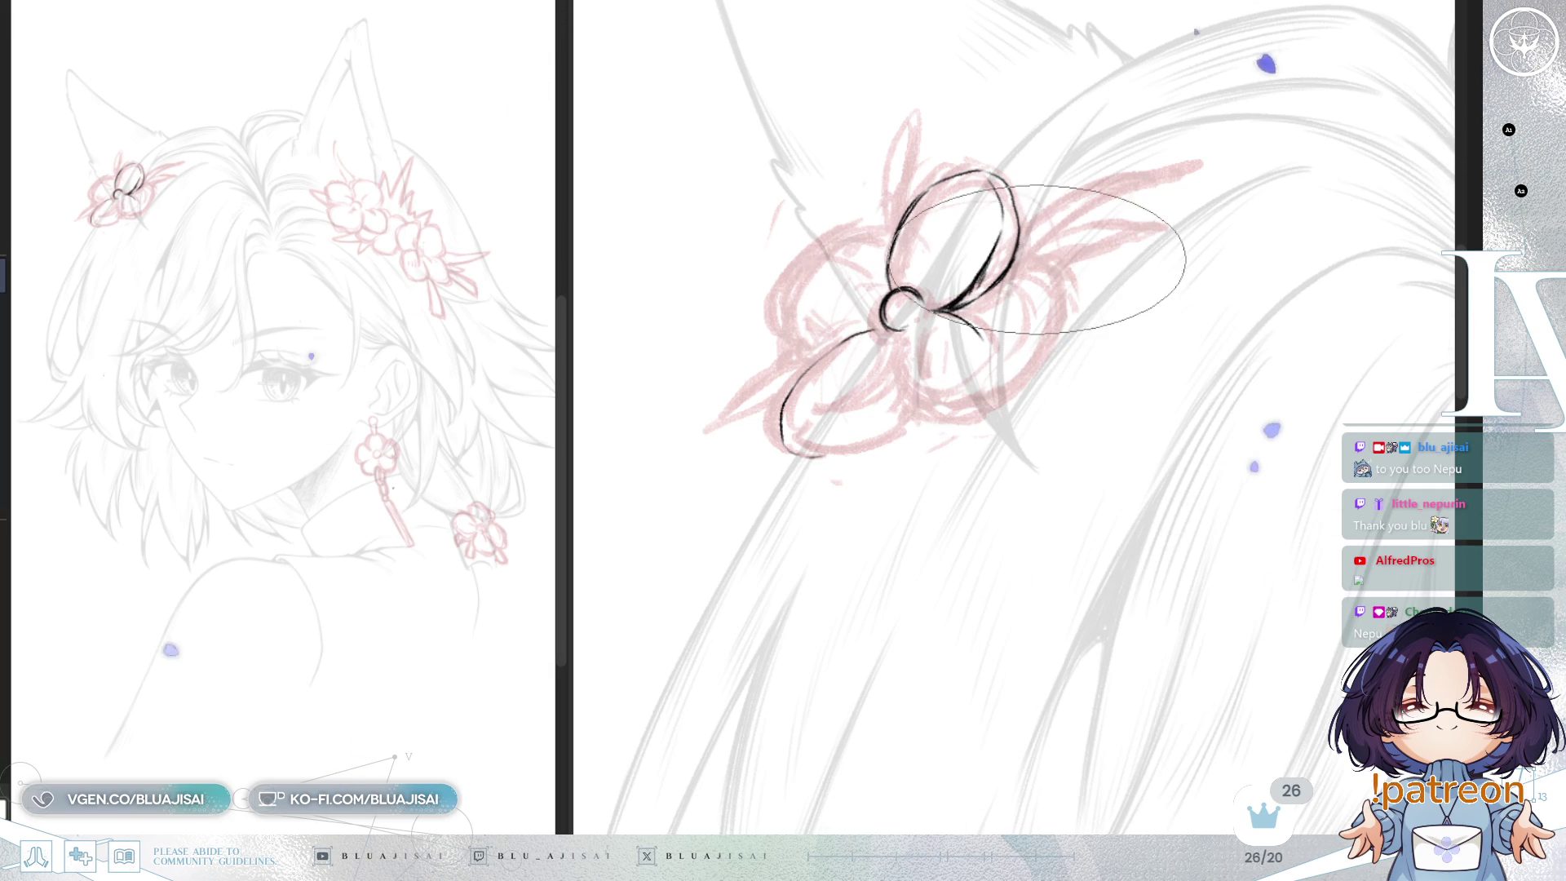
pyautogui.moveTo(921, 402); pyautogui.dragTo(941, 408)
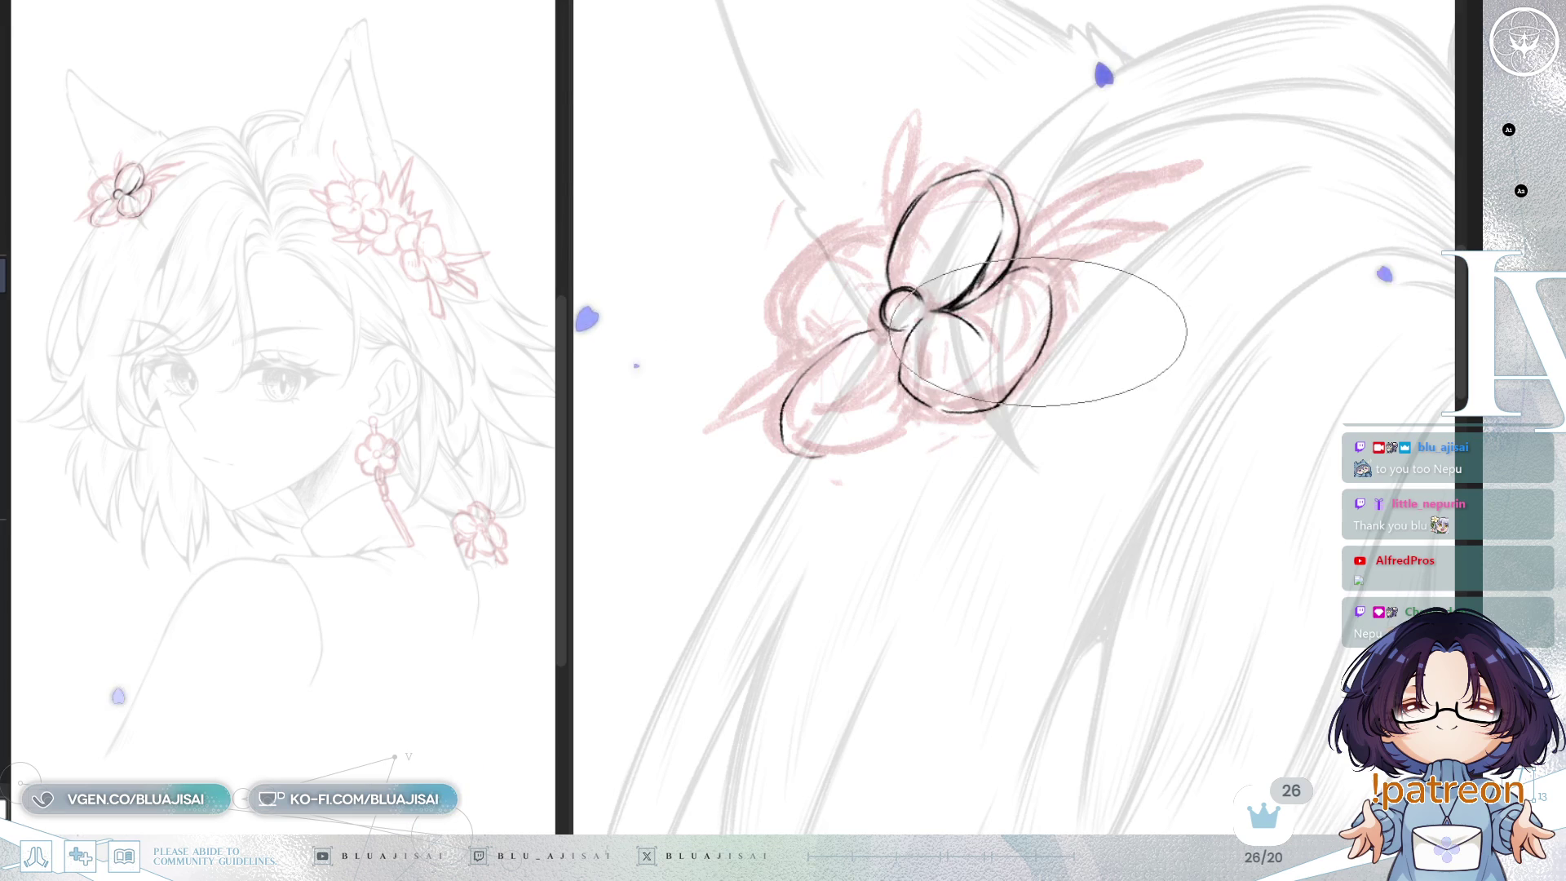
# Step: Flip and rotate the canvas view, then ink the flower's left petal outline
pyautogui.press('h')
pyautogui.moveTo(1087, 260)
pyautogui.mouseDown()
pyautogui.moveTo(1171, 193)
pyautogui.moveTo(1055, 261)
pyautogui.moveTo(891, 296)
pyautogui.mouseUp()
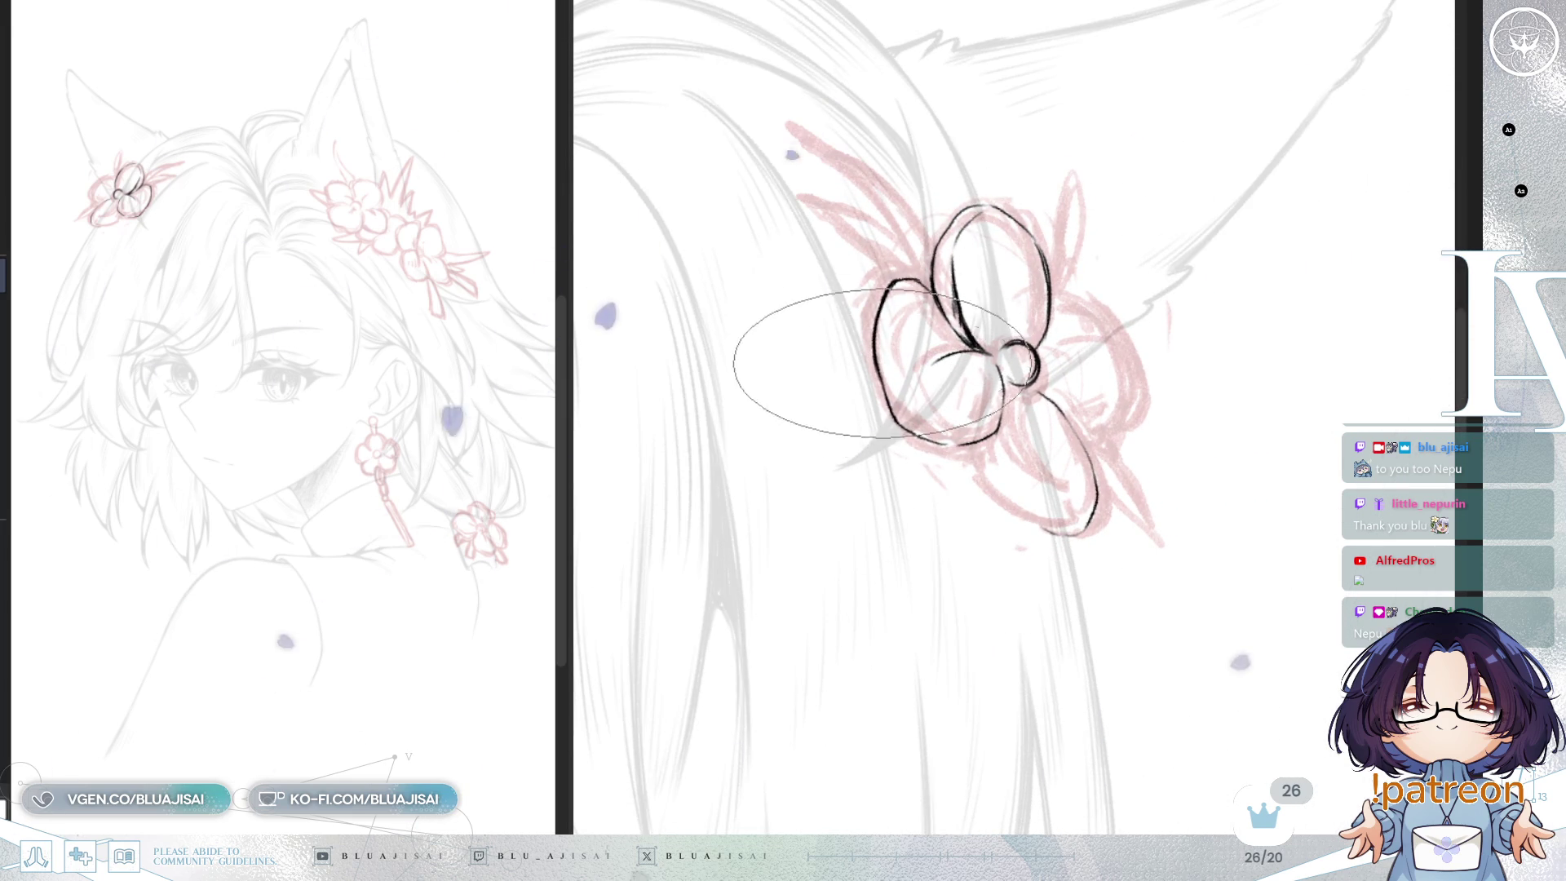
pyautogui.moveTo(926, 280); pyautogui.dragTo(874, 273)
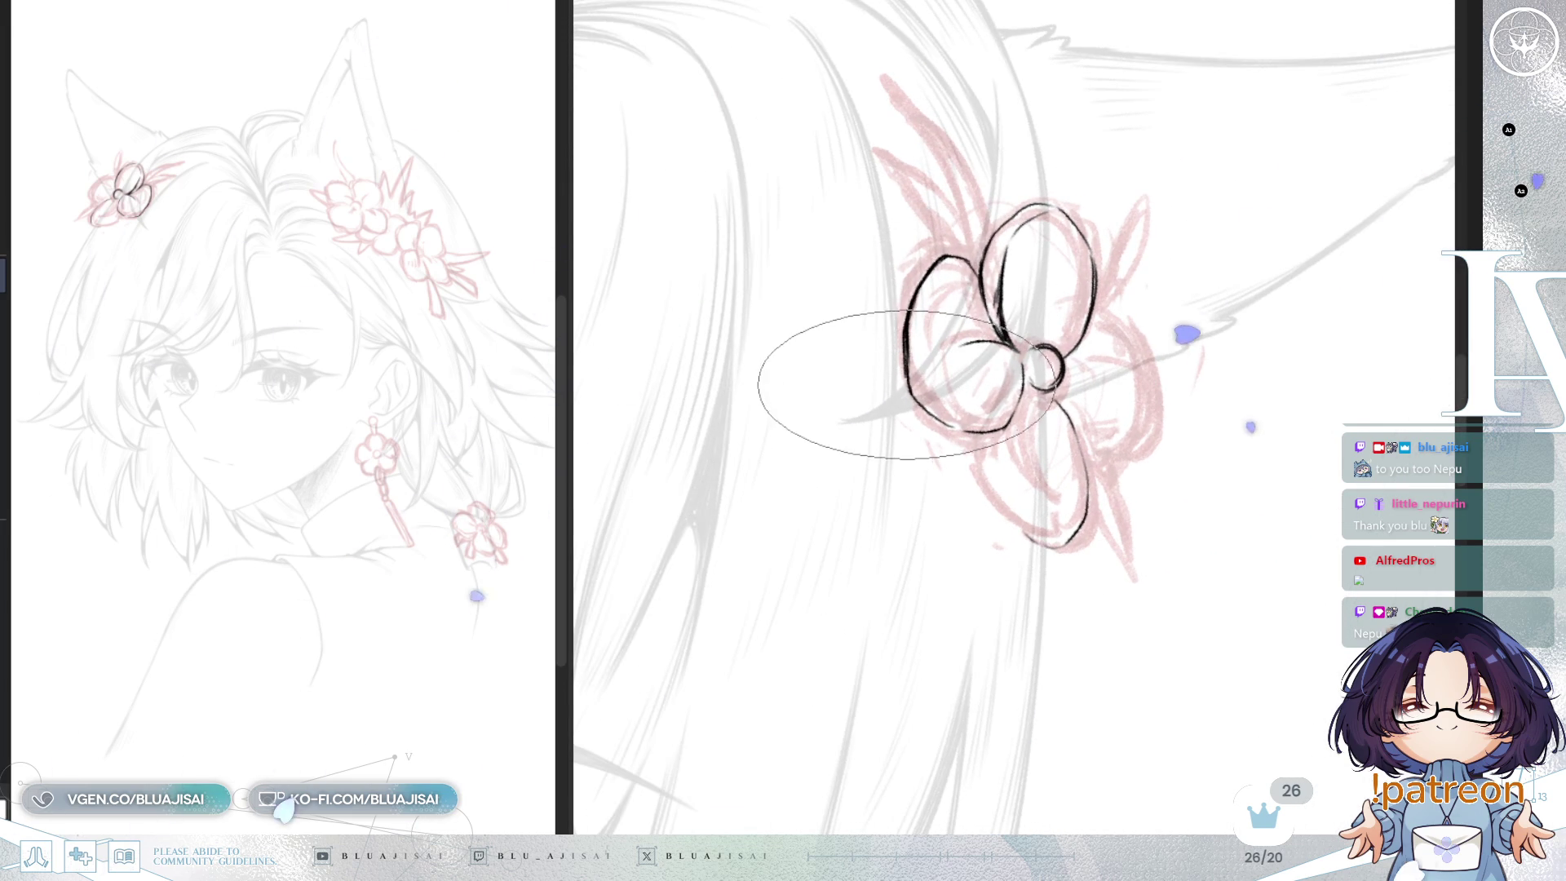
pyautogui.moveTo(911, 398)
pyautogui.mouseDown()
pyautogui.moveTo(1090, 217)
pyautogui.moveTo(1060, 245)
pyautogui.mouseUp()
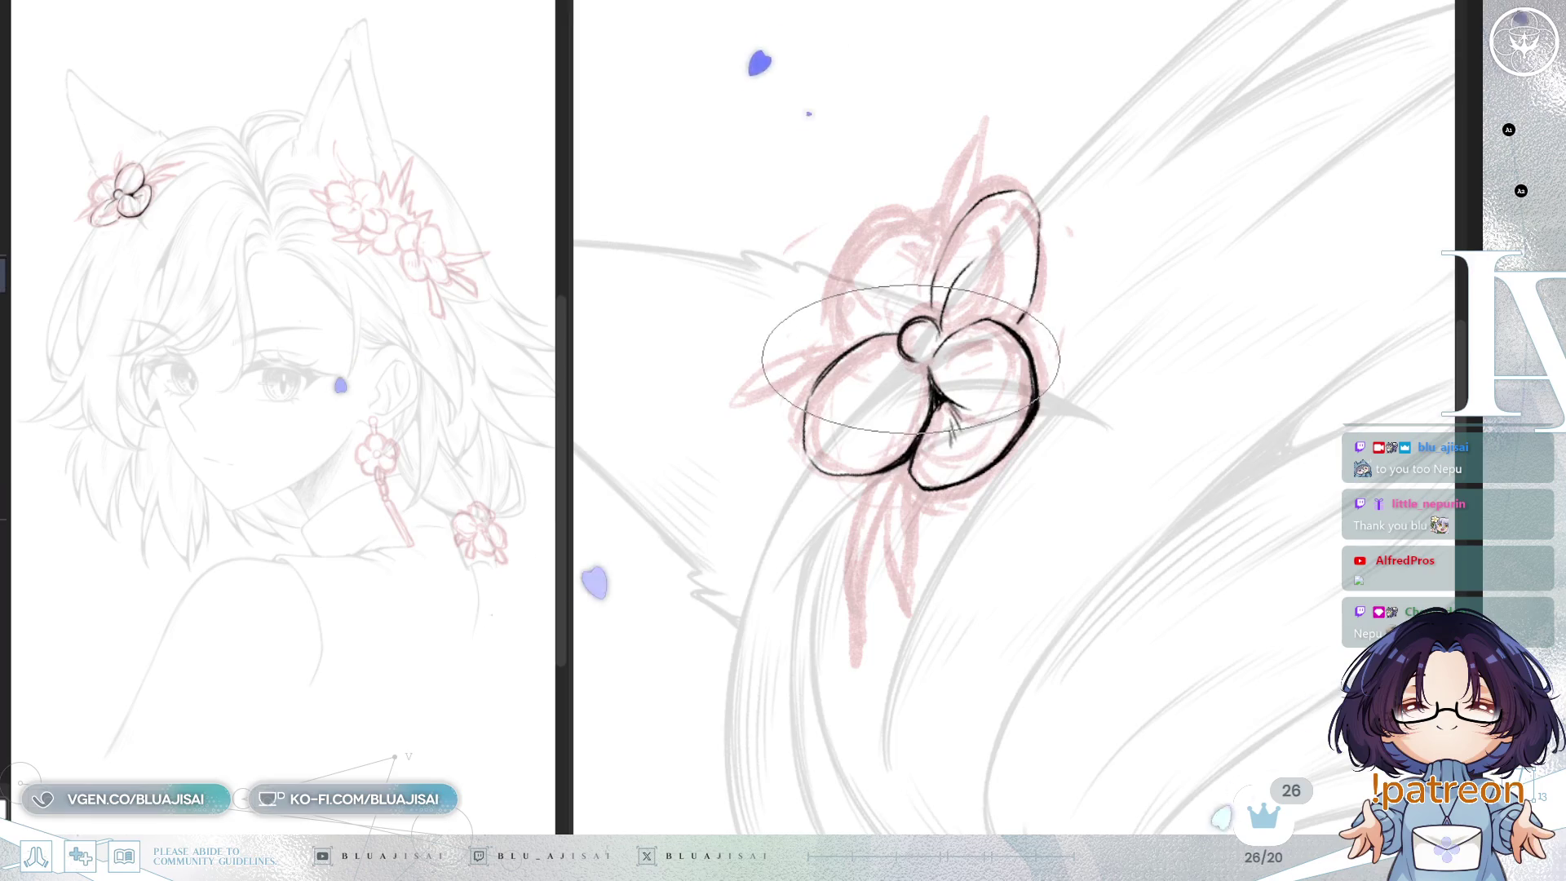
pyautogui.moveTo(950, 252); pyautogui.dragTo(1129, 252)
pyautogui.moveTo(1170, 192)
pyautogui.mouseDown()
pyautogui.moveTo(1206, 210)
pyautogui.moveTo(958, 287)
pyautogui.moveTo(1180, 209)
pyautogui.moveTo(1153, 175)
pyautogui.moveTo(1241, 216)
pyautogui.moveTo(905, 351)
pyautogui.moveTo(1176, 302)
pyautogui.mouseUp()
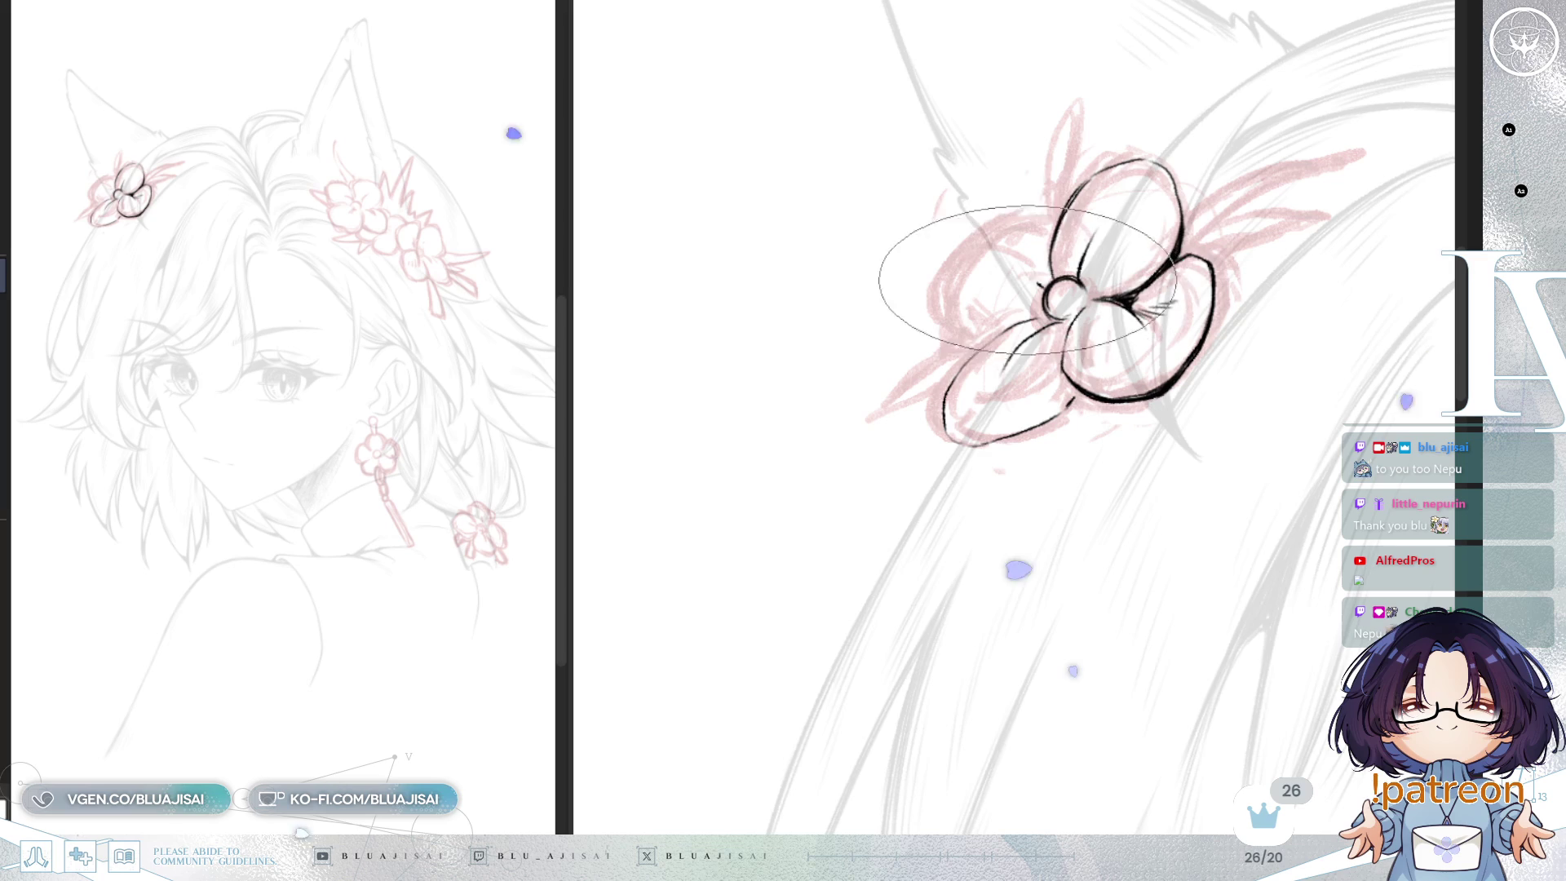
pyautogui.moveTo(1073, 221)
pyautogui.mouseDown()
pyautogui.moveTo(976, 257)
pyautogui.moveTo(1049, 285)
pyautogui.mouseUp()
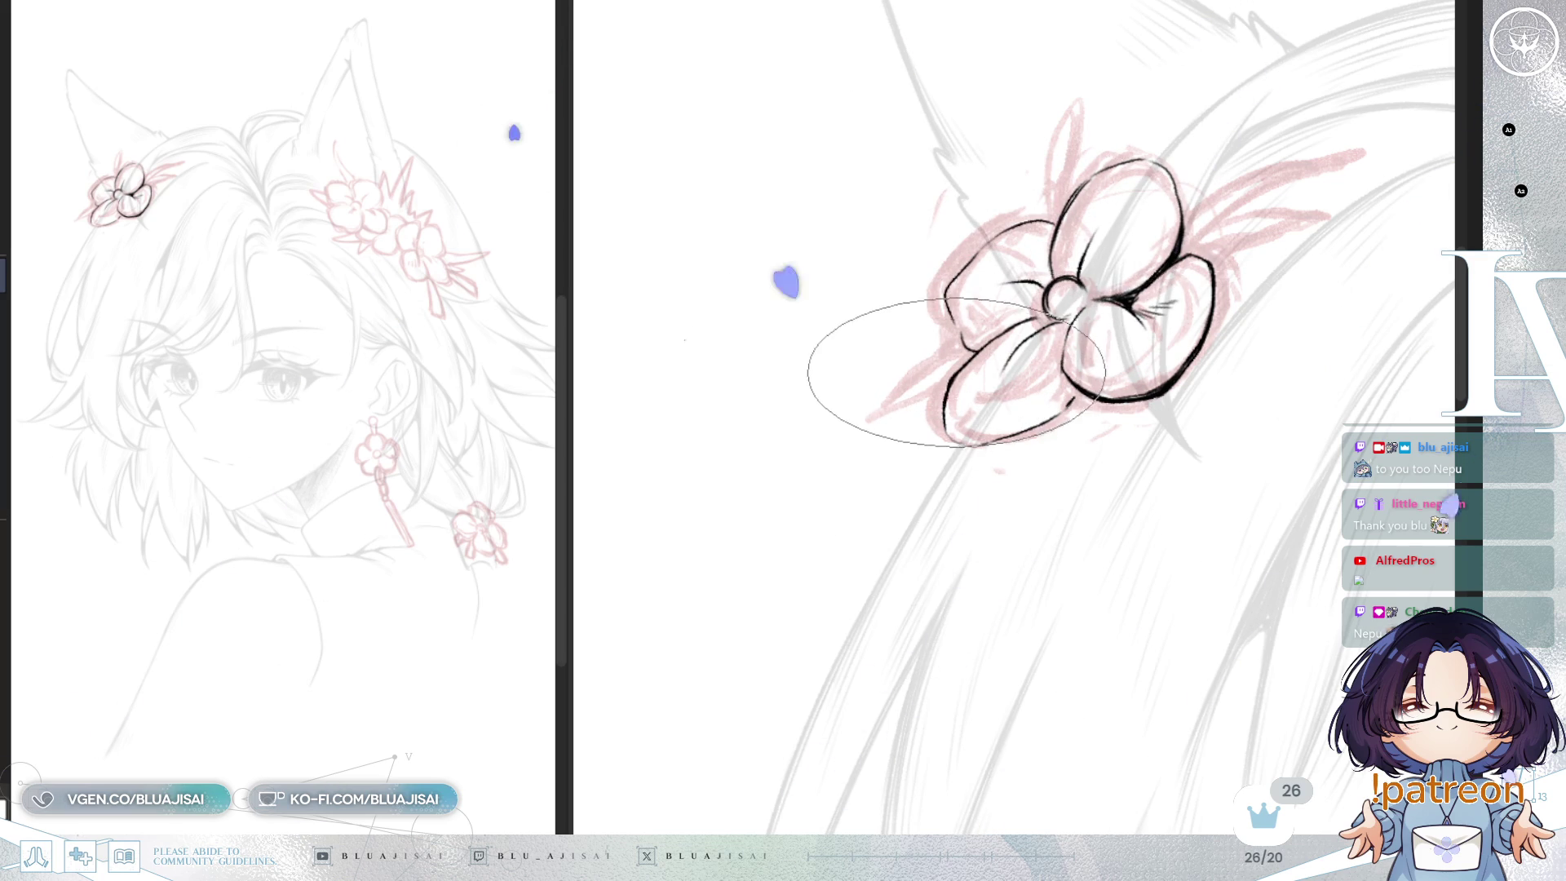
pyautogui.moveTo(1039, 443); pyautogui.dragTo(983, 412)
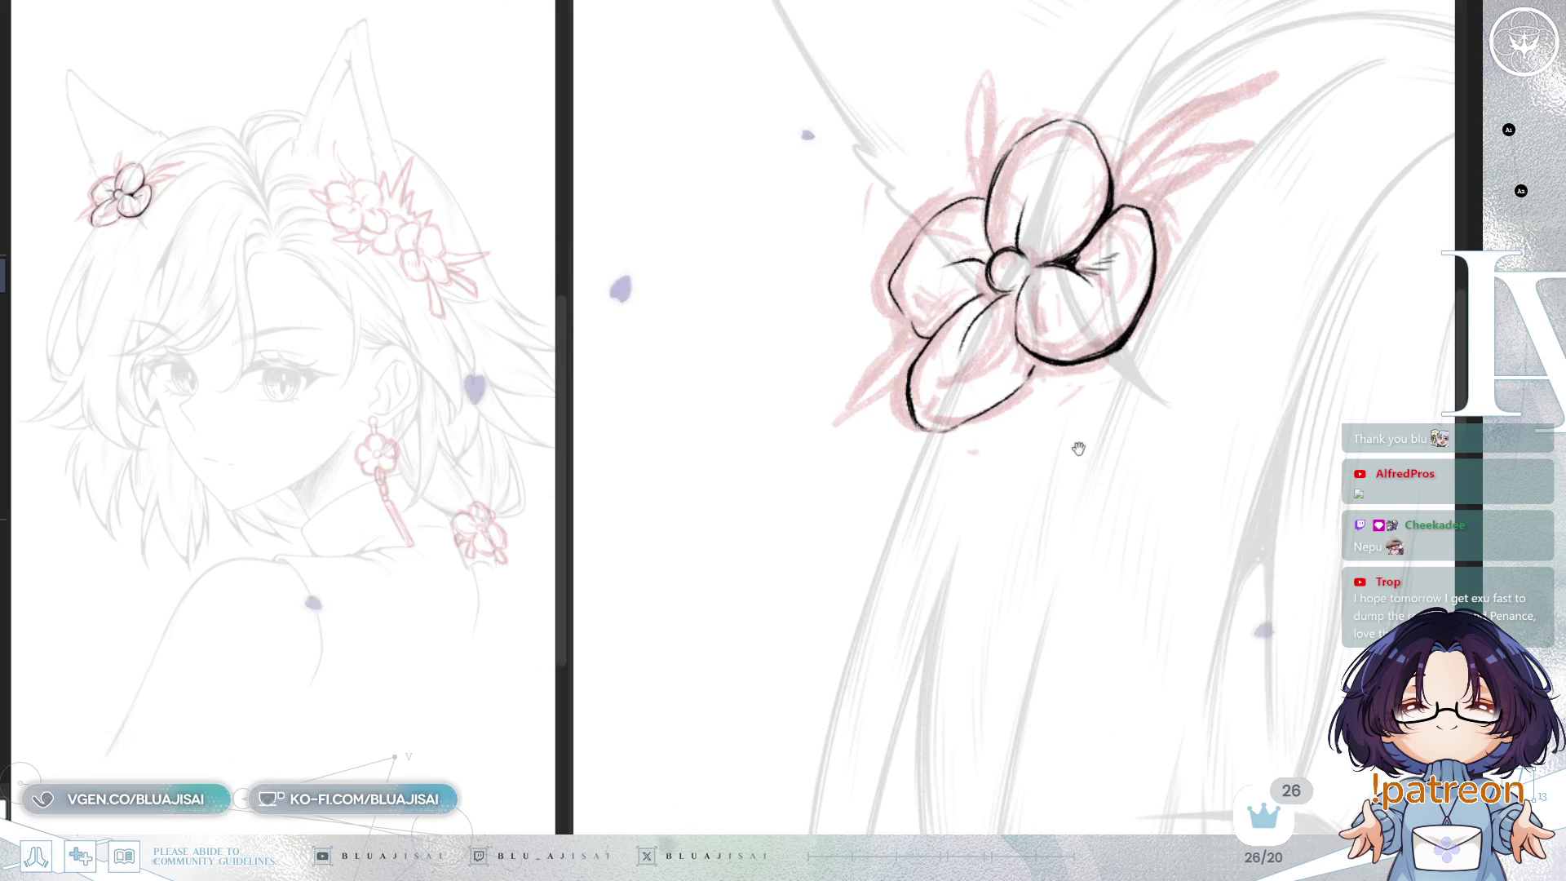
pyautogui.moveTo(1003, 420); pyautogui.dragTo(983, 416)
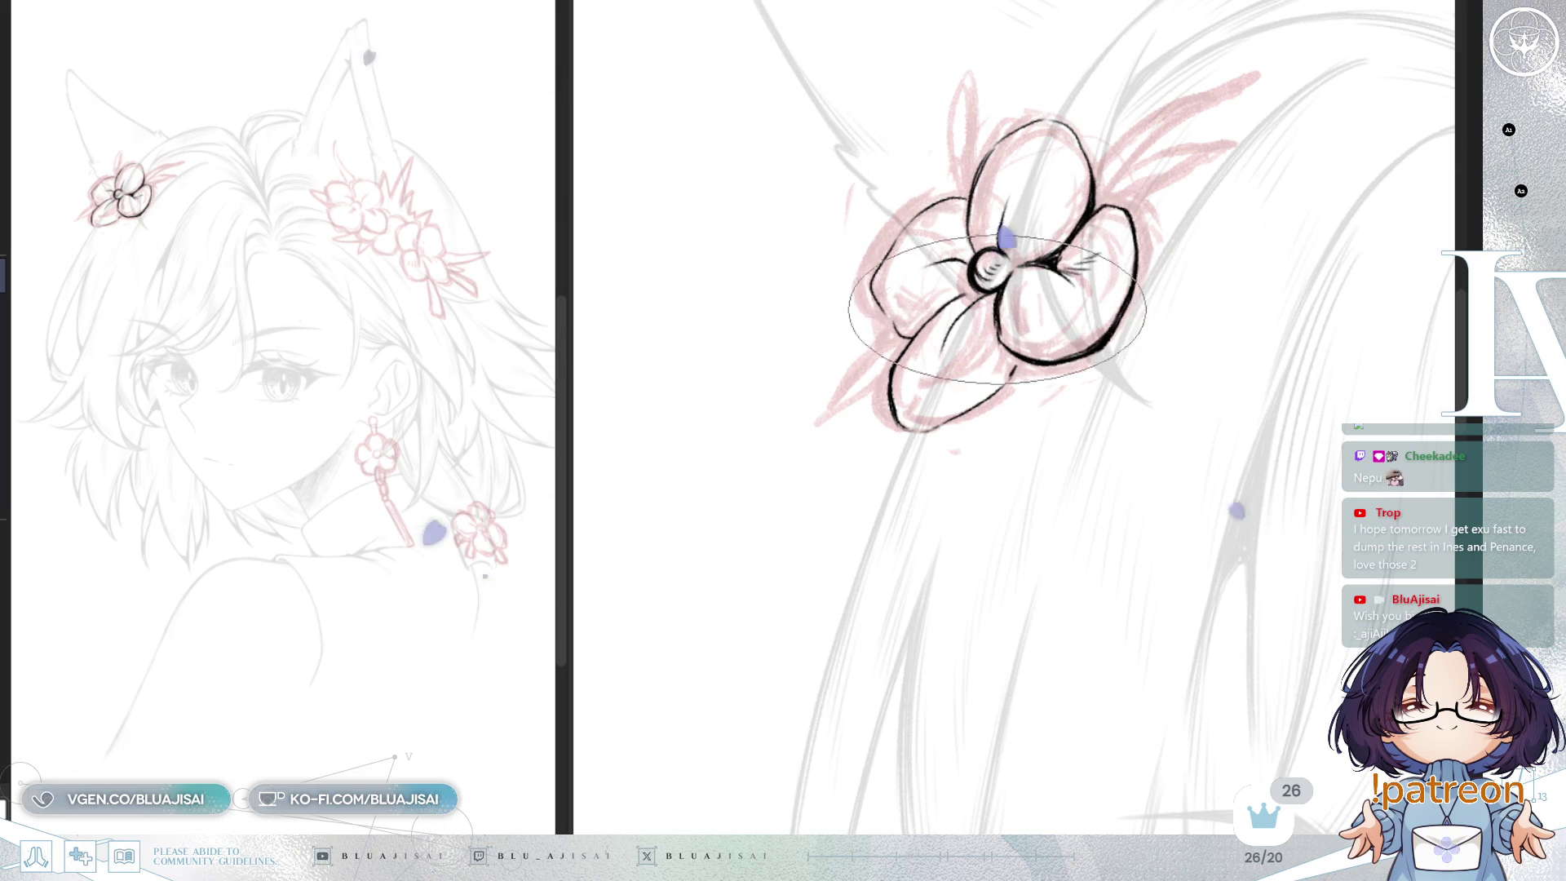
# Step: Rotate and shift the view to position the ear flower for its detail strokes
pyautogui.moveTo(999, 322)
pyautogui.mouseDown()
pyautogui.moveTo(1075, 351)
pyautogui.moveTo(1111, 309)
pyautogui.moveTo(1058, 312)
pyautogui.mouseUp()
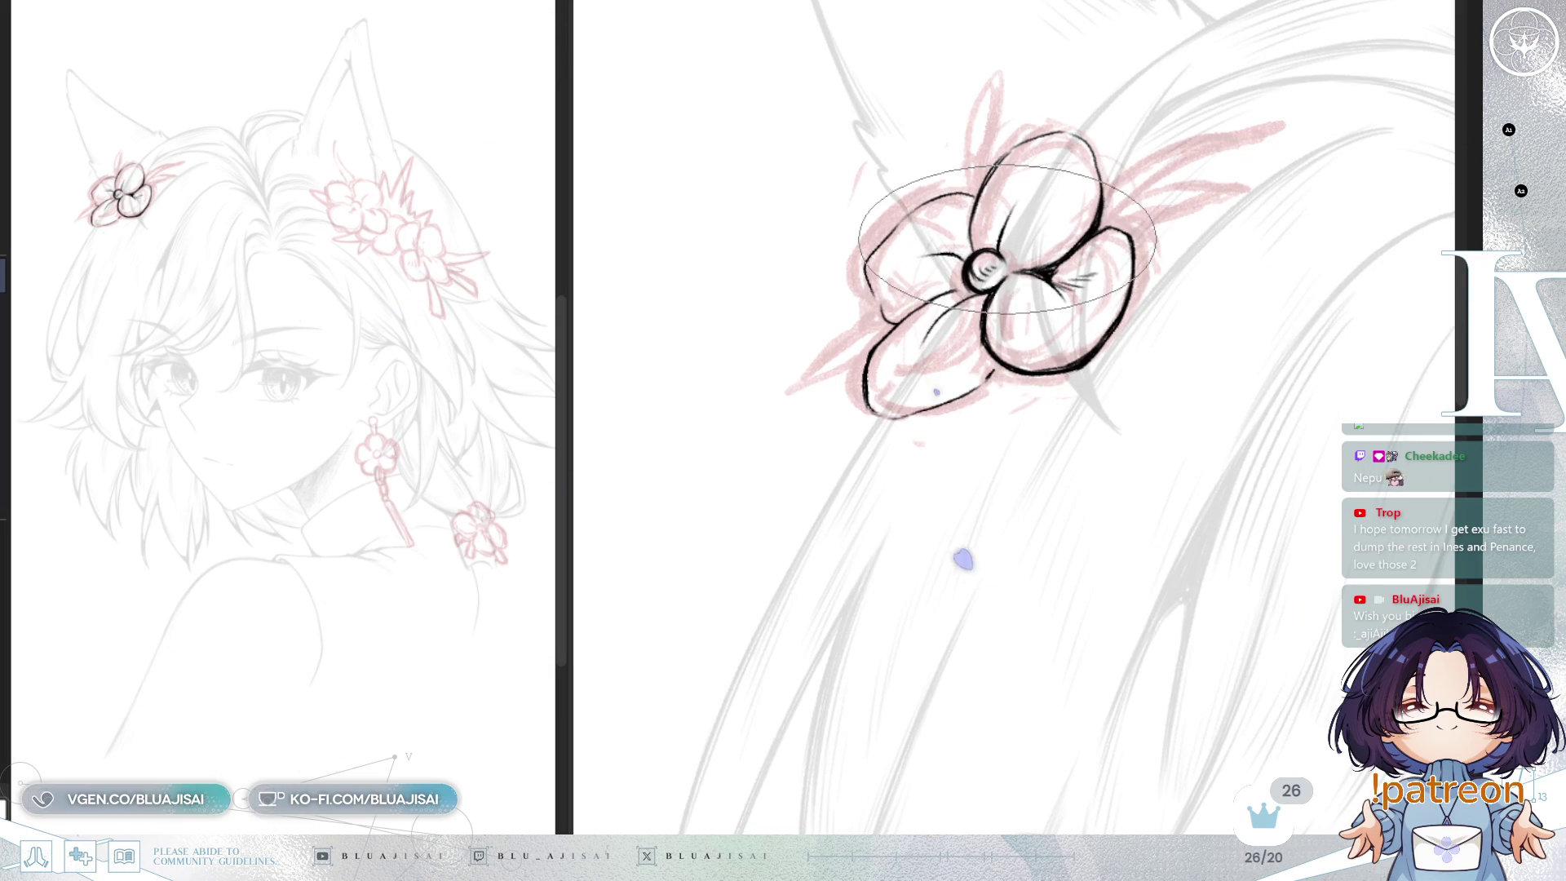
pyautogui.moveTo(1018, 246); pyautogui.dragTo(950, 291)
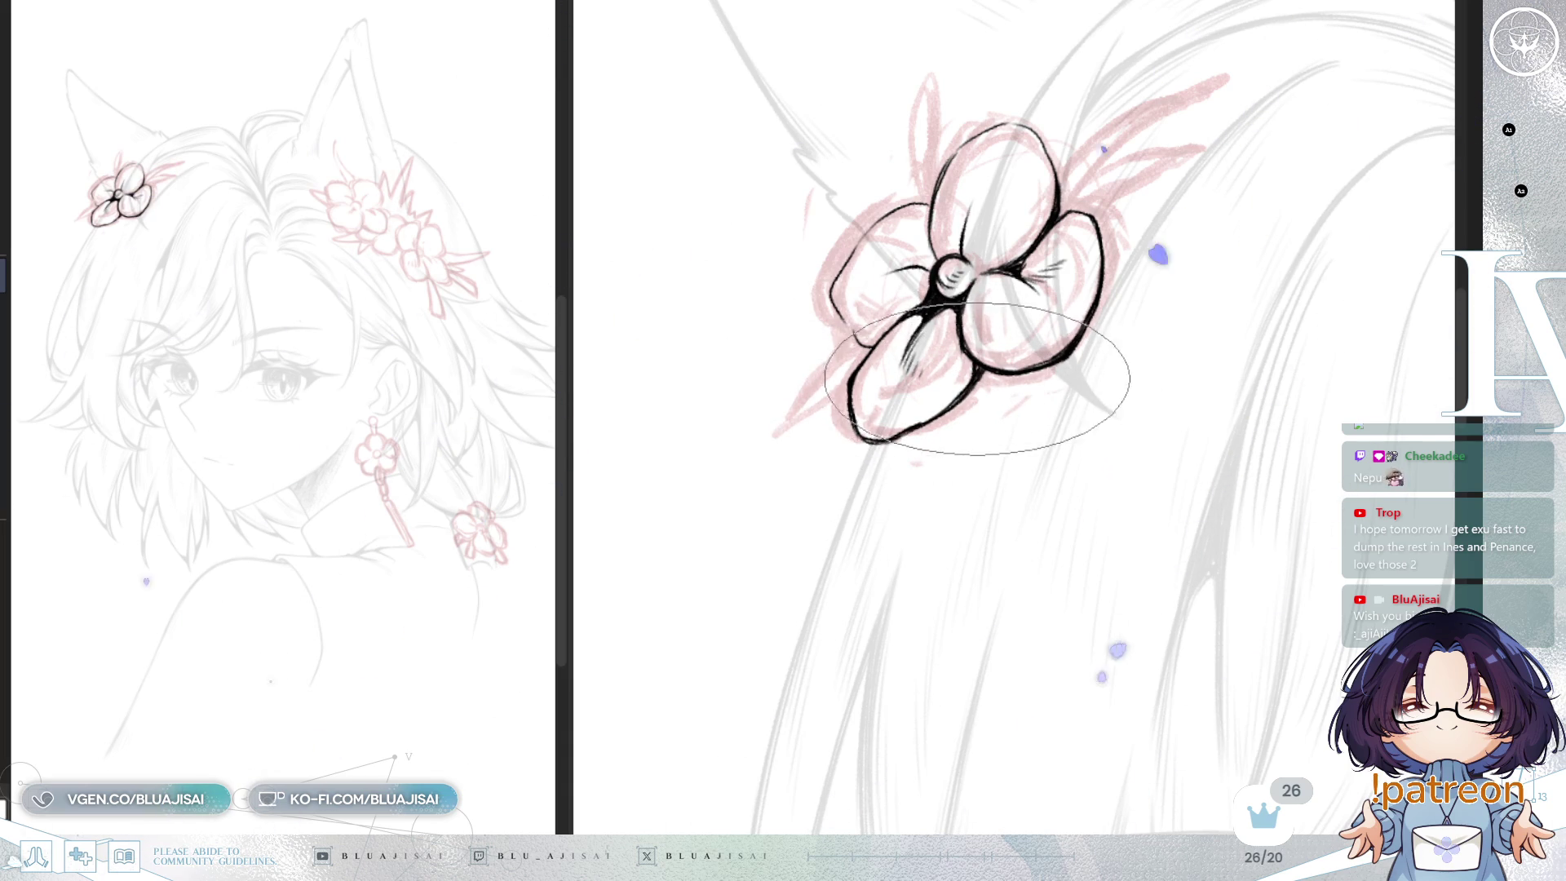
# Step: Reposition and rotate the view until the ear flower stands upright
pyautogui.moveTo(984, 308); pyautogui.dragTo(974, 374)
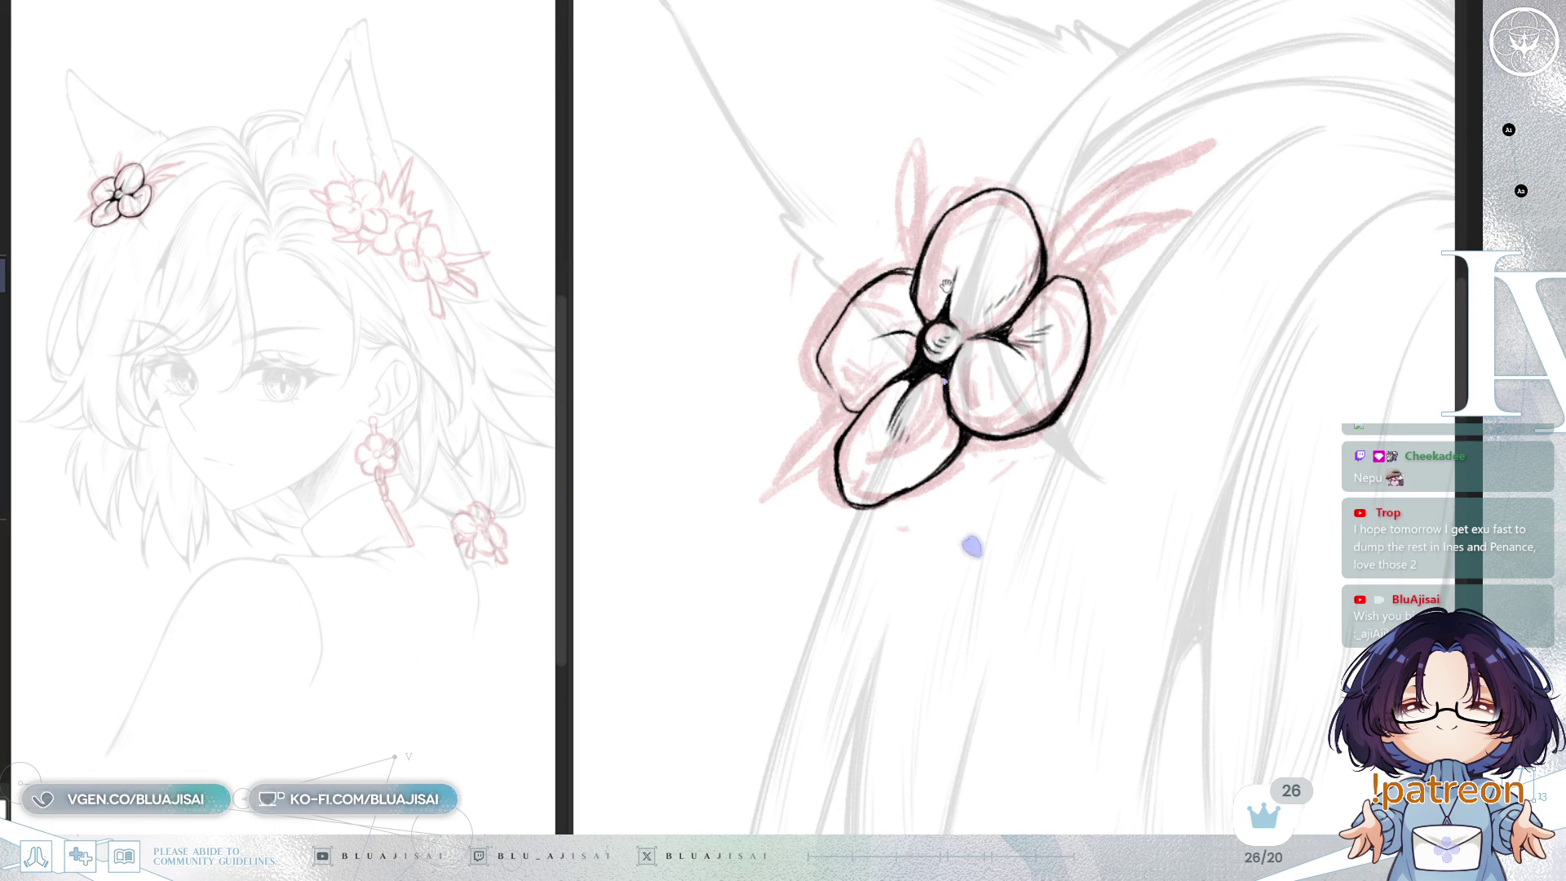
pyautogui.moveTo(945, 283); pyautogui.dragTo(940, 302)
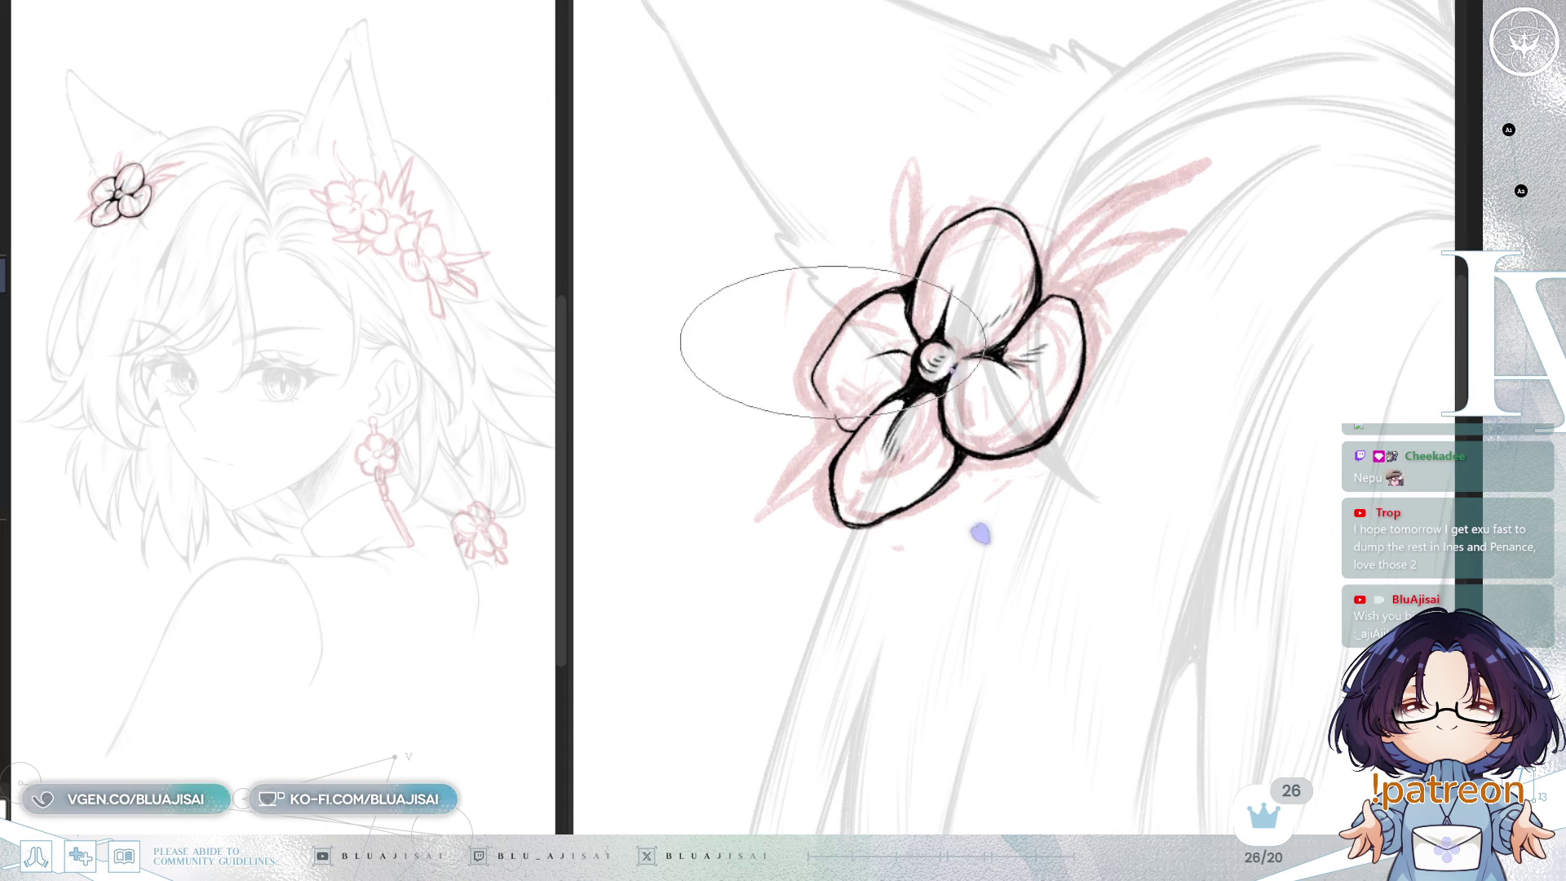
pyautogui.moveTo(820, 361); pyautogui.dragTo(885, 302)
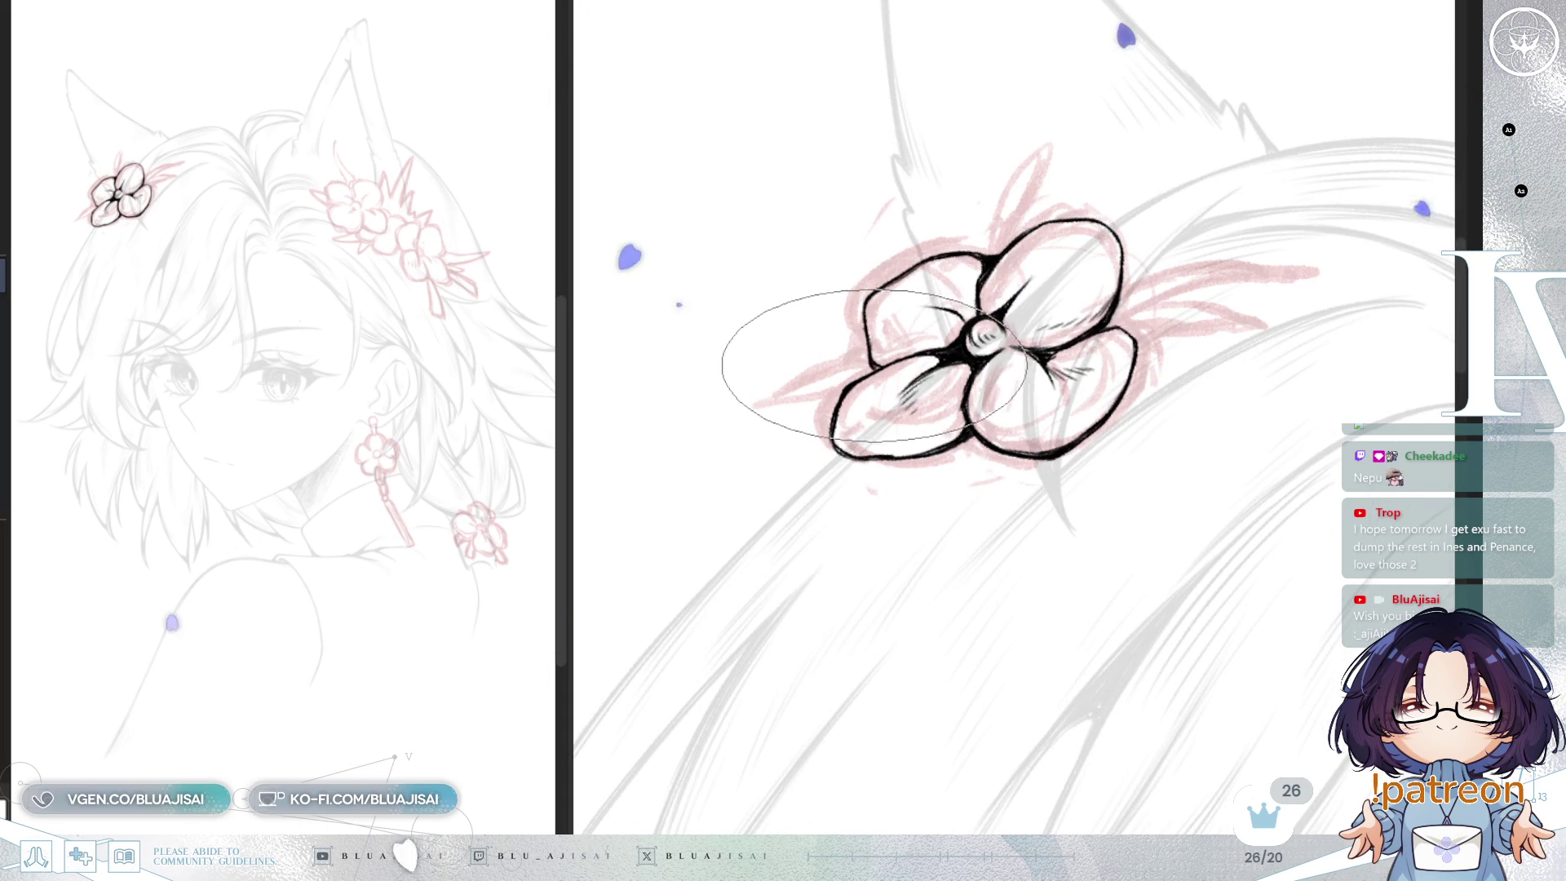
pyautogui.moveTo(879, 364)
pyautogui.mouseDown()
pyautogui.moveTo(821, 304)
pyautogui.moveTo(838, 291)
pyautogui.mouseUp()
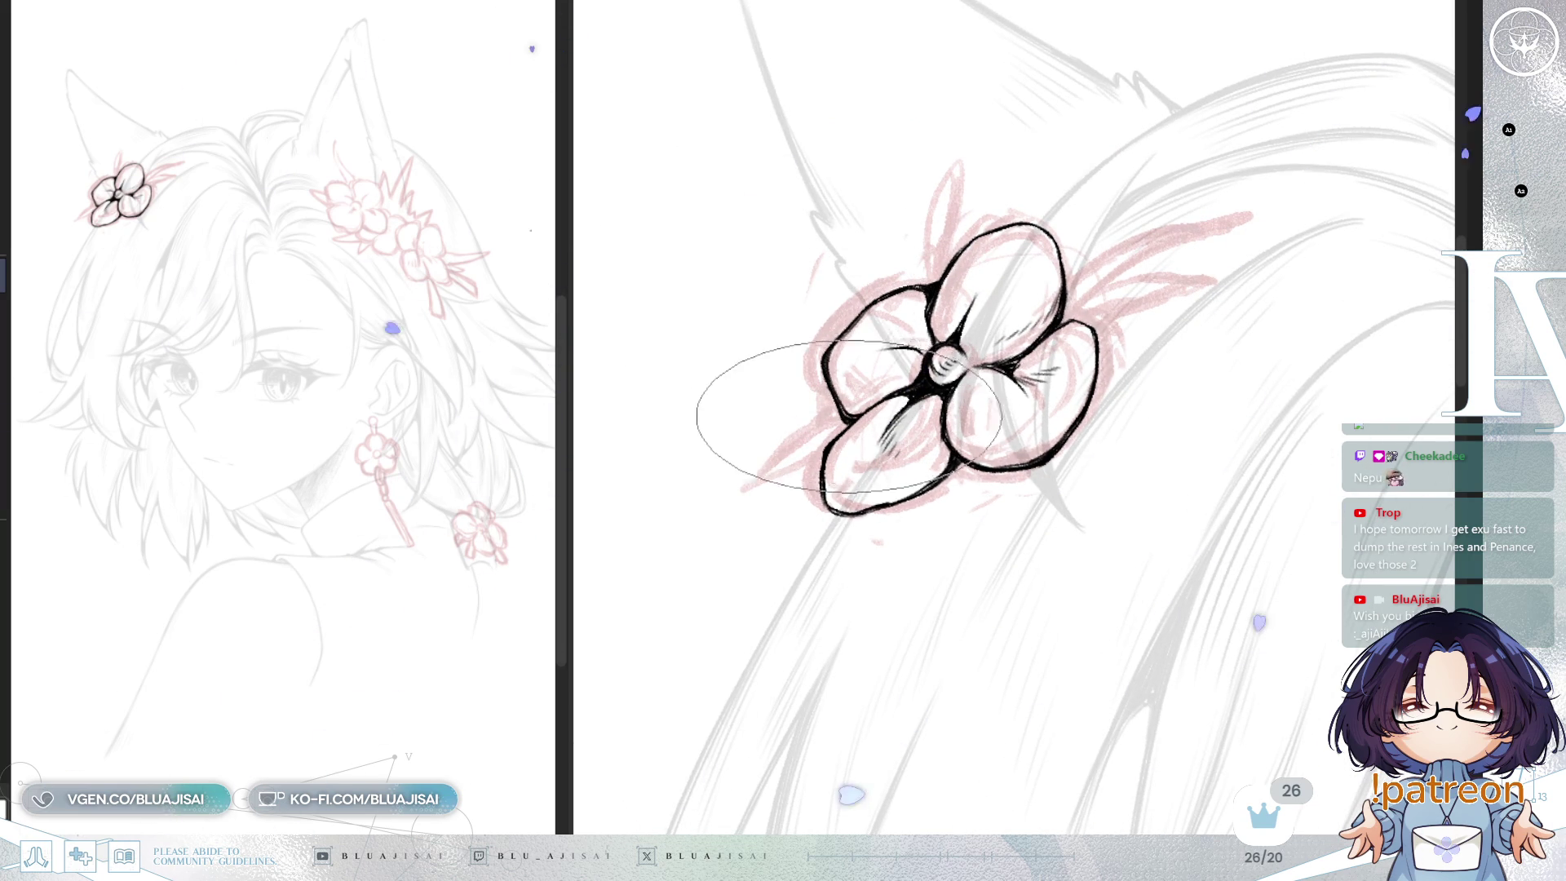
pyautogui.moveTo(887, 387); pyautogui.dragTo(866, 424)
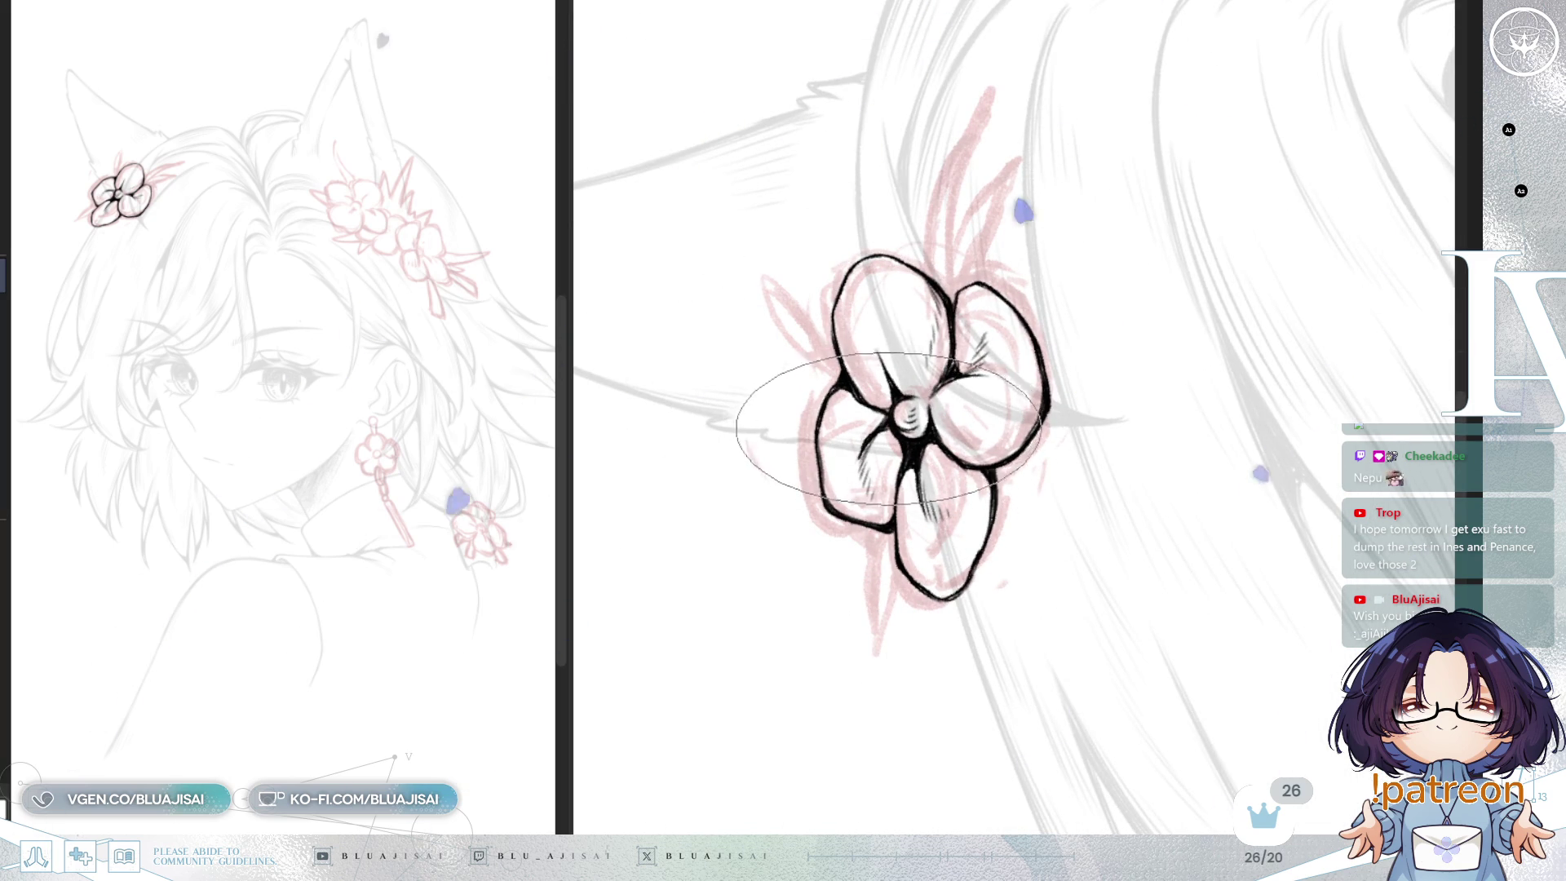
pyautogui.press('End')
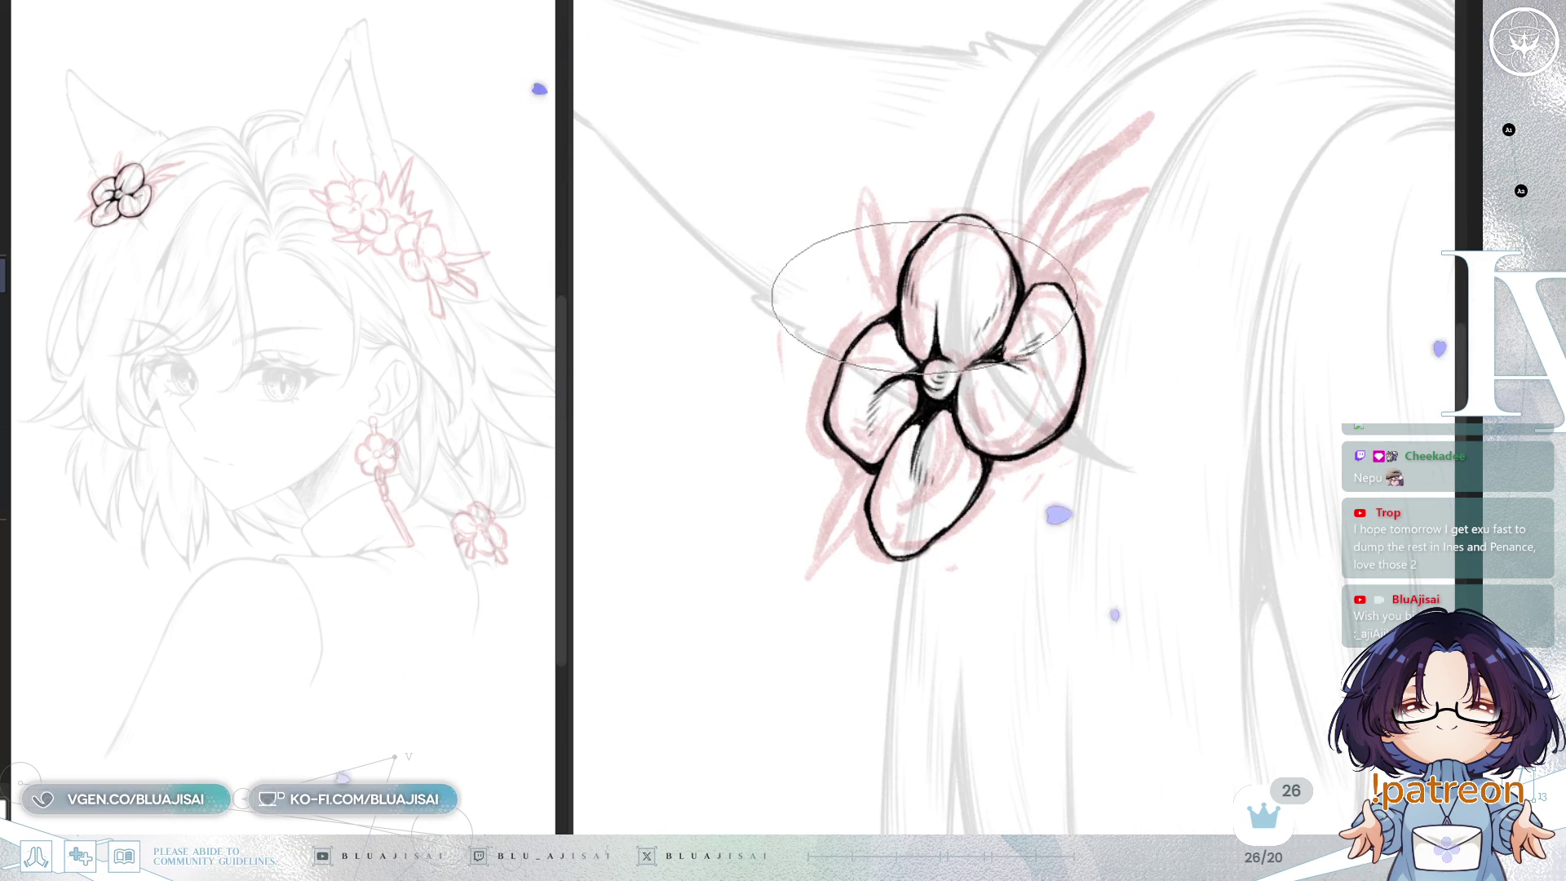
# Step: Ink a pointed spike above the top petal and a thick tapered spike off the lower left
pyautogui.scroll(-2, 1012, 208)
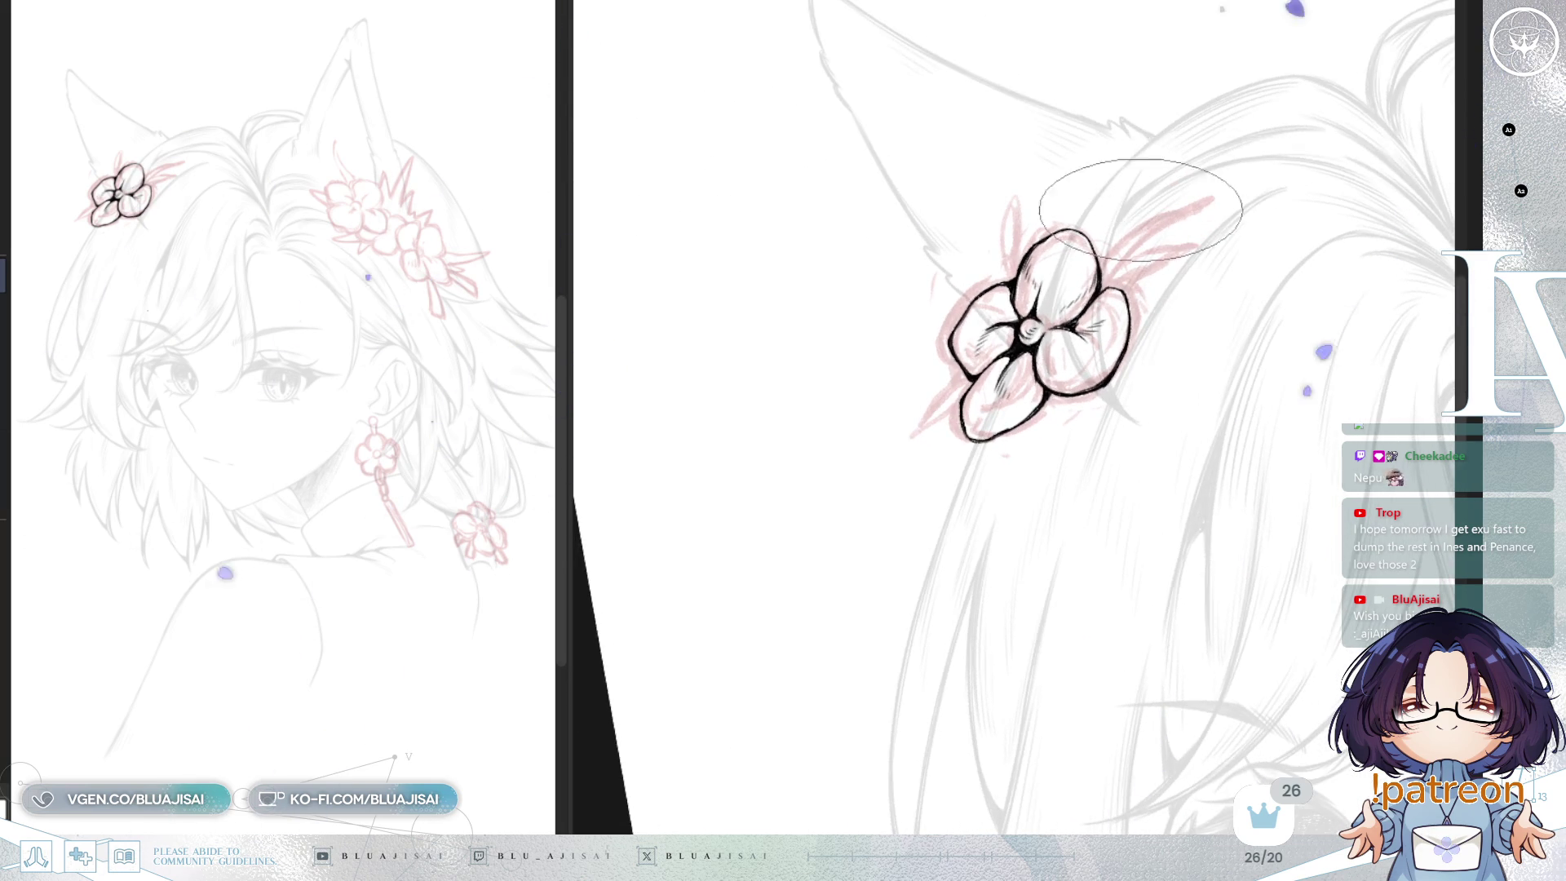
pyautogui.scroll(3, 1138, 187)
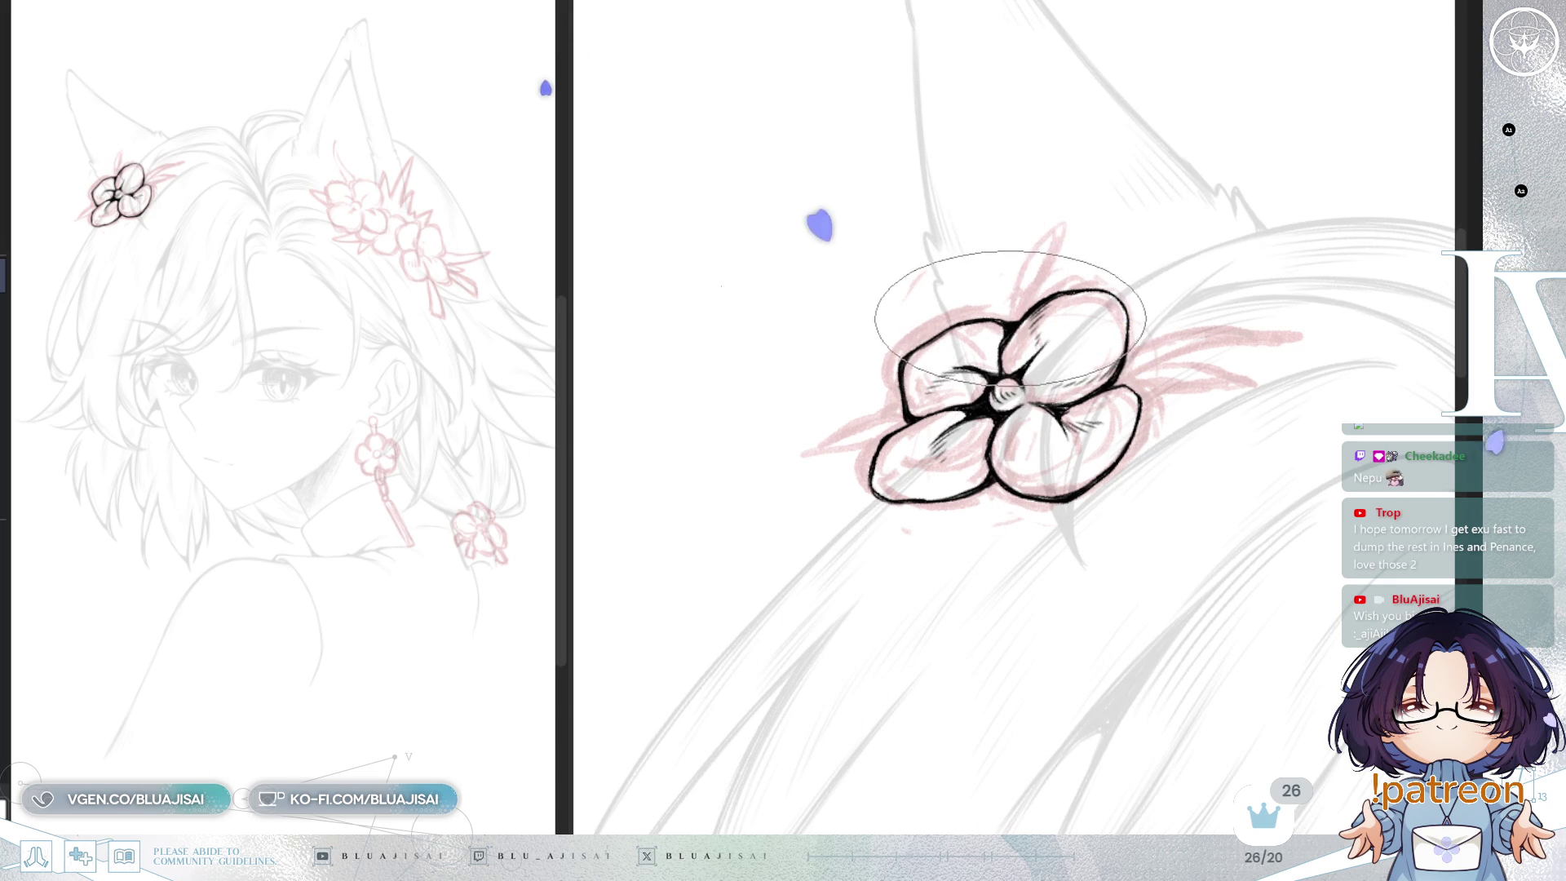
pyautogui.moveTo(1010, 315); pyautogui.dragTo(1063, 210)
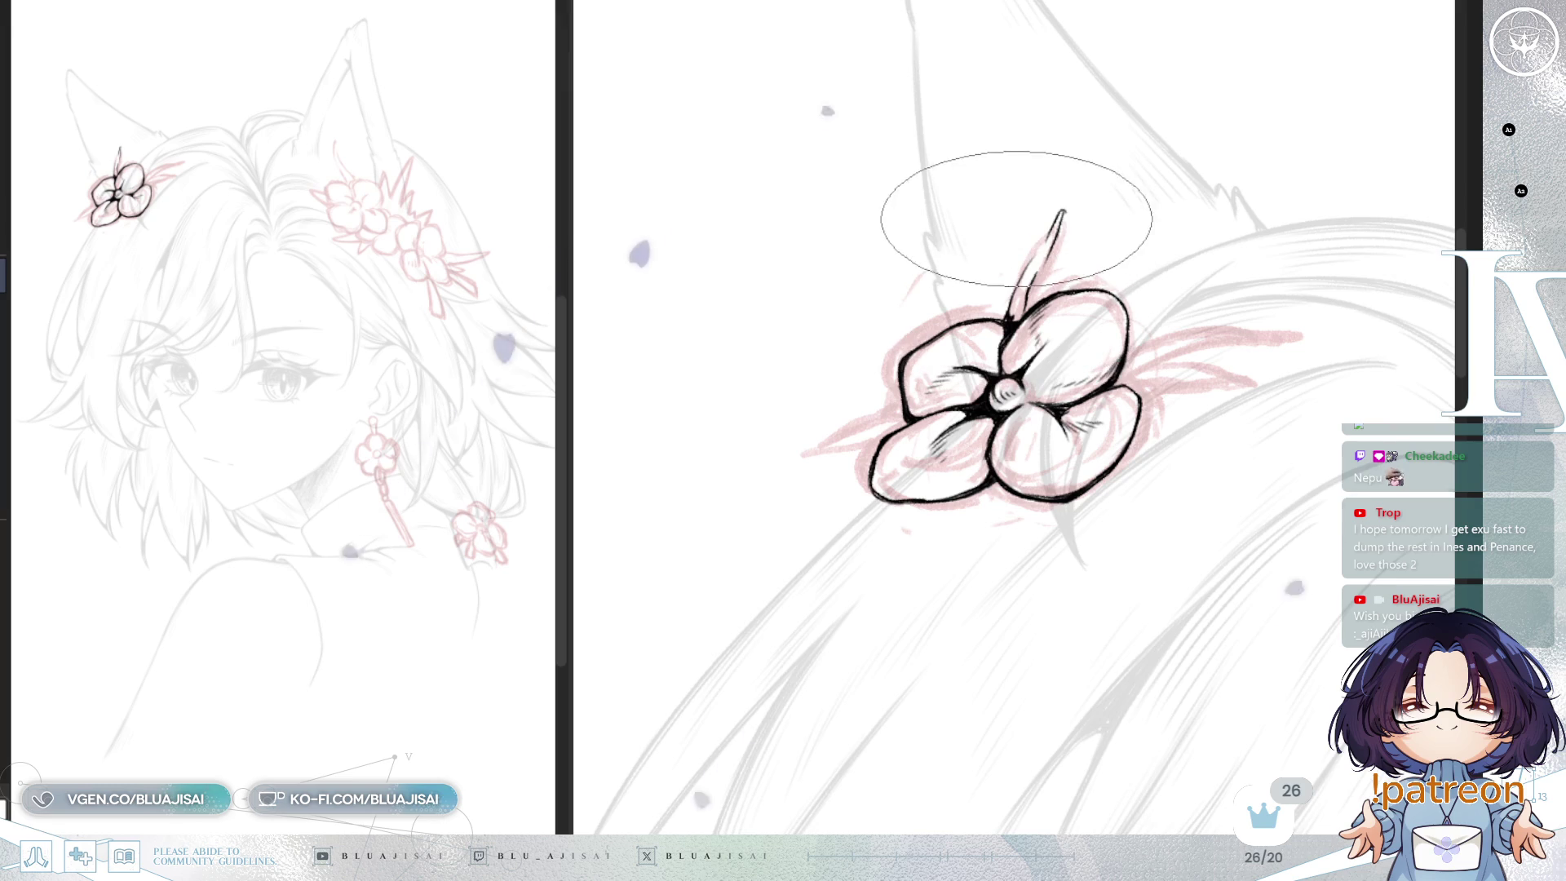
pyautogui.scroll(-1, 1021, 219)
pyautogui.press('-')
pyautogui.moveTo(890, 420); pyautogui.dragTo(803, 487)
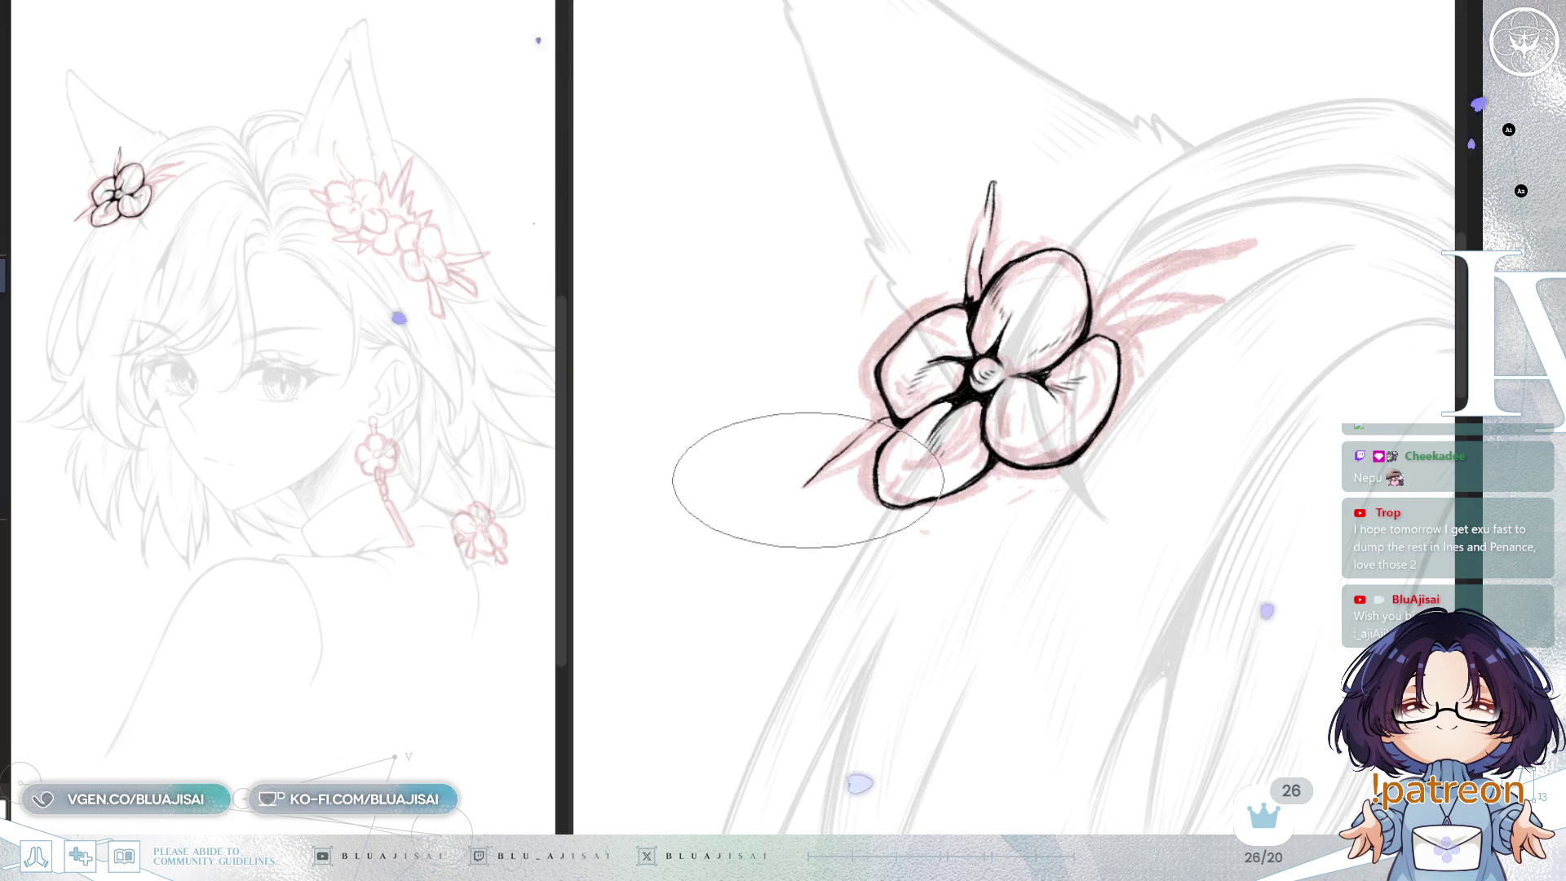
pyautogui.moveTo(896, 438); pyautogui.dragTo(803, 490)
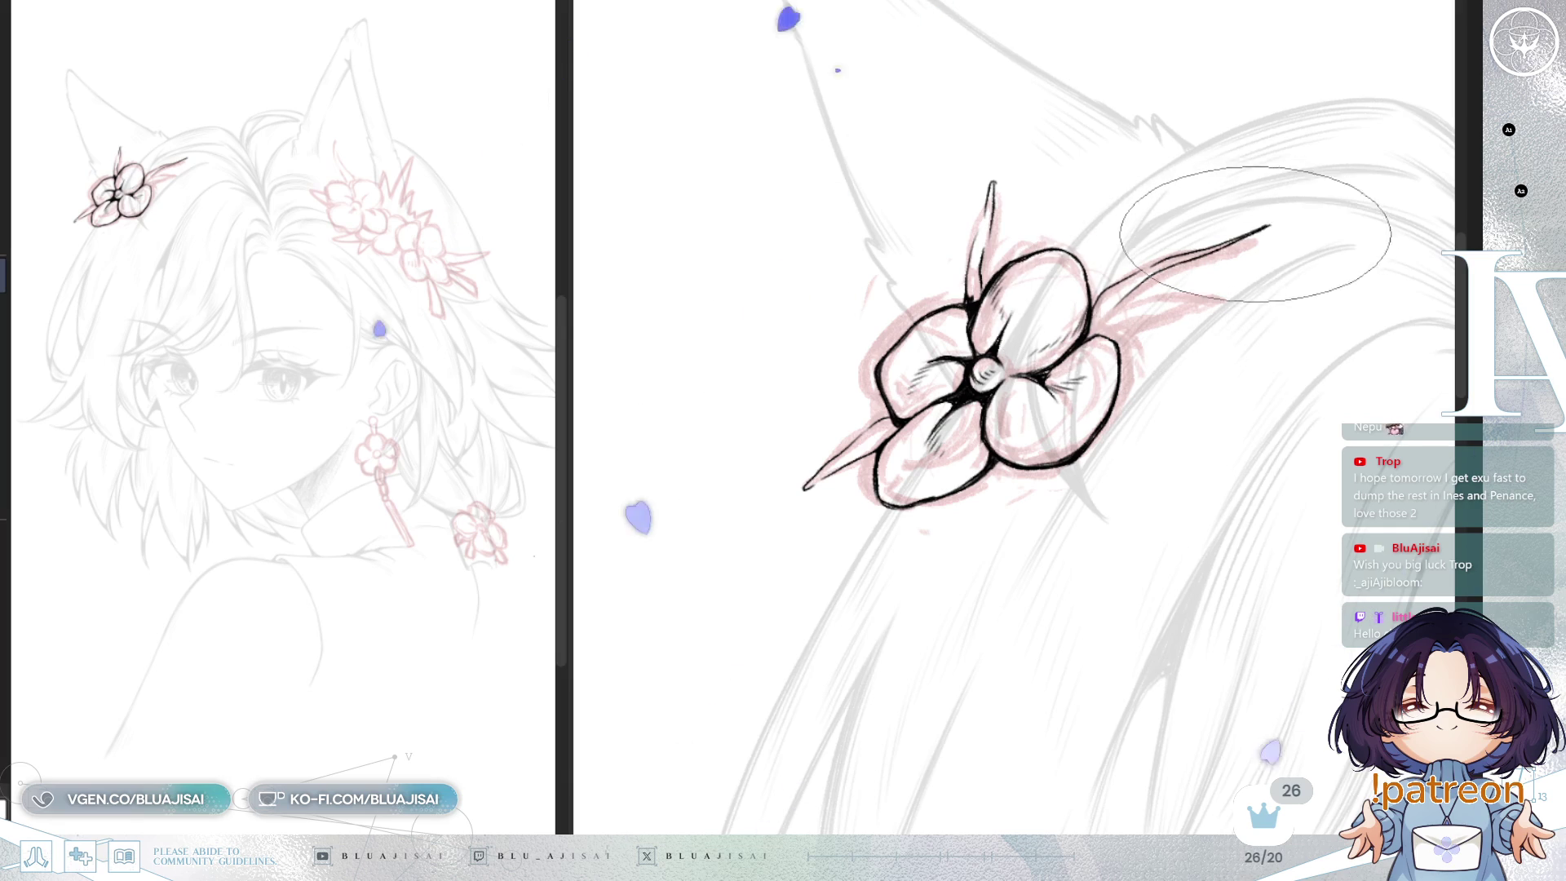
# Step: Rotate the view with shortcut keys and fill the stem above the flower solid black
pyautogui.press('-')
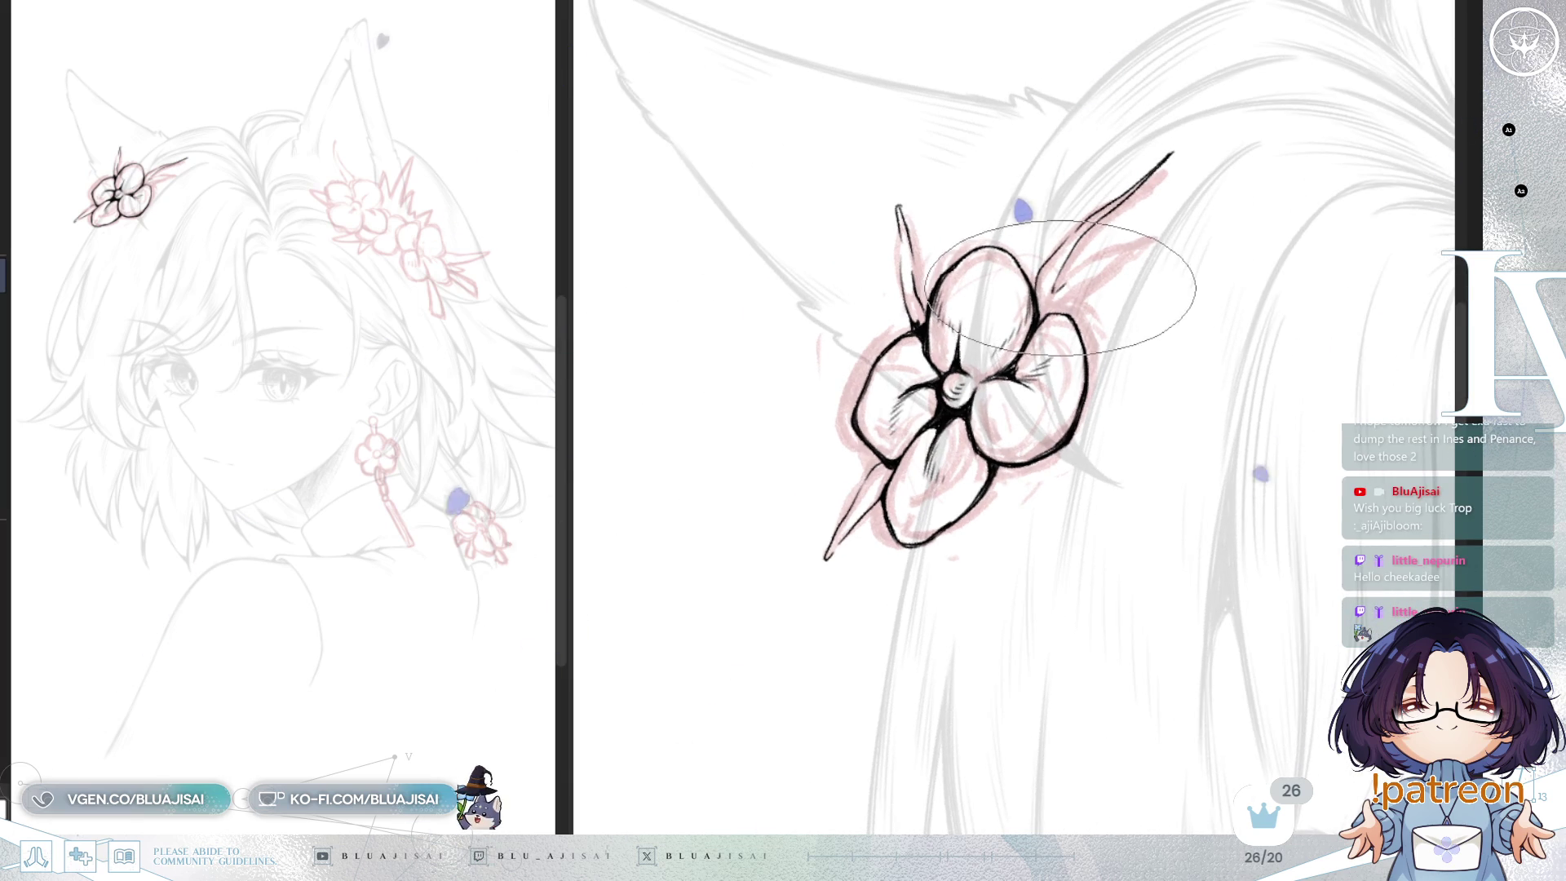
pyautogui.scroll(1, 1053, 308)
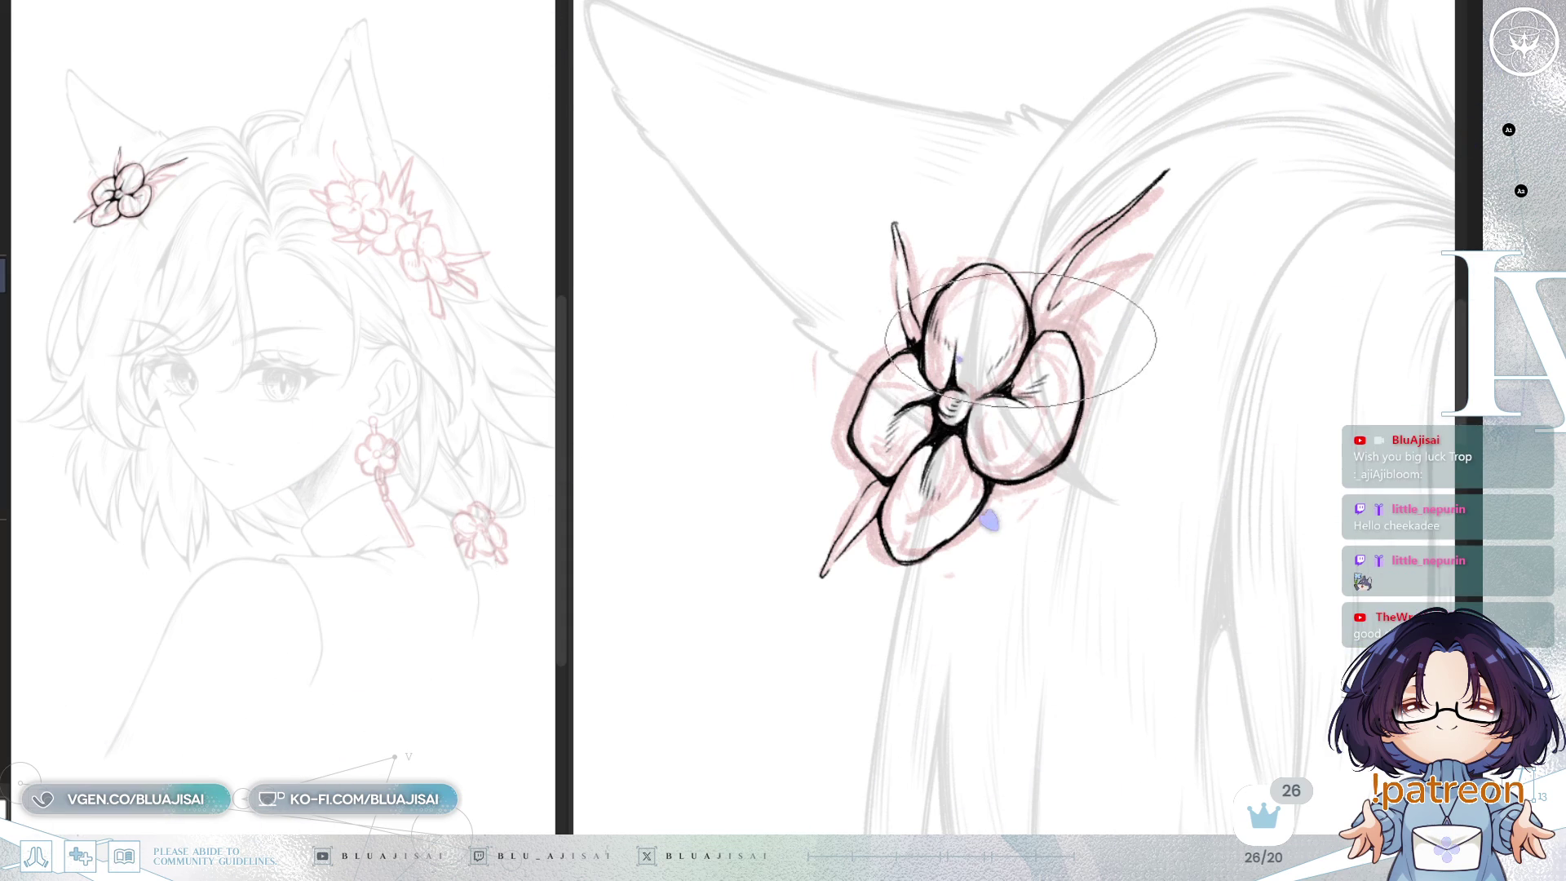
pyautogui.press('Delete')
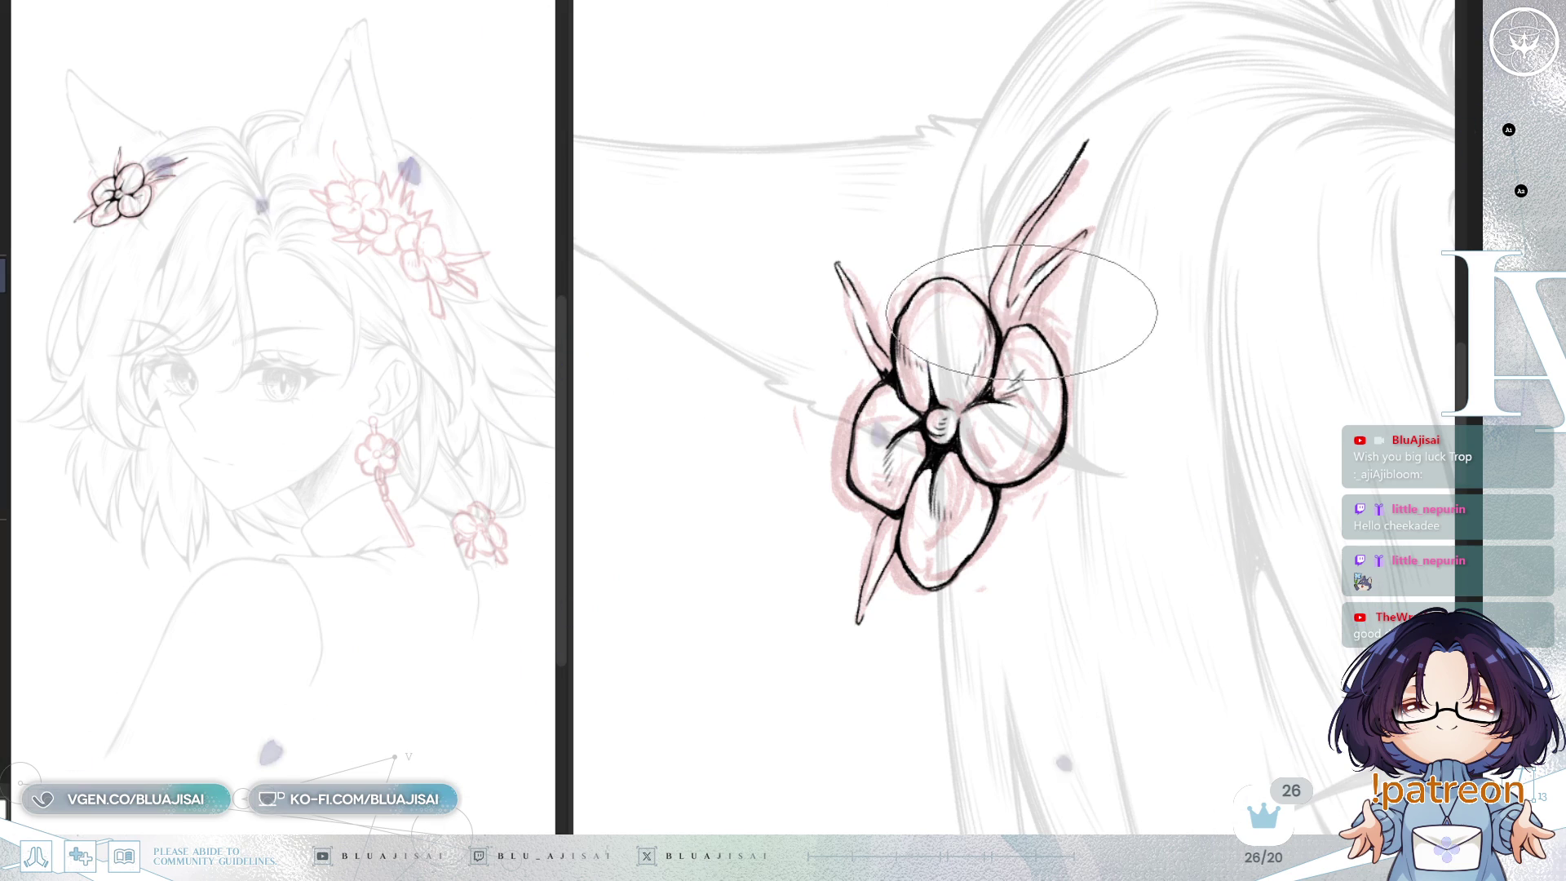
pyautogui.press('End')
pyautogui.press('End')
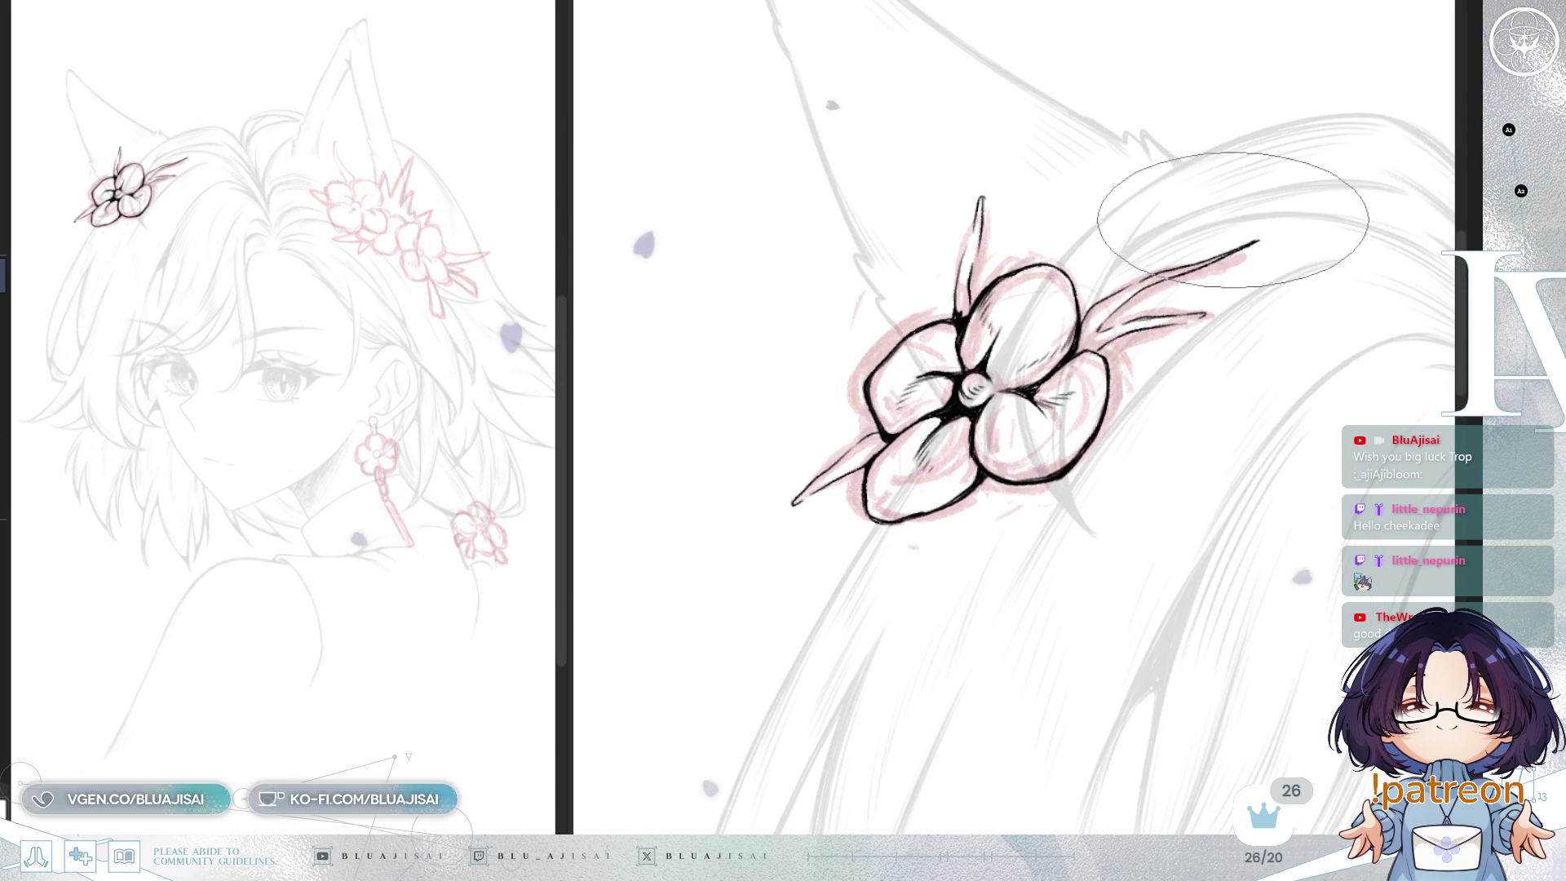
pyautogui.press('Delete')
pyautogui.press('Delete')
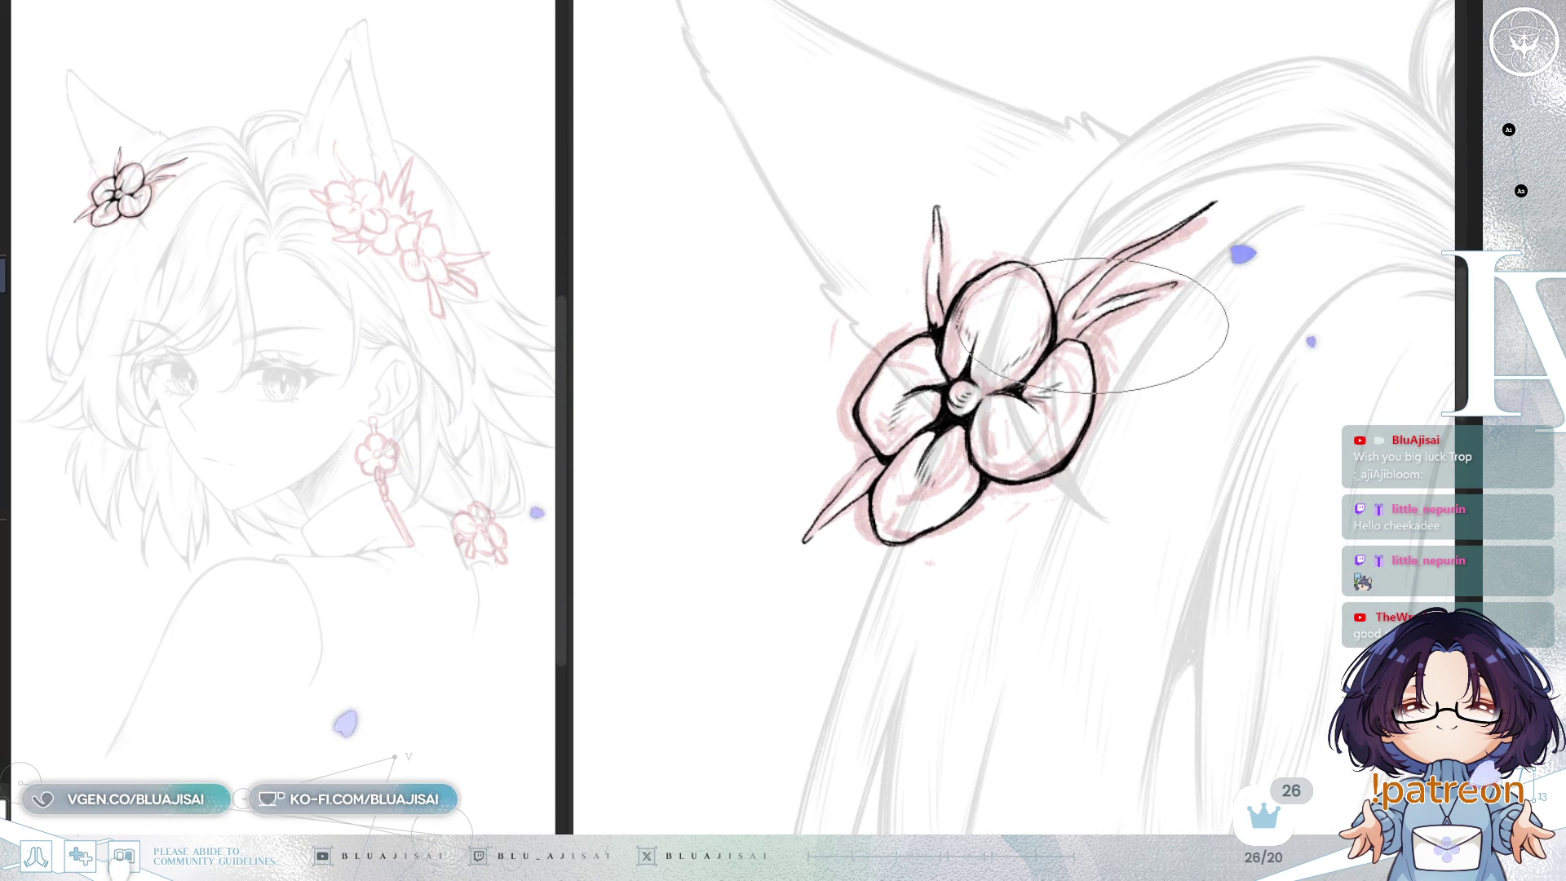
pyautogui.scroll(1, 1092, 319)
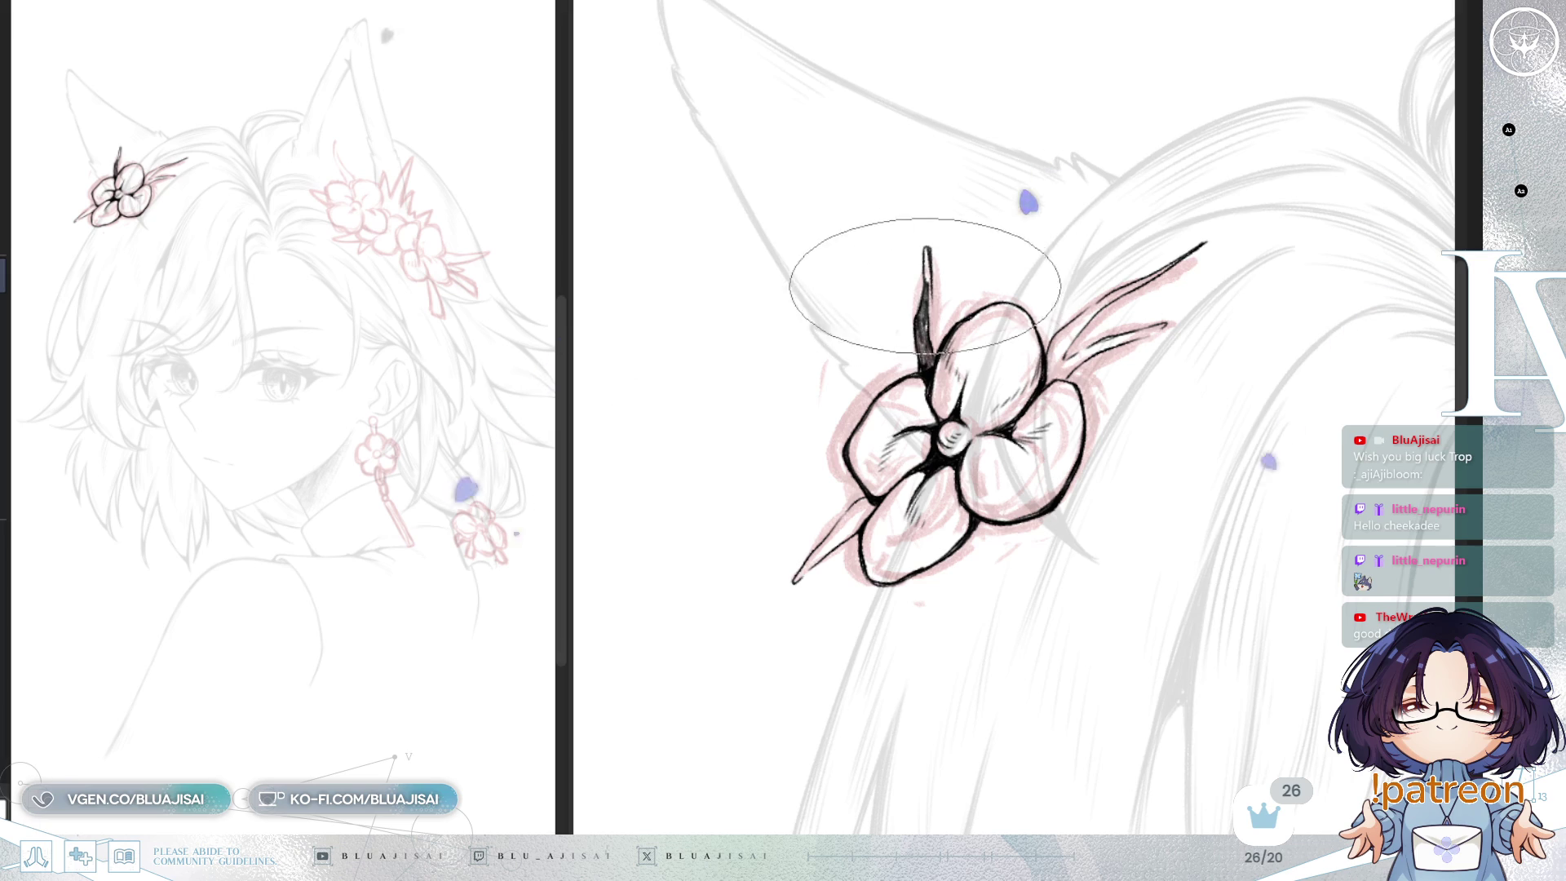
pyautogui.moveTo(930, 262); pyautogui.dragTo(961, 310)
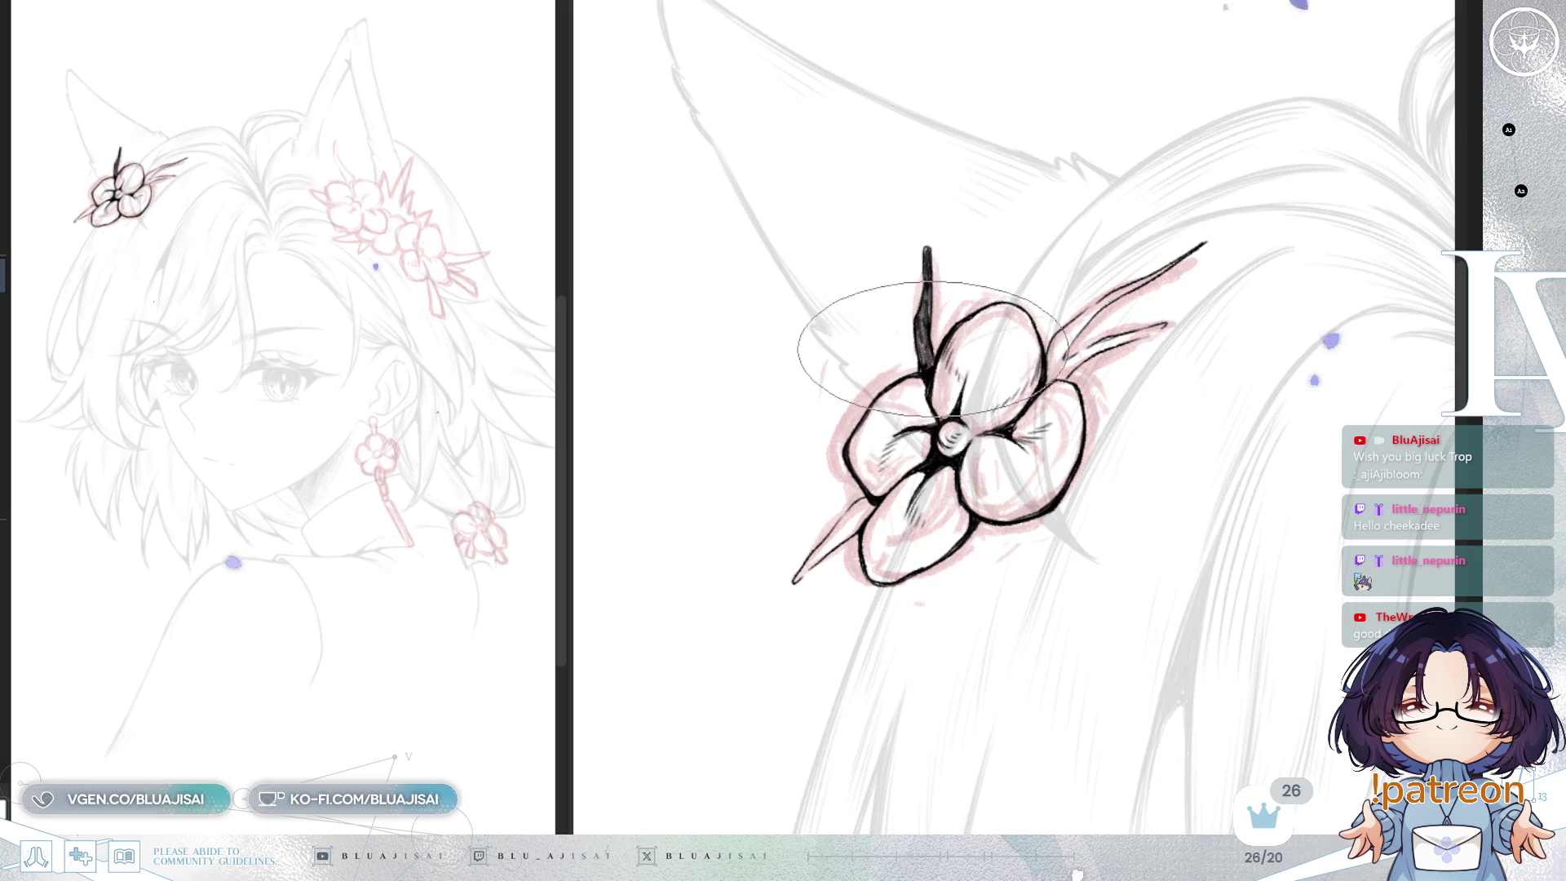
pyautogui.moveTo(963, 382); pyautogui.dragTo(905, 414)
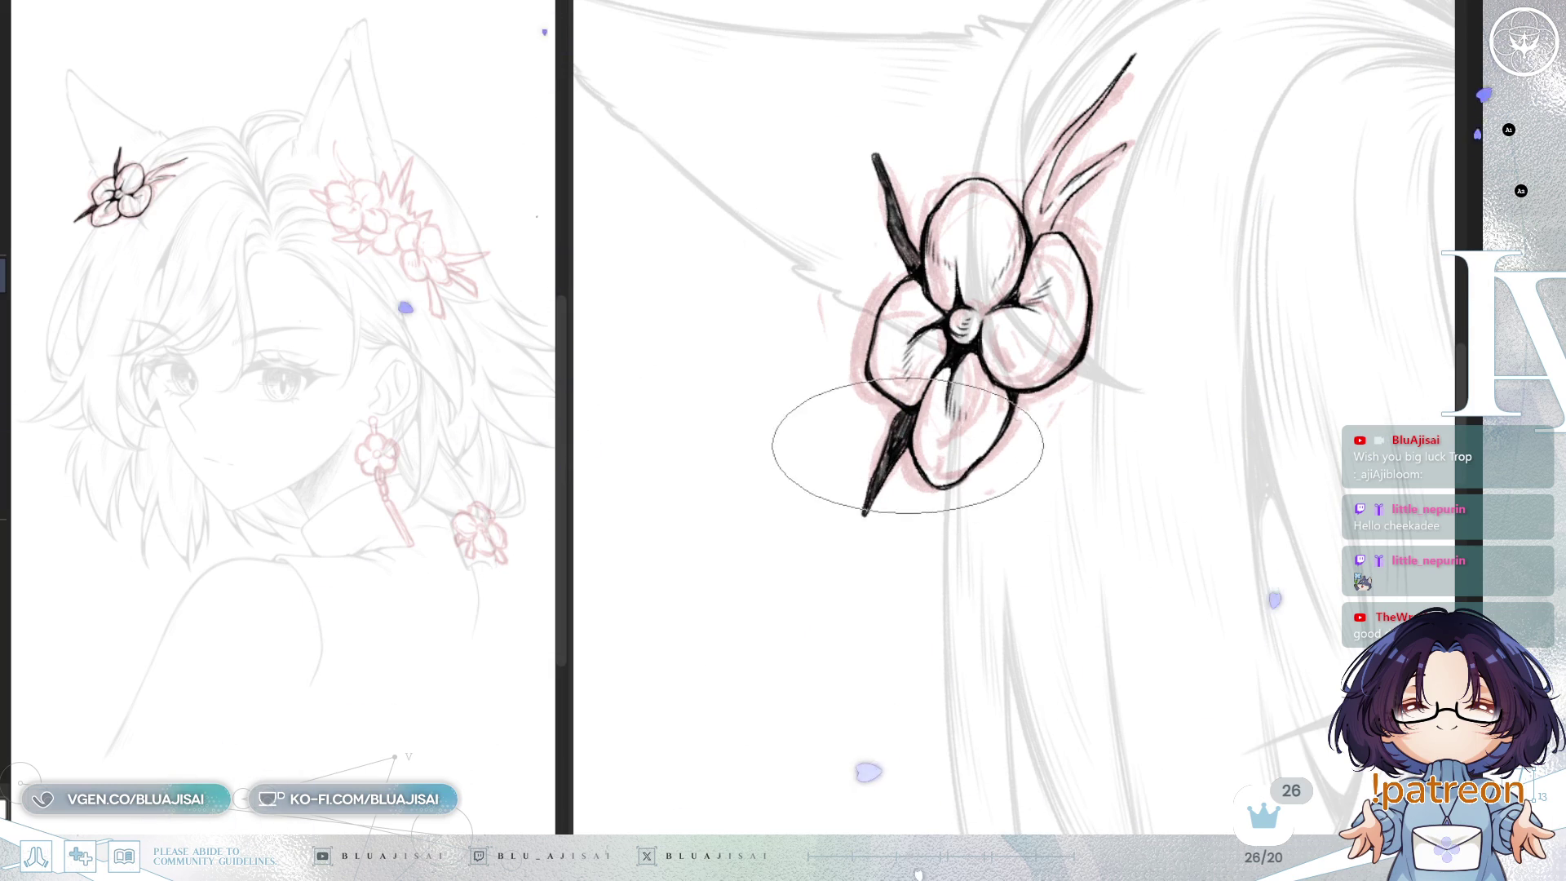
pyautogui.scroll(4, 1012, 333)
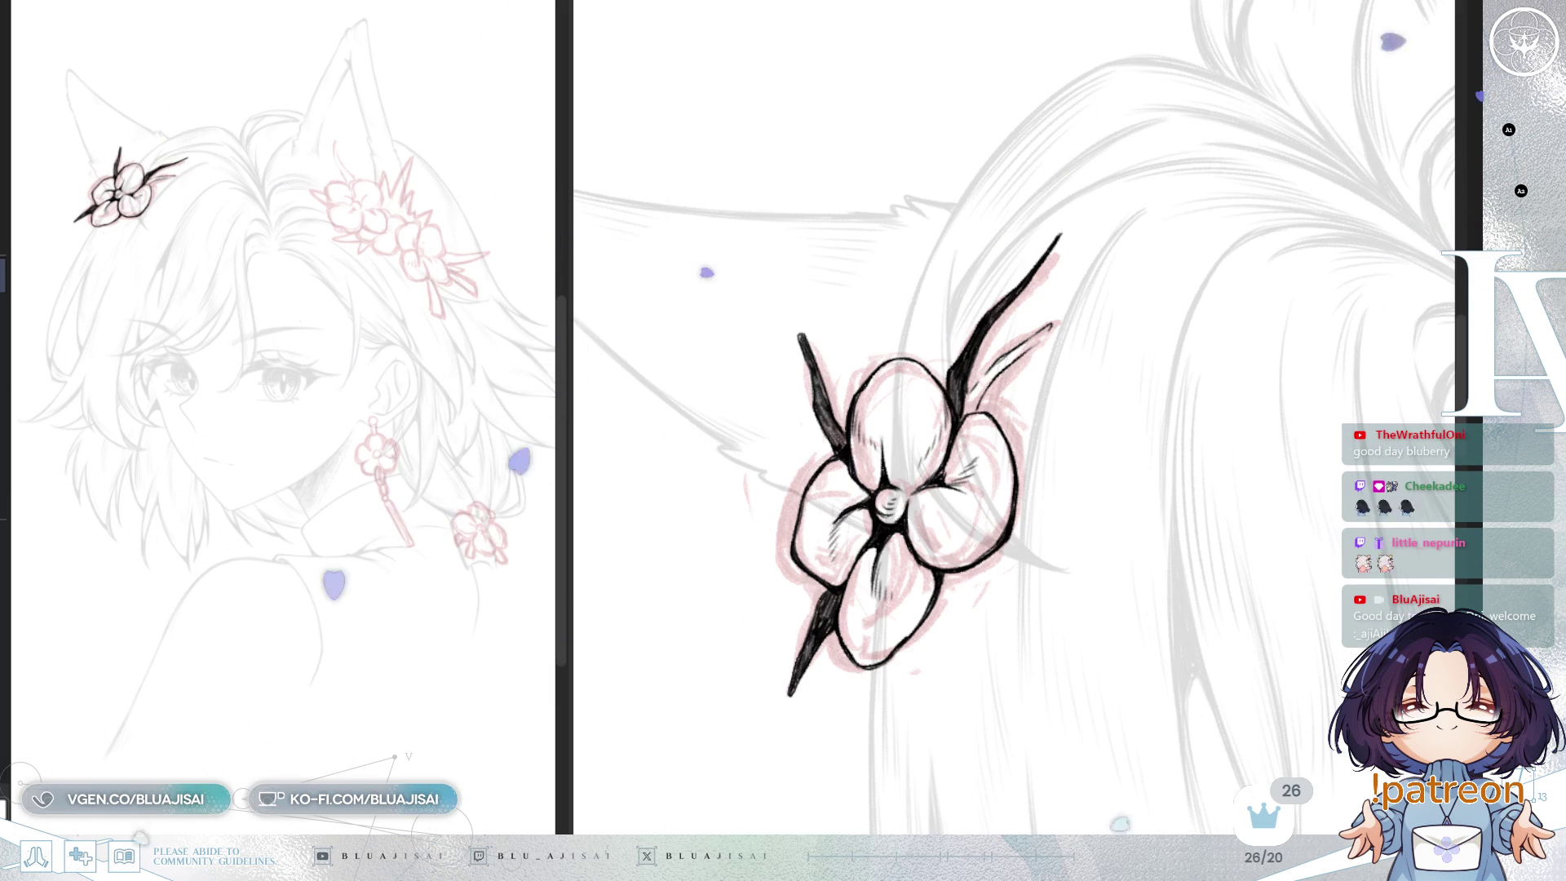
pyautogui.moveTo(1097, 310)
pyautogui.mouseDown()
pyautogui.moveTo(826, 444)
pyautogui.moveTo(833, 461)
pyautogui.moveTo(893, 389)
pyautogui.mouseUp()
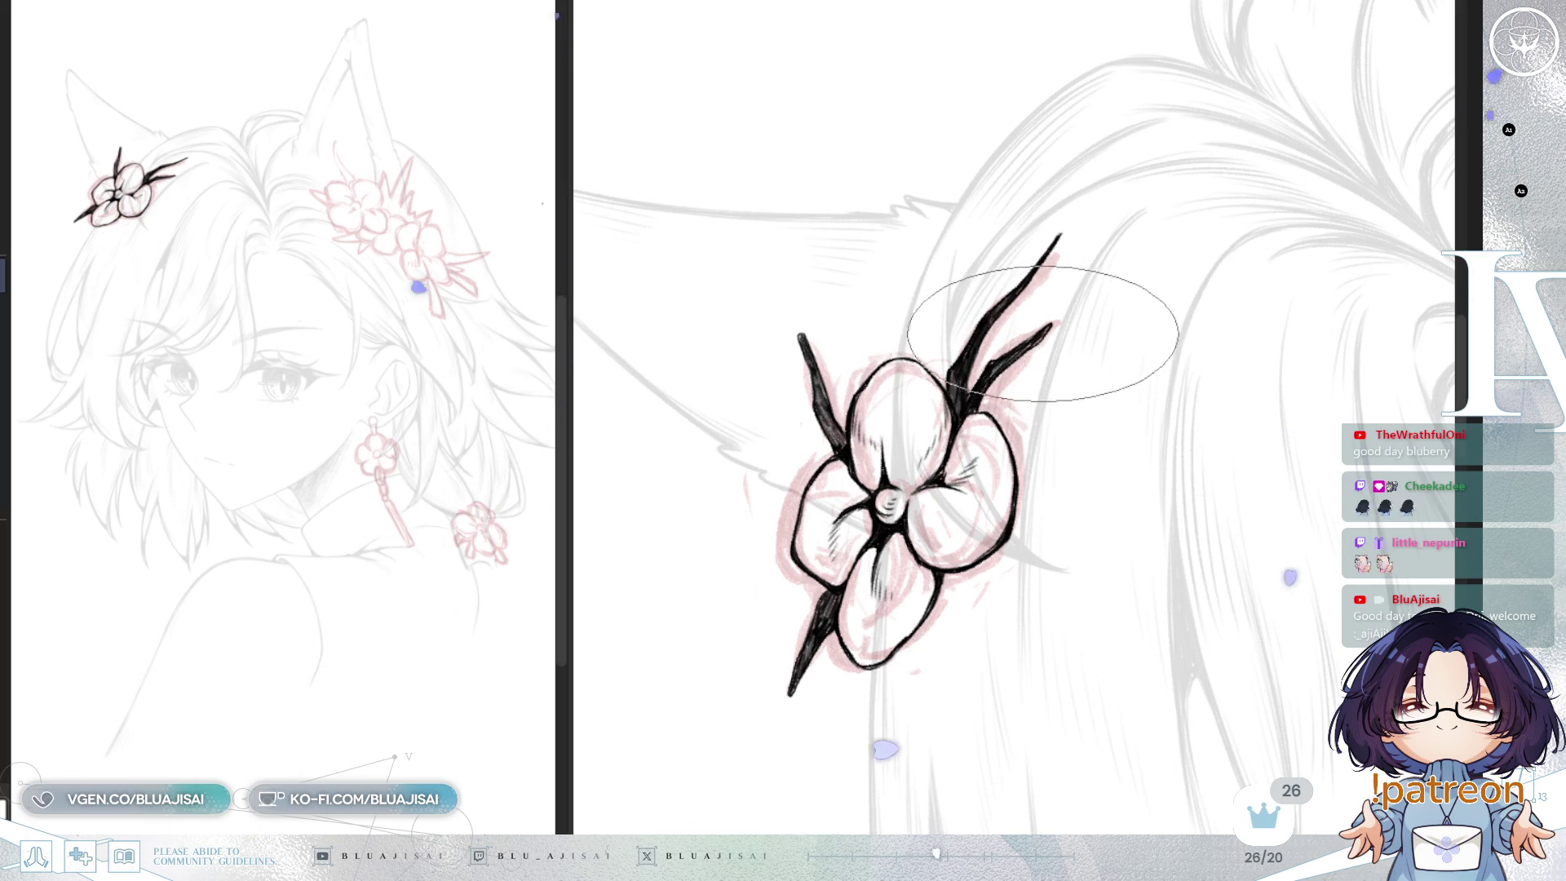
pyautogui.scroll(-3, 1032, 344)
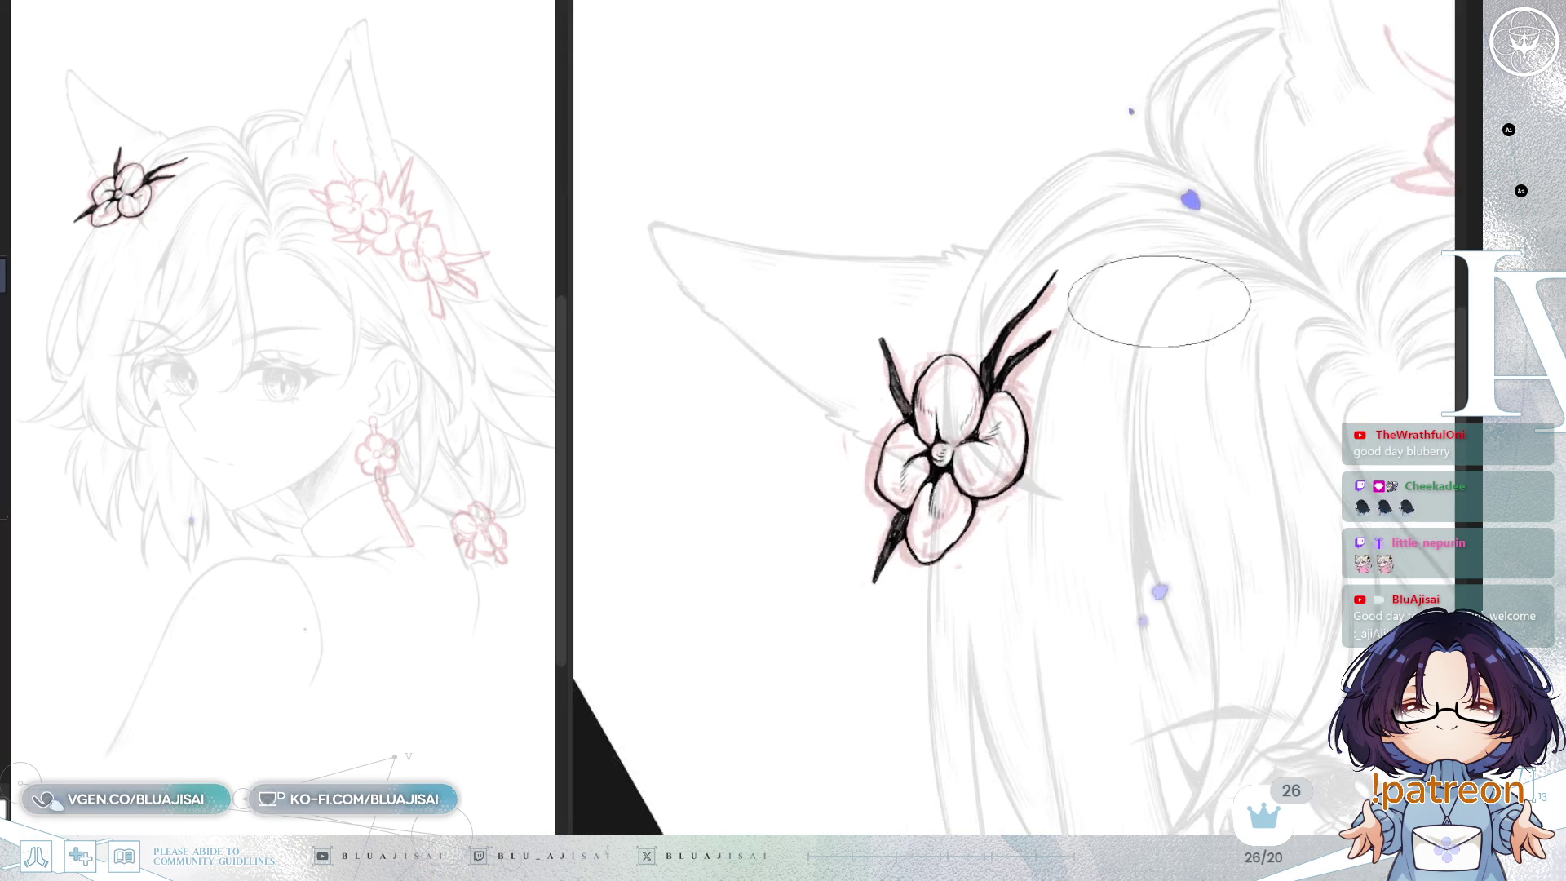
# Step: Mirror the view onto the right-ear cluster and ink the bow's first line, centre line and upper-right loop
pyautogui.scroll(3, 1196, 385)
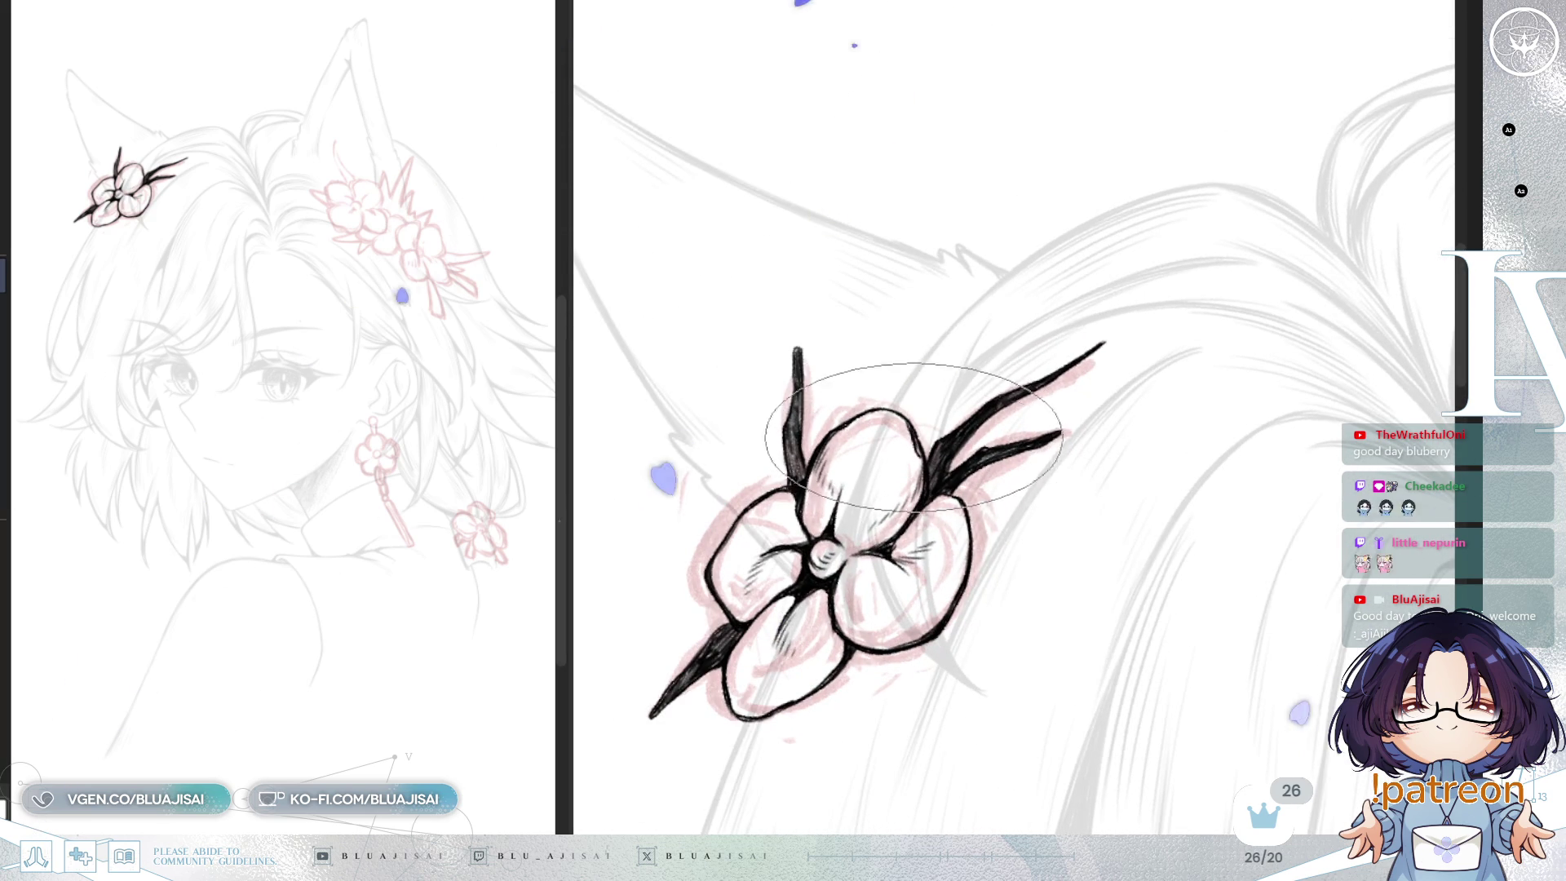
pyautogui.scroll(-3, 1050, 455)
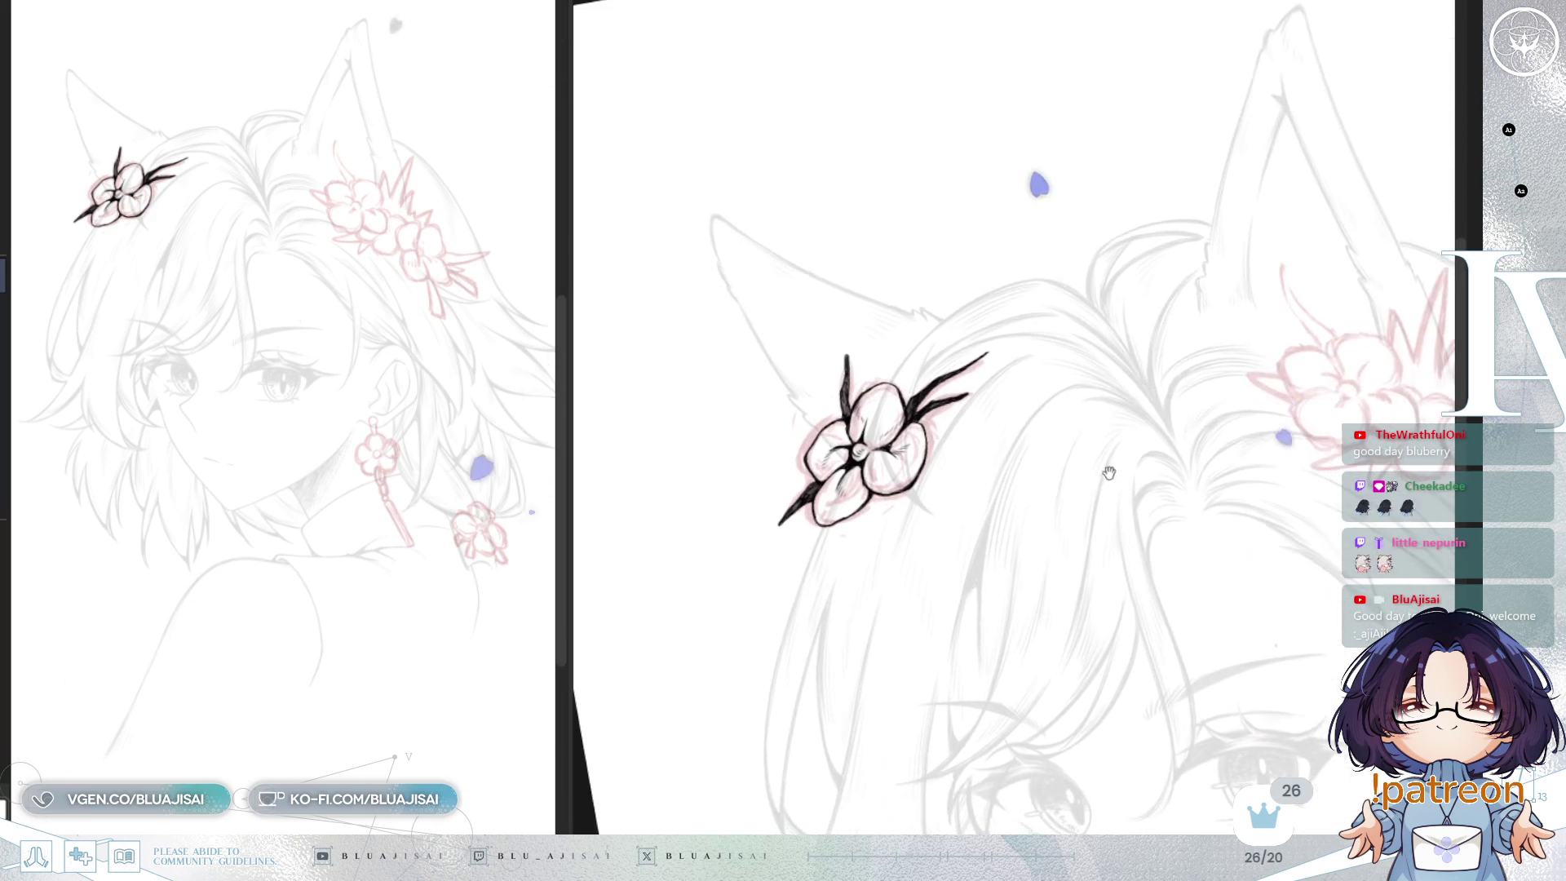
pyautogui.scroll(-3, 1223, 449)
pyautogui.hscroll(5, 1224, 448)
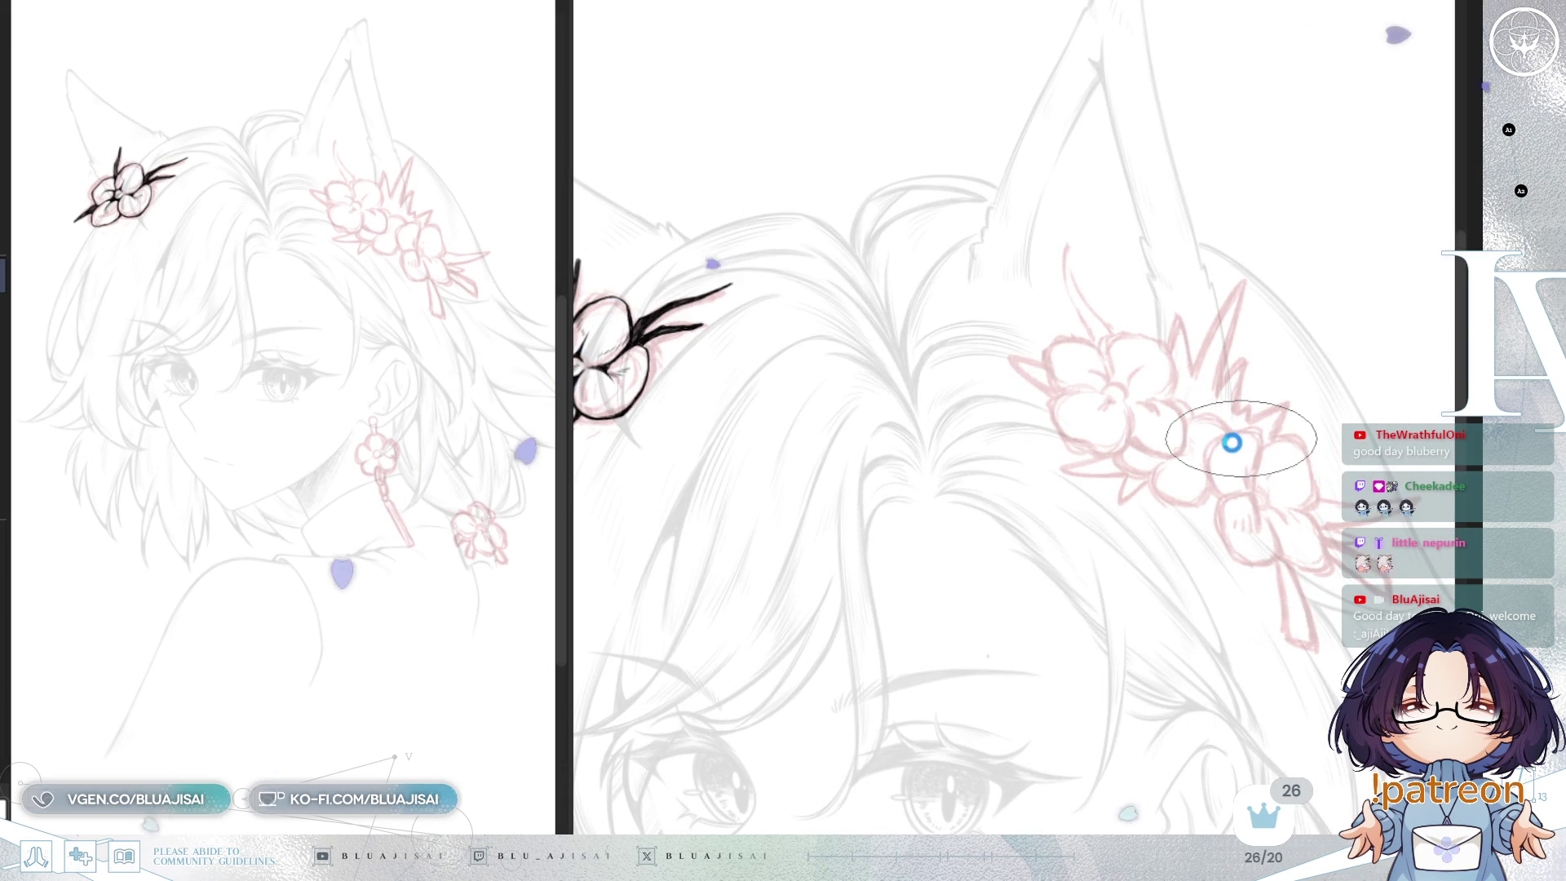
pyautogui.press('h')
pyautogui.moveTo(1236, 449)
pyautogui.mouseDown()
pyautogui.moveTo(801, 531)
pyautogui.moveTo(884, 495)
pyautogui.moveTo(932, 371)
pyautogui.mouseUp()
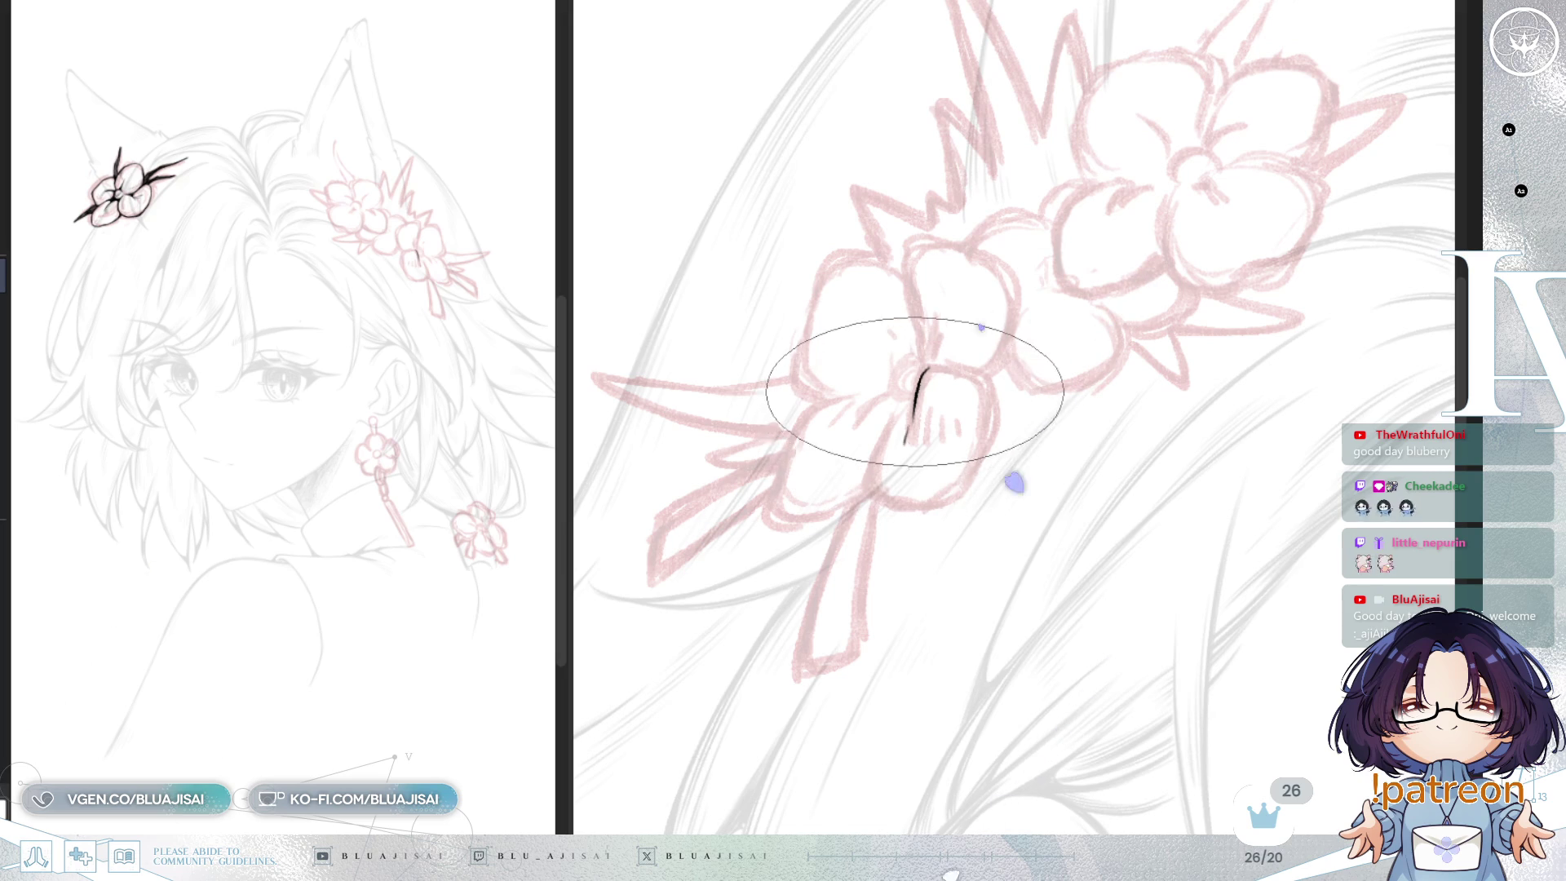
pyautogui.moveTo(870, 491)
pyautogui.mouseDown()
pyautogui.moveTo(916, 509)
pyautogui.moveTo(966, 483)
pyautogui.moveTo(989, 432)
pyautogui.mouseUp()
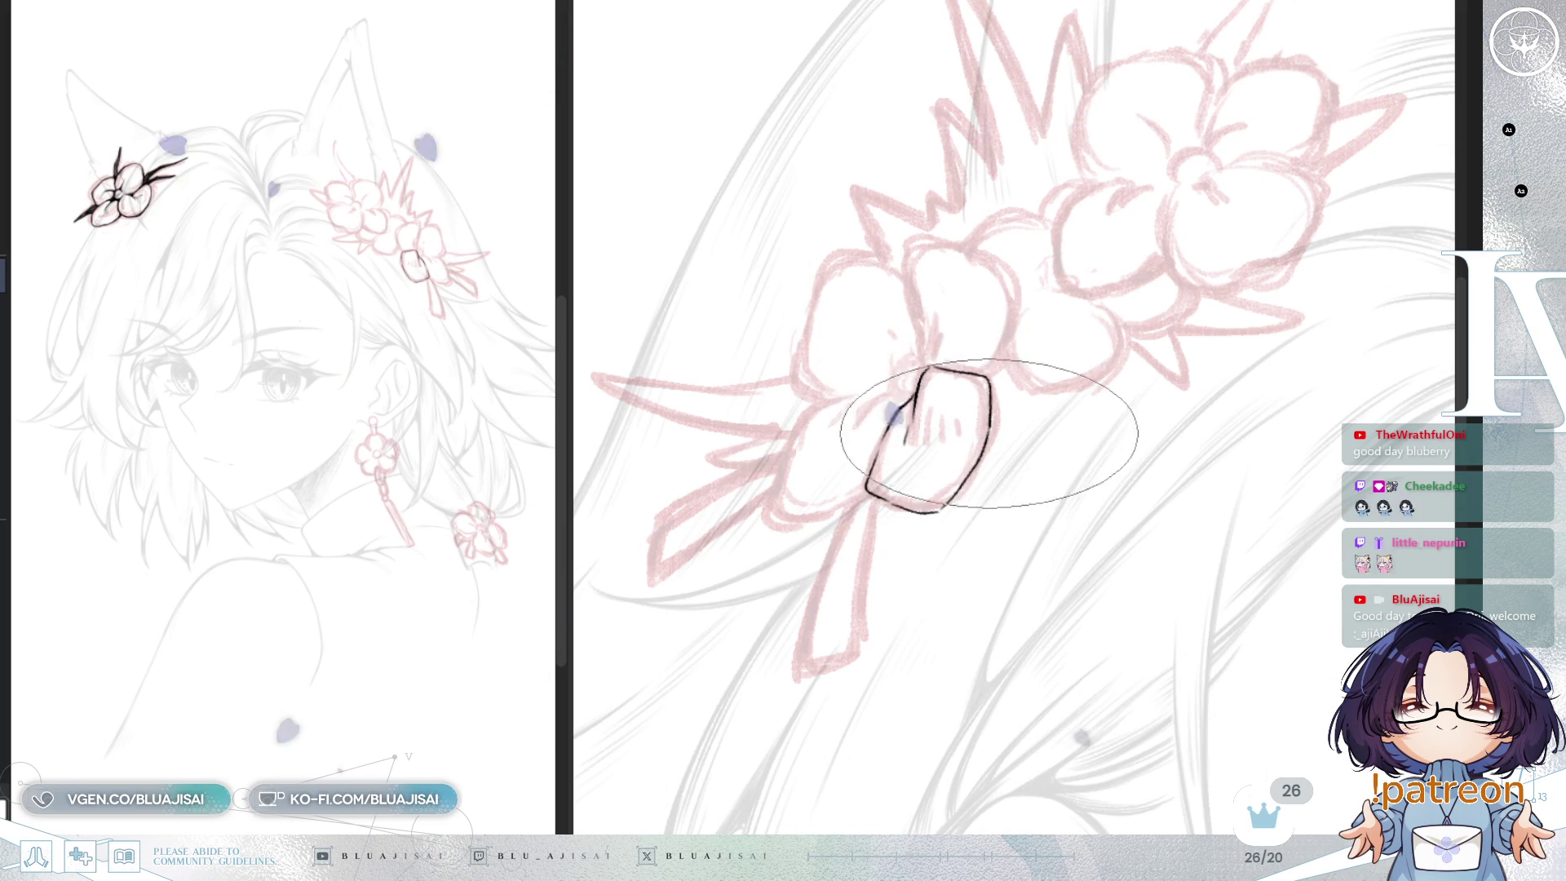
pyautogui.moveTo(977, 424); pyautogui.dragTo(965, 465)
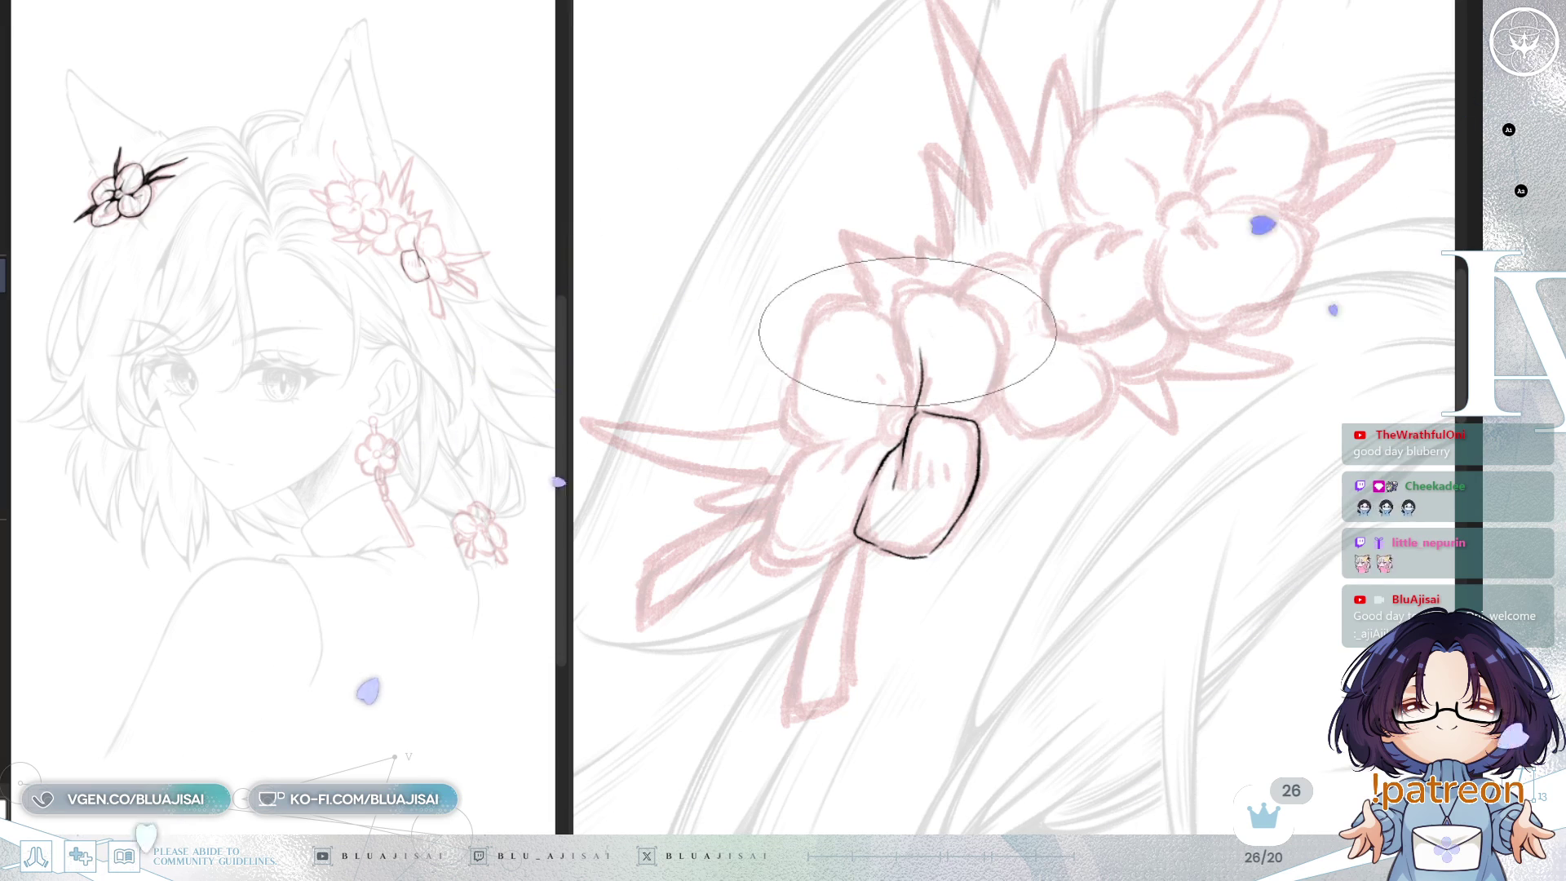
pyautogui.moveTo(894, 299); pyautogui.dragTo(904, 377)
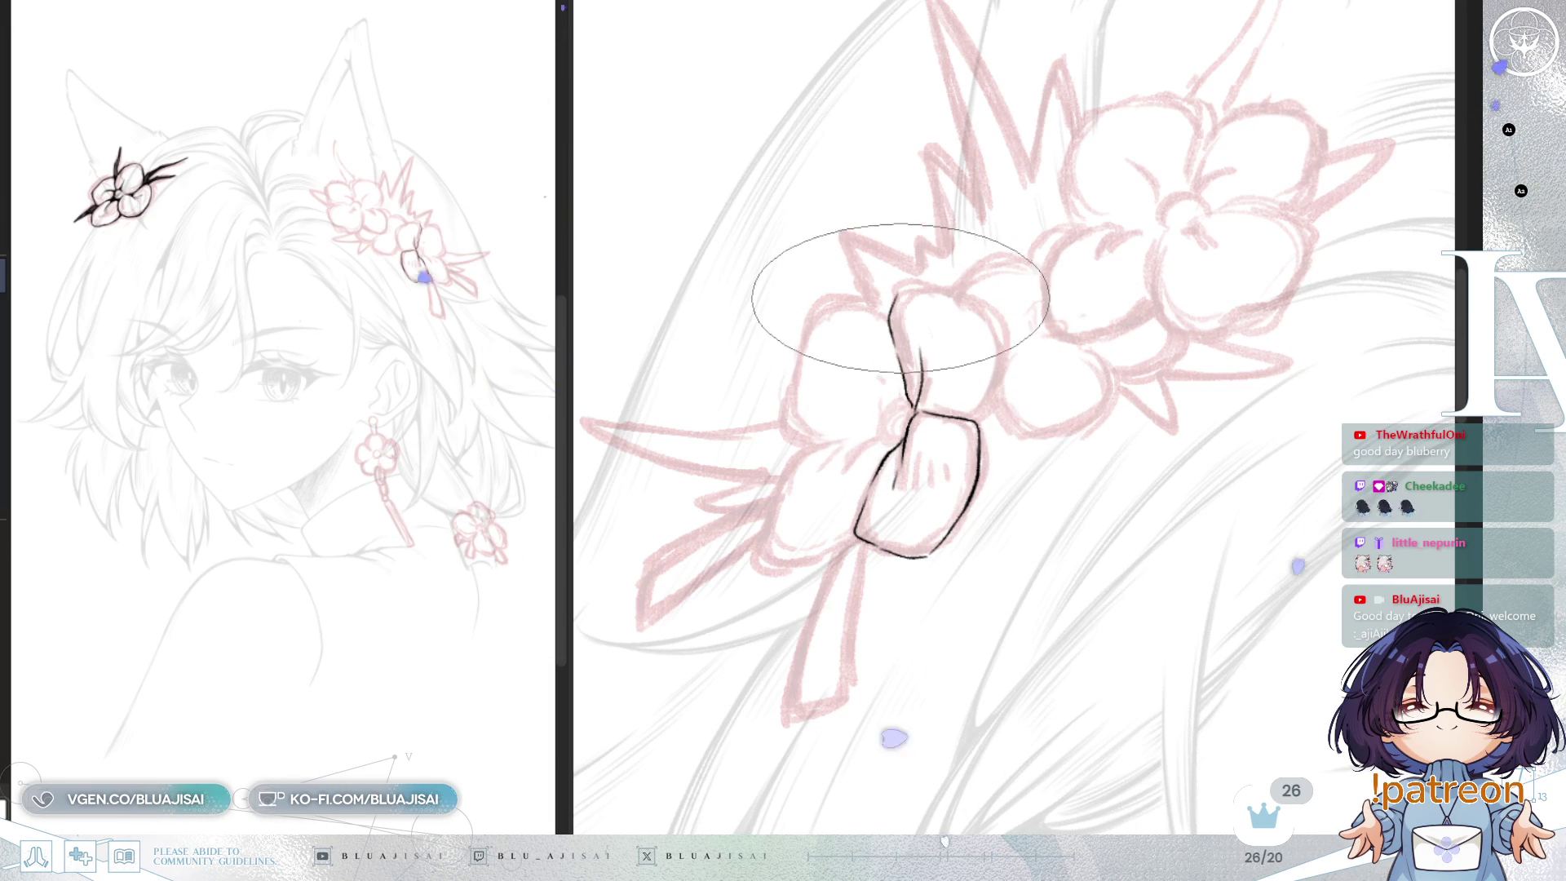
pyautogui.moveTo(891, 320)
pyautogui.mouseDown()
pyautogui.moveTo(930, 292)
pyautogui.moveTo(979, 306)
pyautogui.moveTo(1002, 343)
pyautogui.mouseUp()
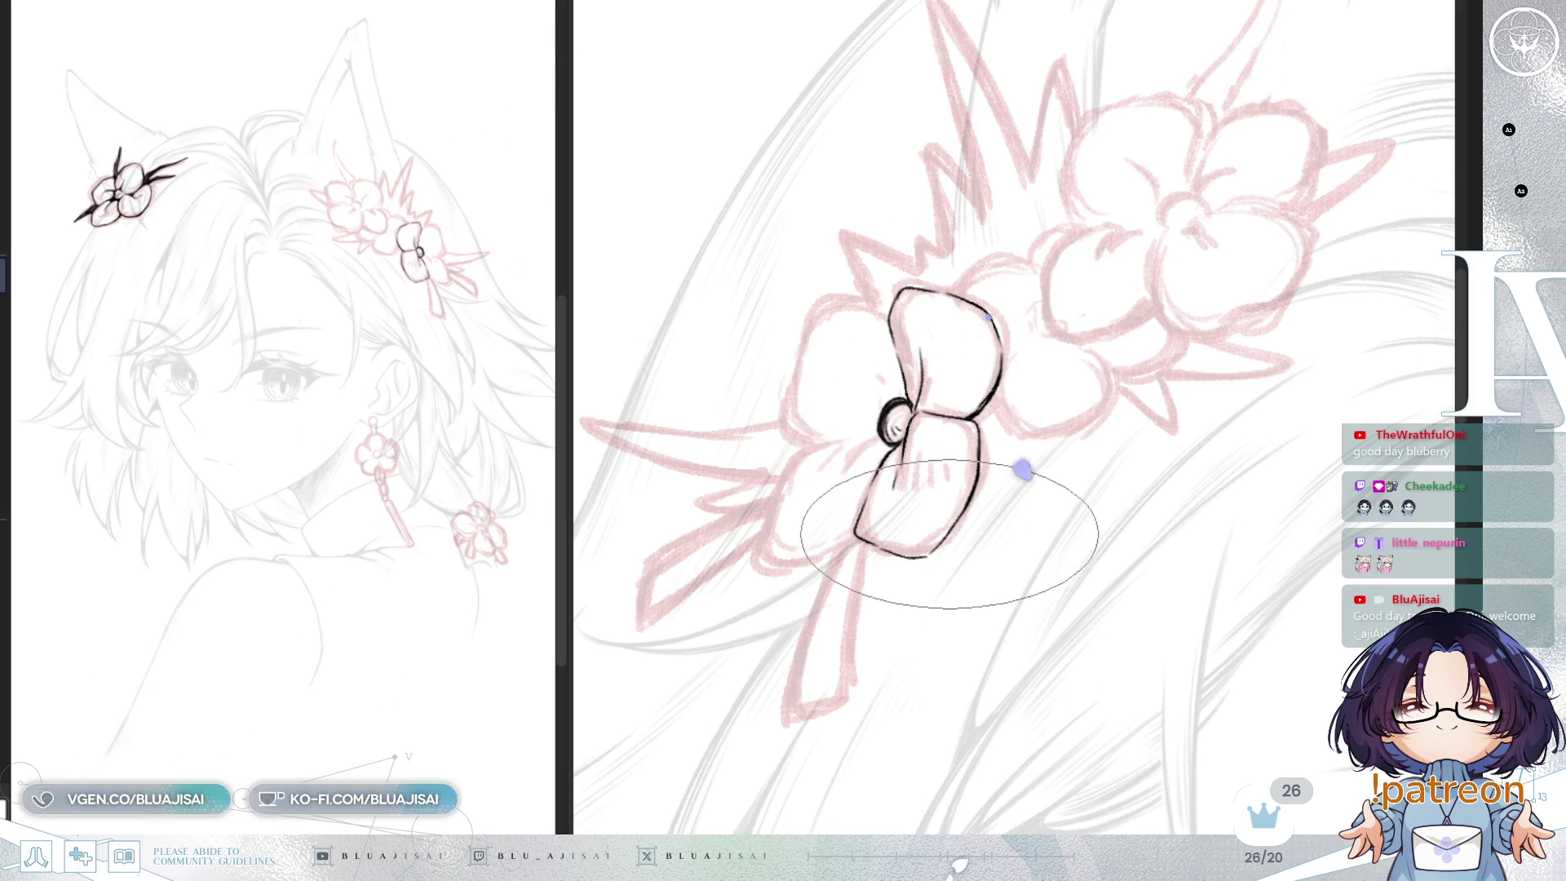
pyautogui.scroll(-1, 948, 536)
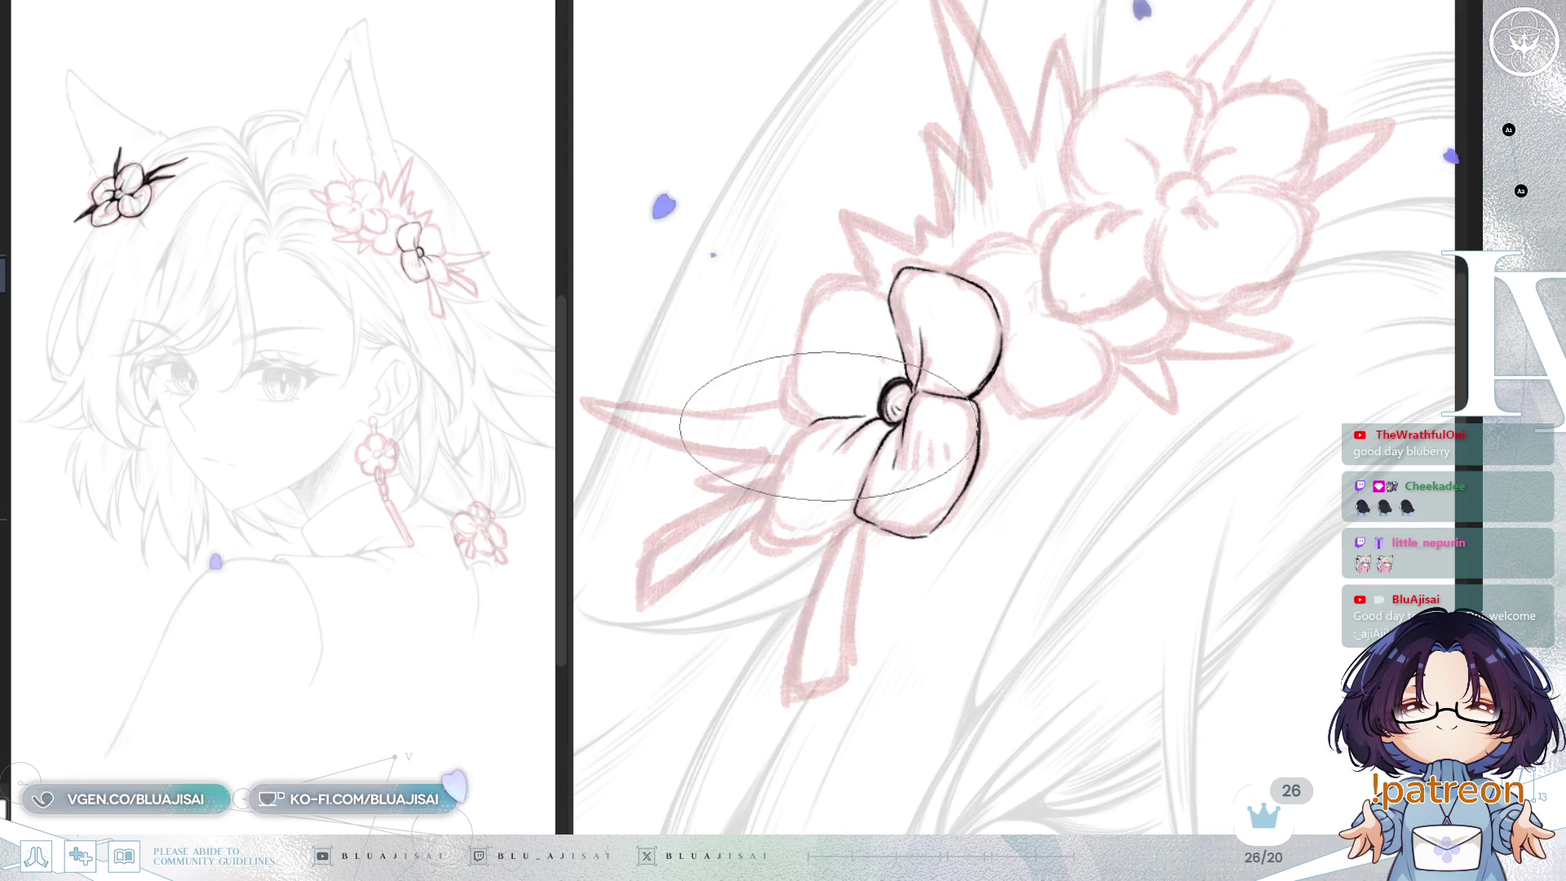
# Step: Ink the bow's lower loop outline and hatch inside its lower-left petal
pyautogui.moveTo(804, 422)
pyautogui.mouseDown()
pyautogui.moveTo(765, 524)
pyautogui.moveTo(815, 543)
pyautogui.moveTo(853, 518)
pyautogui.mouseUp()
pyautogui.moveTo(816, 448); pyautogui.dragTo(811, 464)
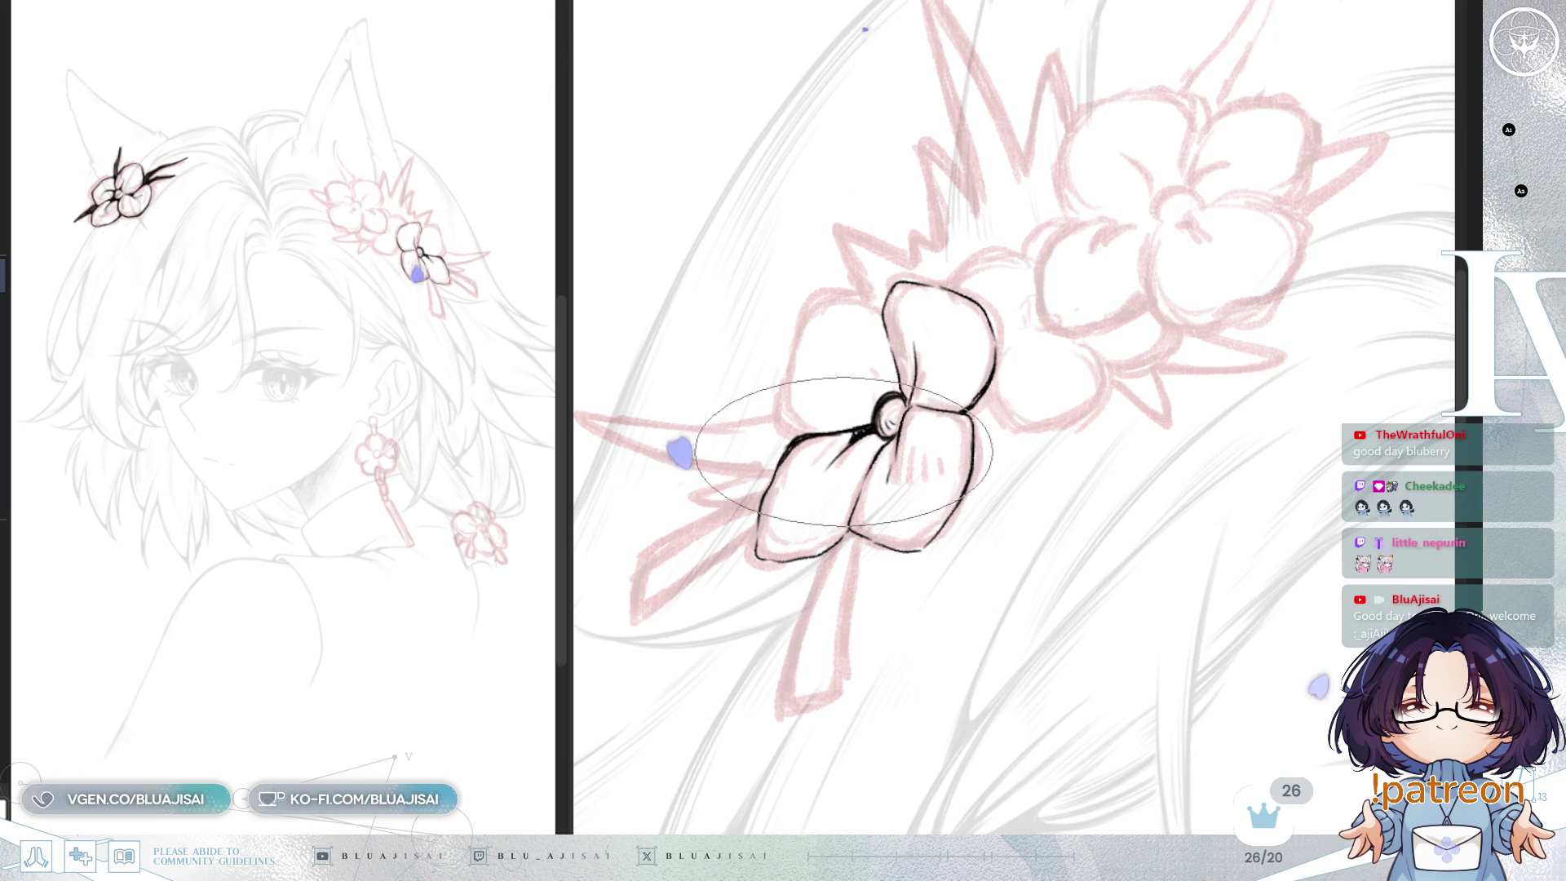
pyautogui.moveTo(840, 459); pyautogui.dragTo(828, 488)
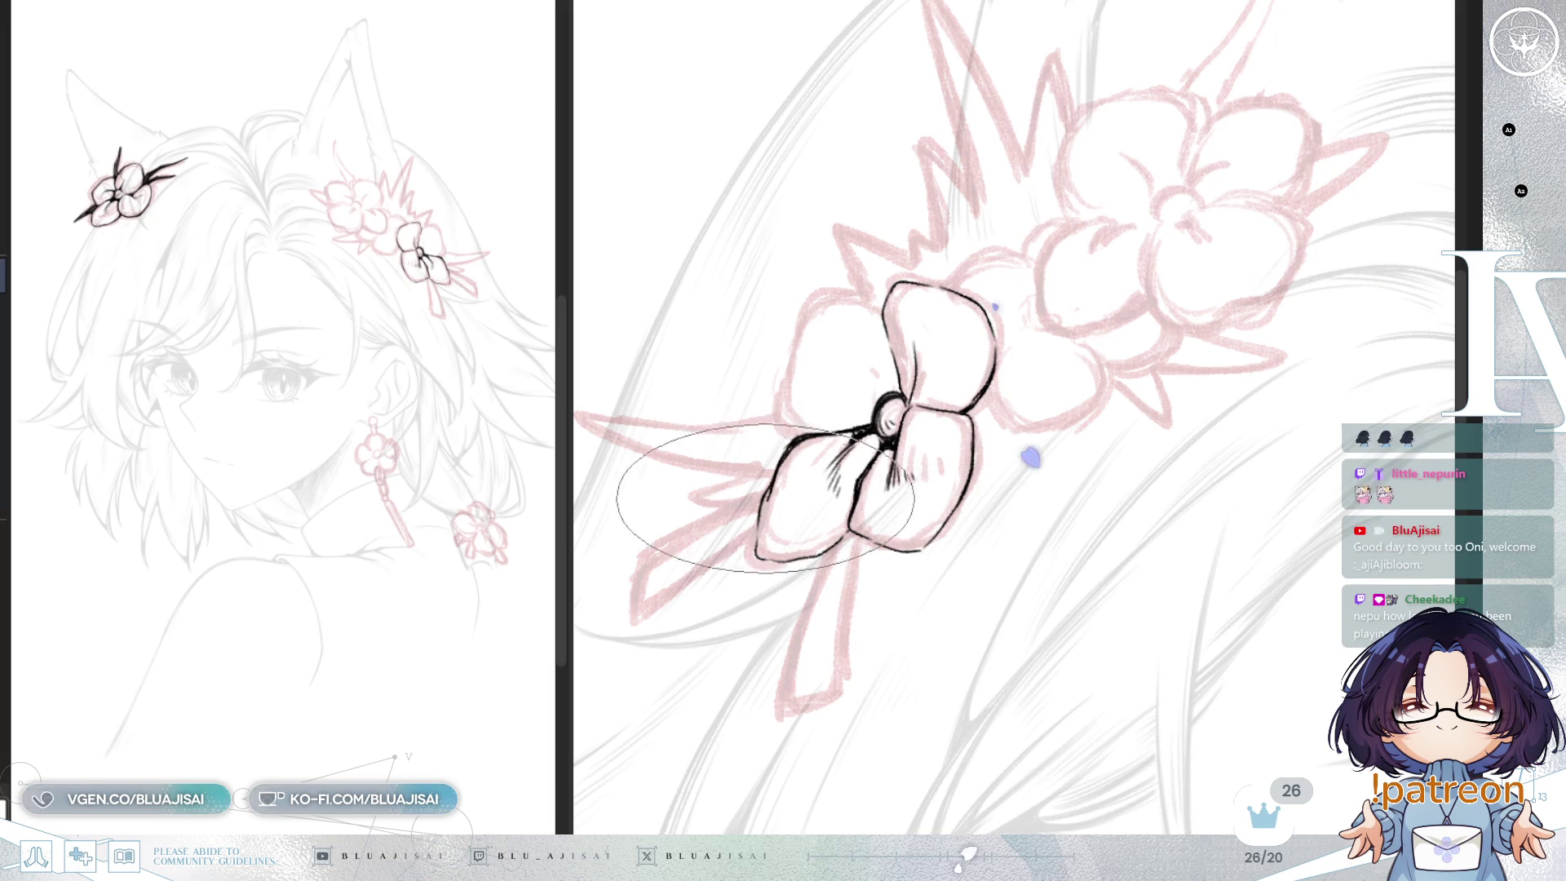
pyautogui.moveTo(832, 416)
pyautogui.mouseDown()
pyautogui.moveTo(857, 457)
pyautogui.moveTo(841, 481)
pyautogui.moveTo(883, 472)
pyautogui.mouseUp()
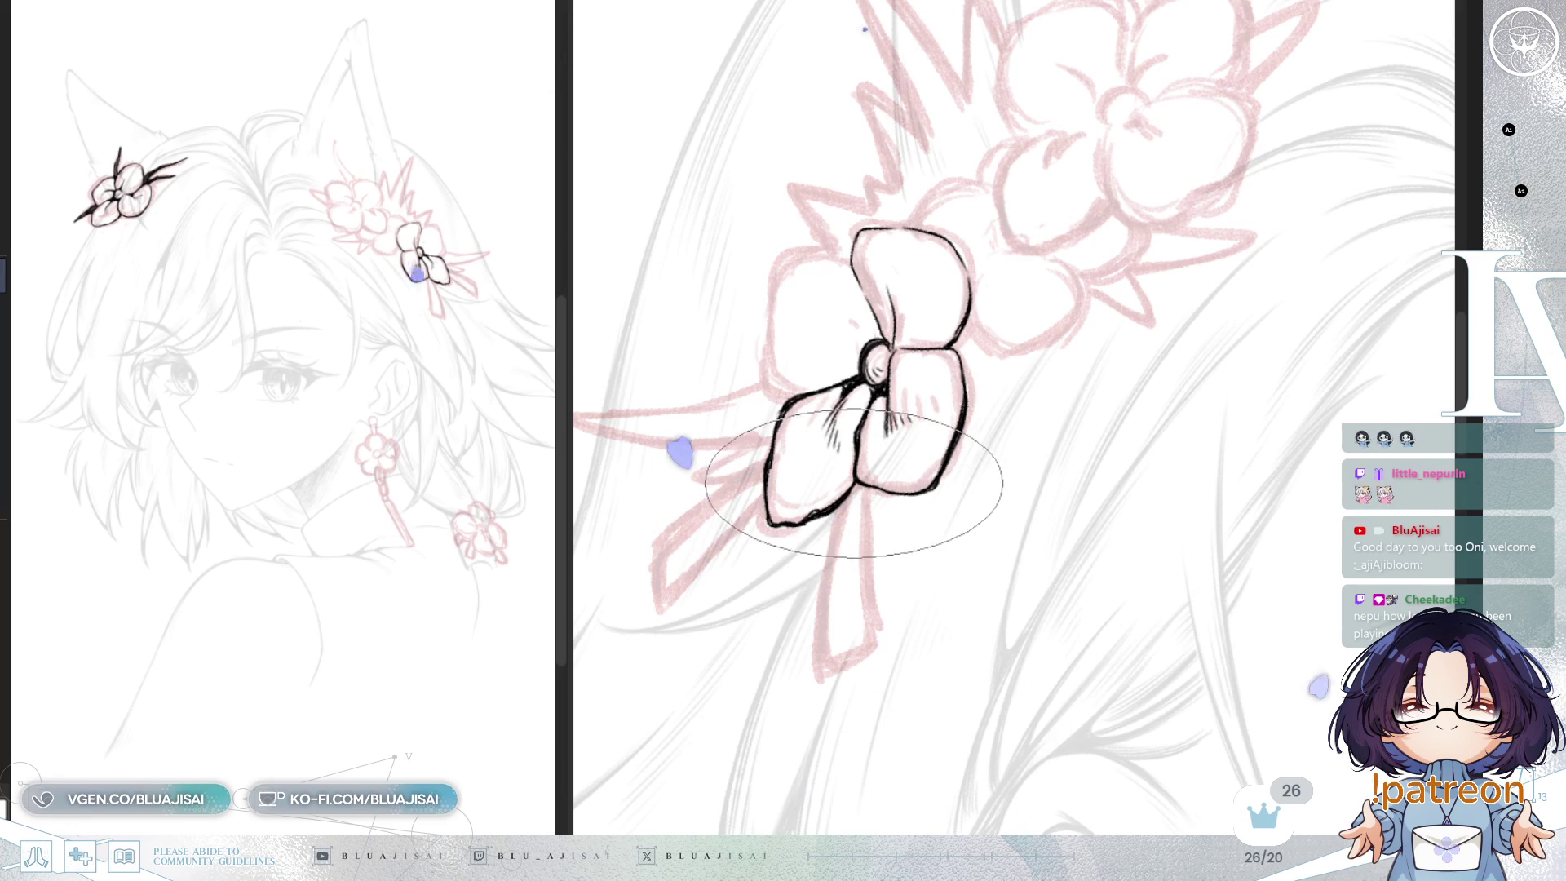
pyautogui.moveTo(928, 451); pyautogui.dragTo(785, 150)
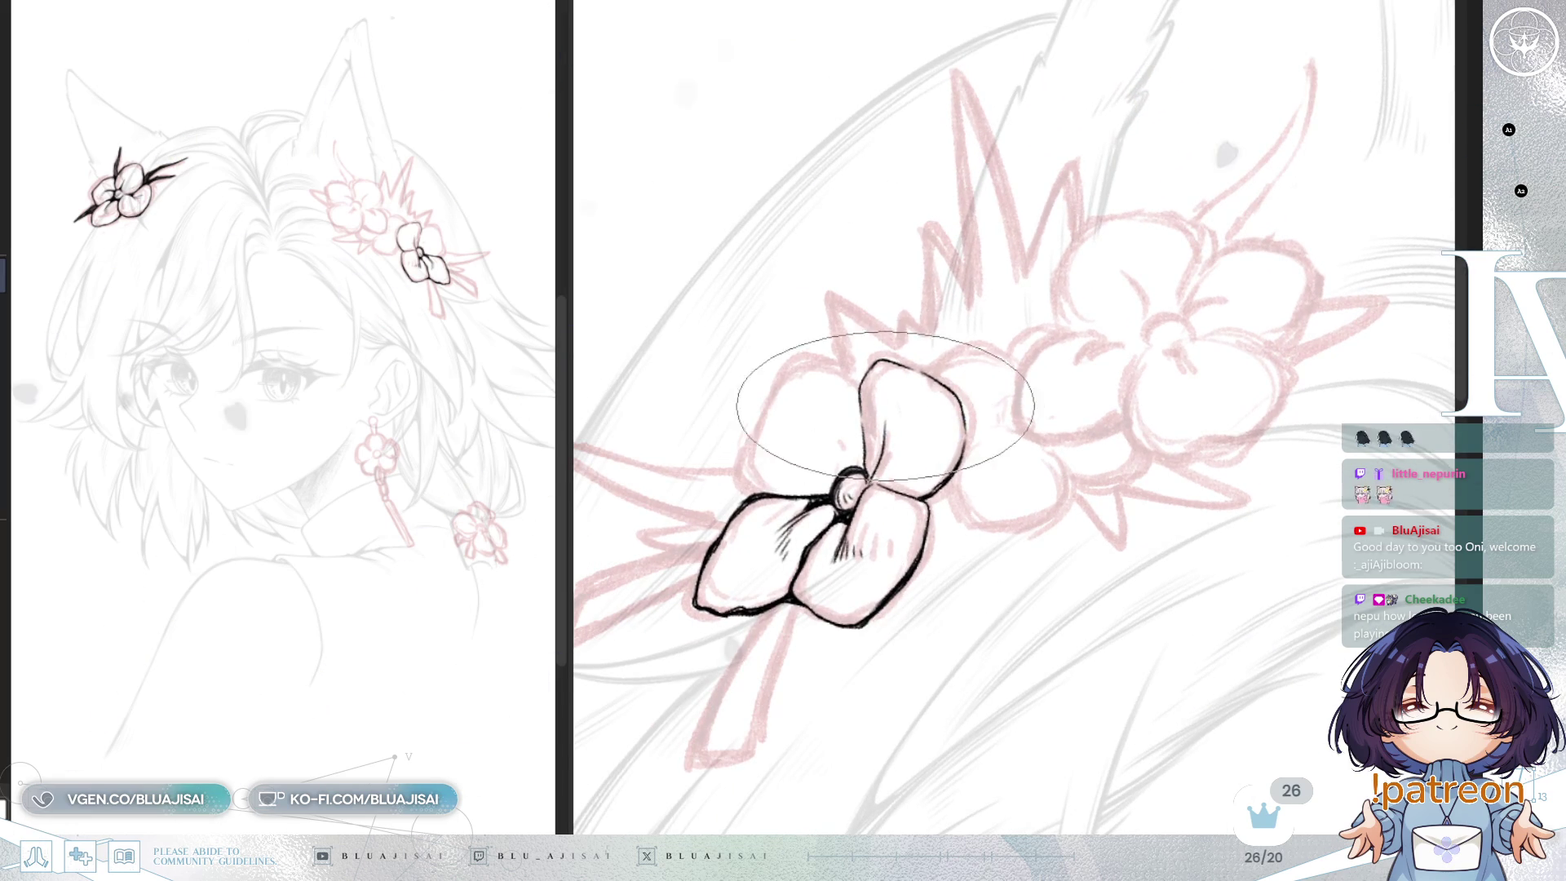
pyautogui.moveTo(1014, 272)
pyautogui.mouseDown()
pyautogui.moveTo(1049, 244)
pyautogui.moveTo(1026, 454)
pyautogui.moveTo(927, 437)
pyautogui.moveTo(979, 424)
pyautogui.moveTo(945, 441)
pyautogui.mouseUp()
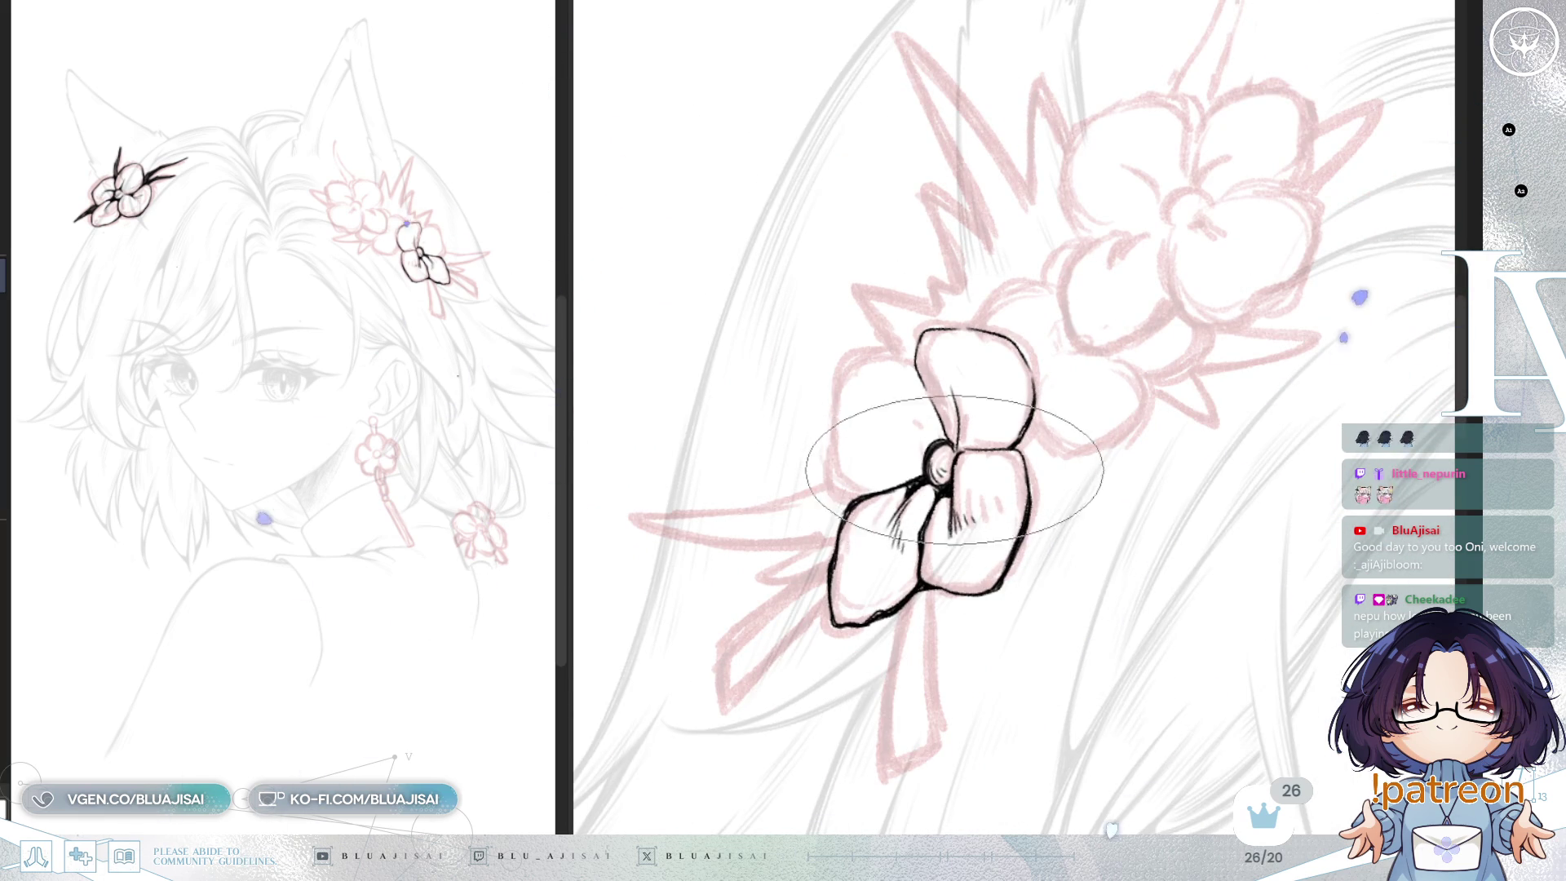
pyautogui.moveTo(946, 477)
pyautogui.mouseDown()
pyautogui.moveTo(1021, 437)
pyautogui.moveTo(1049, 332)
pyautogui.moveTo(952, 489)
pyautogui.mouseUp()
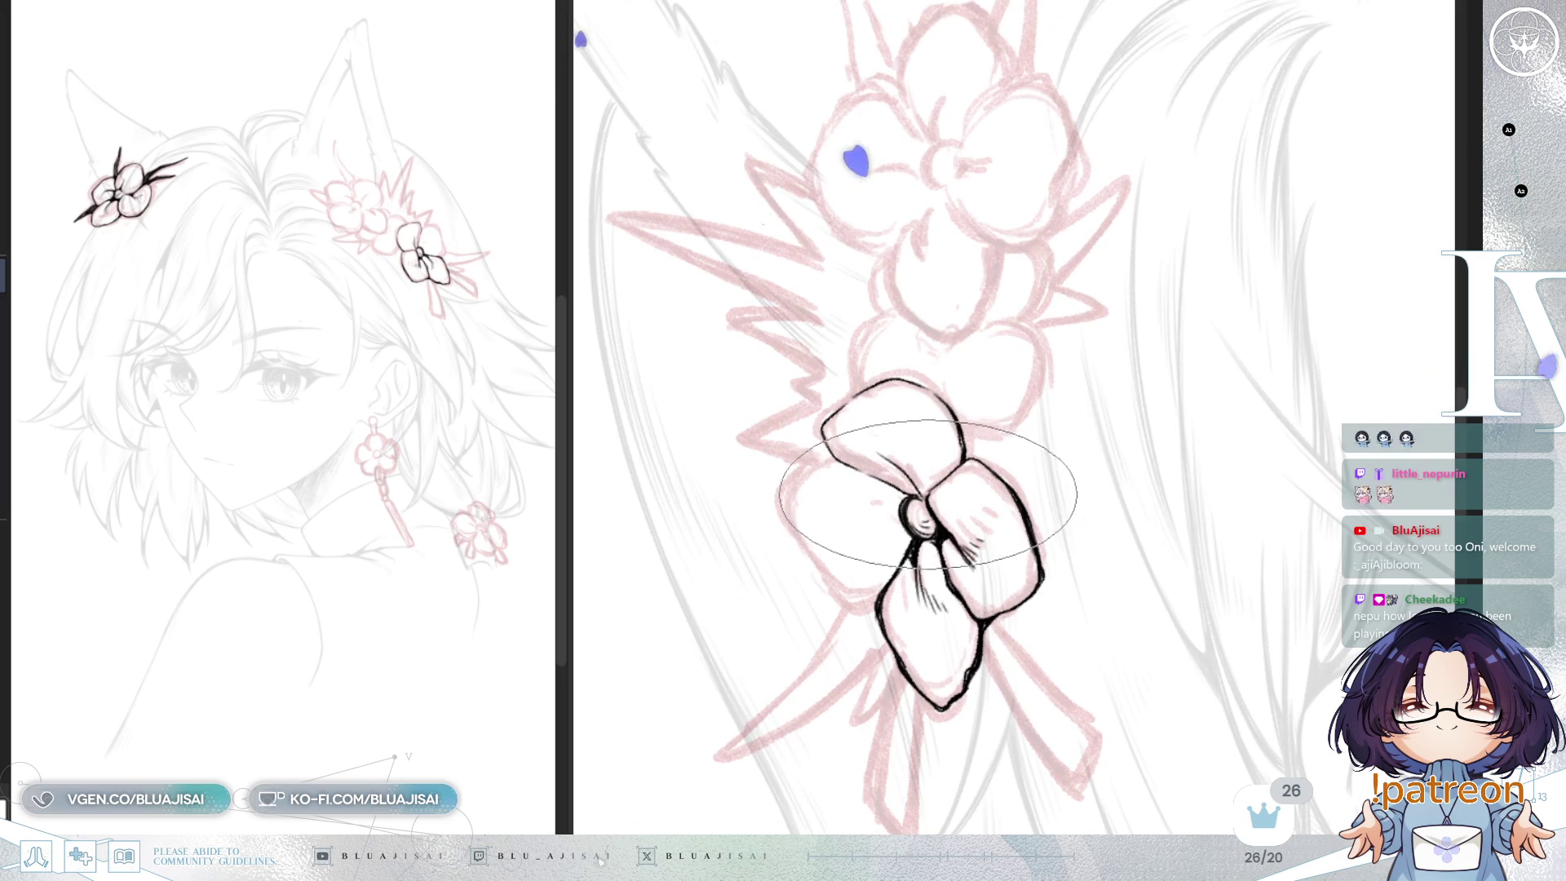
# Step: Flip the view and hatch short shading strokes inside the bow's upper-left petal
pyautogui.moveTo(1049, 493)
pyautogui.mouseDown()
pyautogui.moveTo(1085, 408)
pyautogui.moveTo(990, 387)
pyautogui.mouseUp()
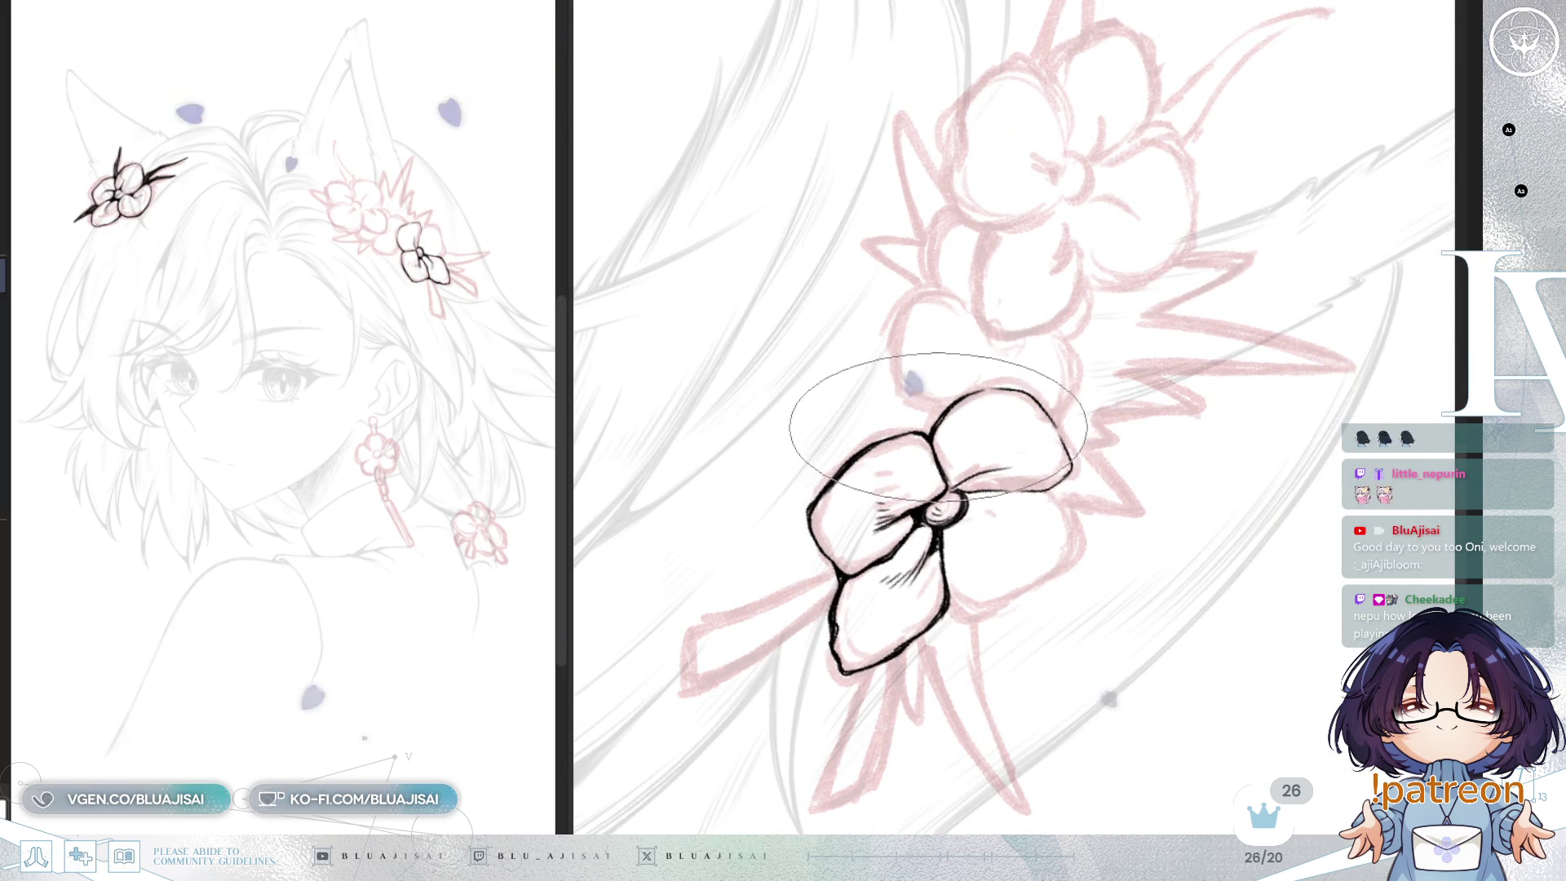
pyautogui.moveTo(934, 445); pyautogui.dragTo(996, 487)
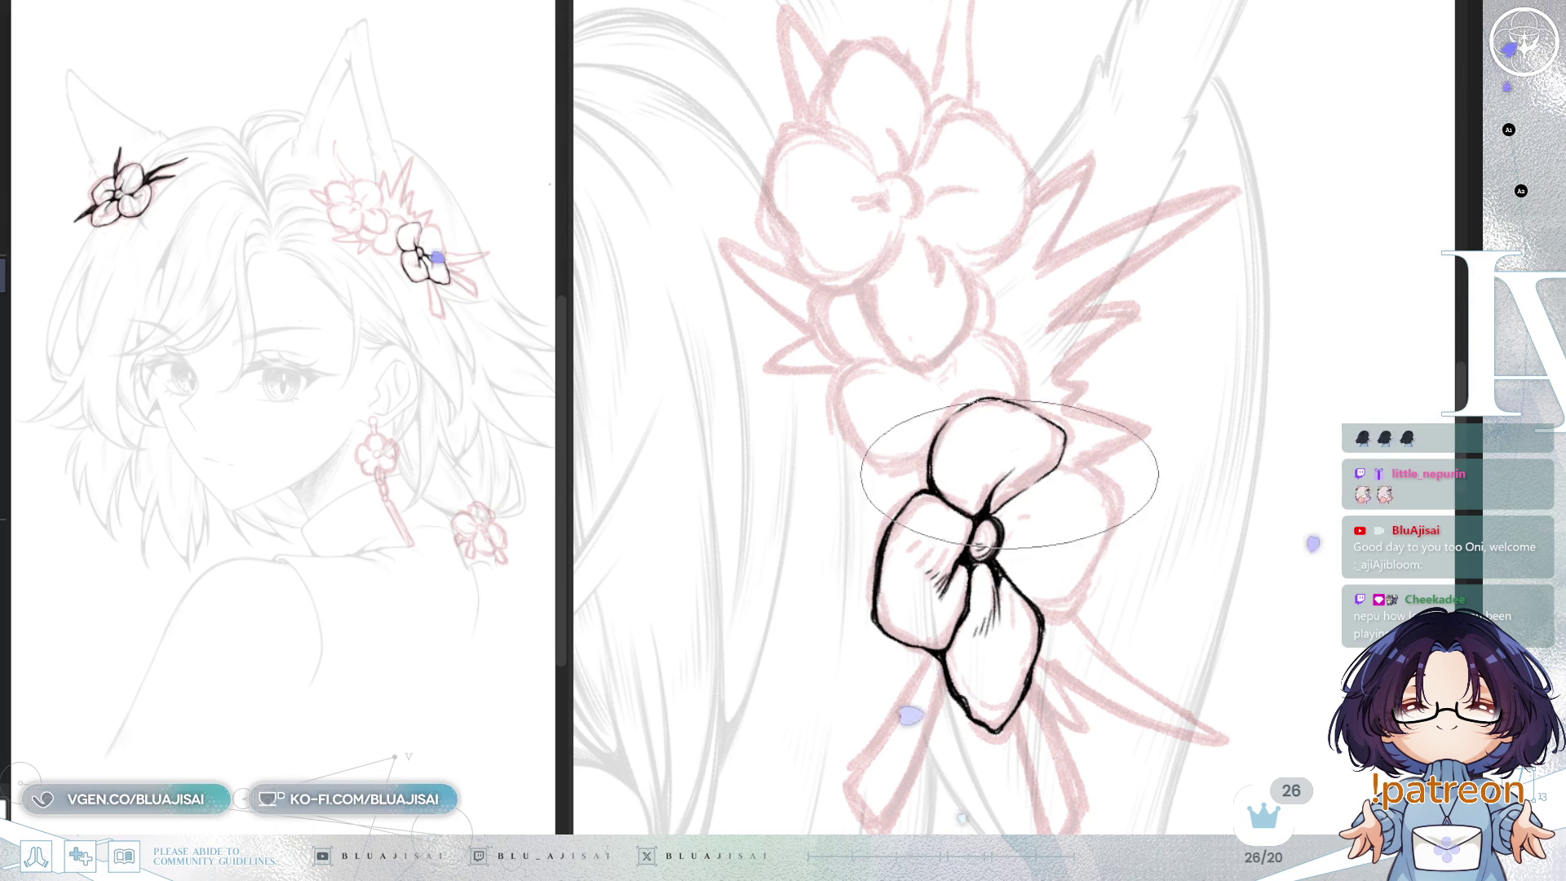
pyautogui.moveTo(983, 518); pyautogui.dragTo(938, 440)
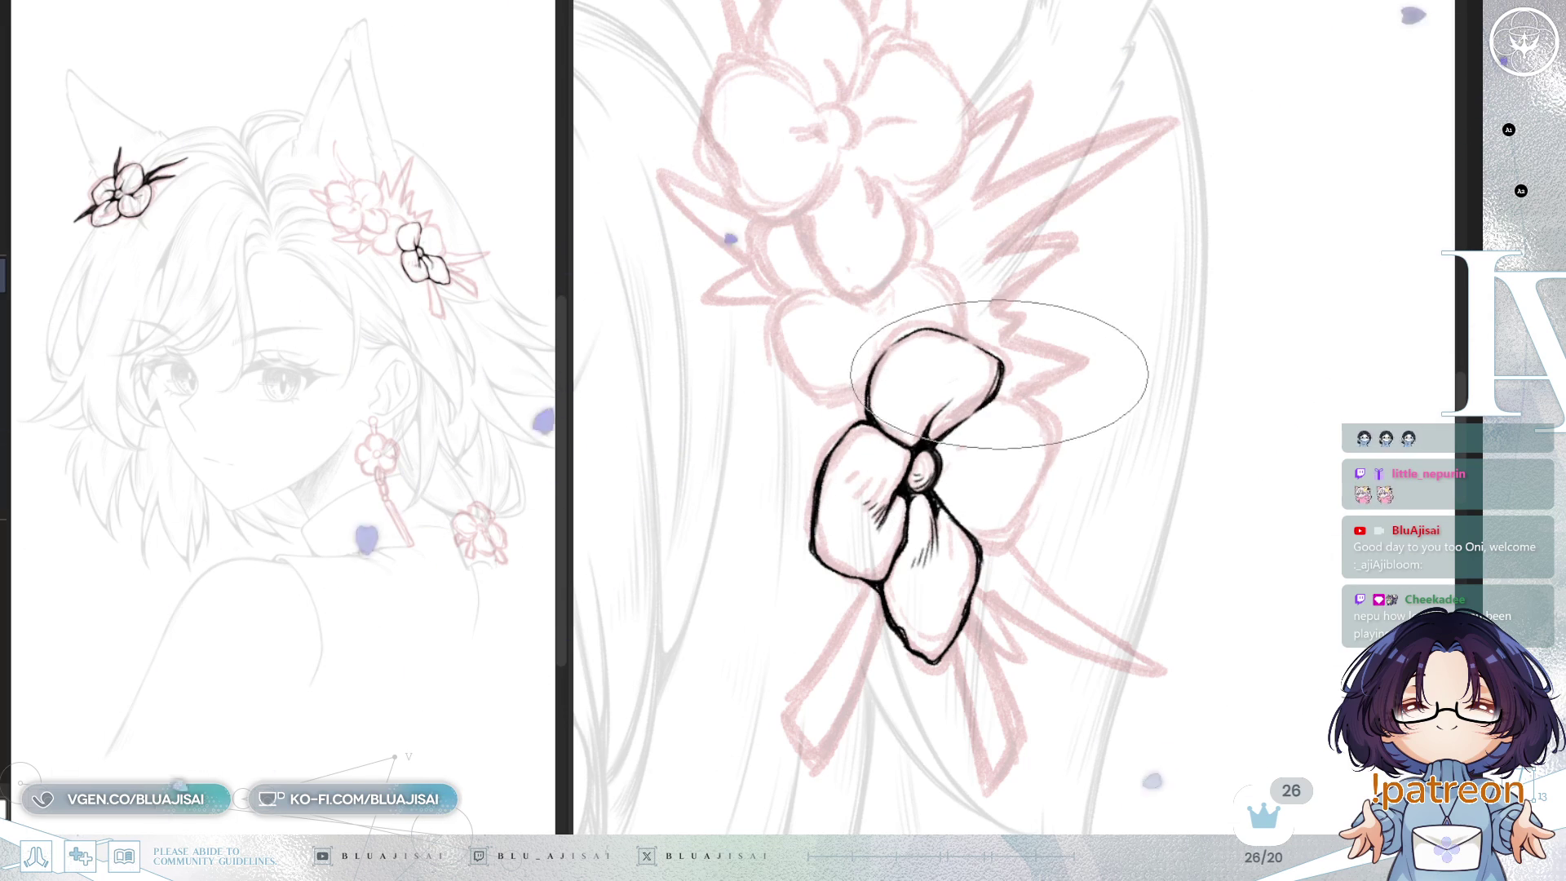
pyautogui.press('h')
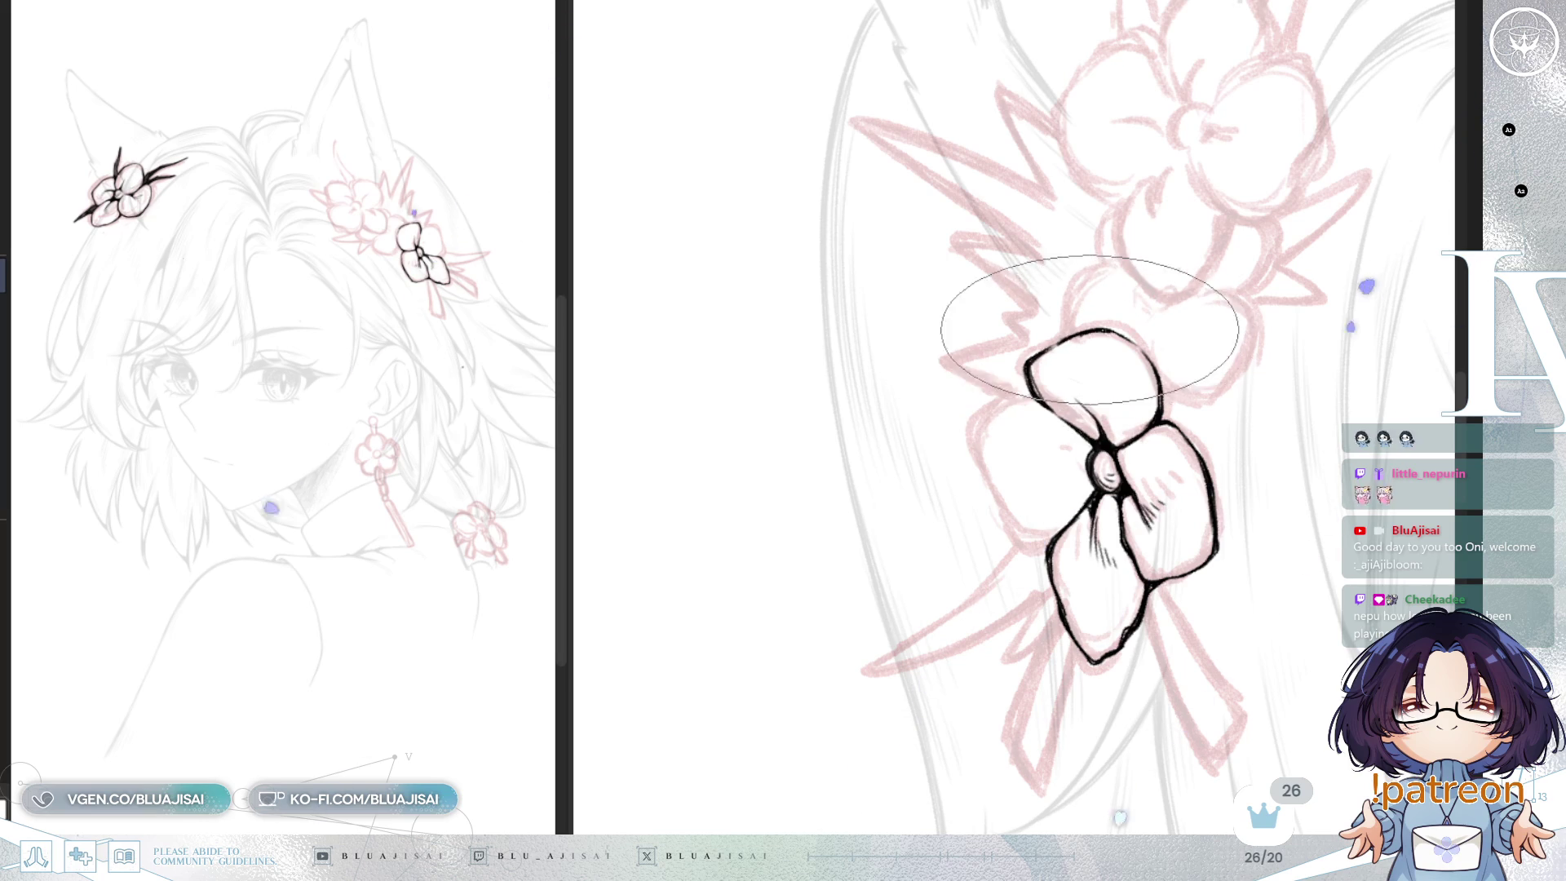
pyautogui.moveTo(1117, 334)
pyautogui.mouseDown()
pyautogui.moveTo(1276, 307)
pyautogui.moveTo(862, 430)
pyautogui.mouseUp()
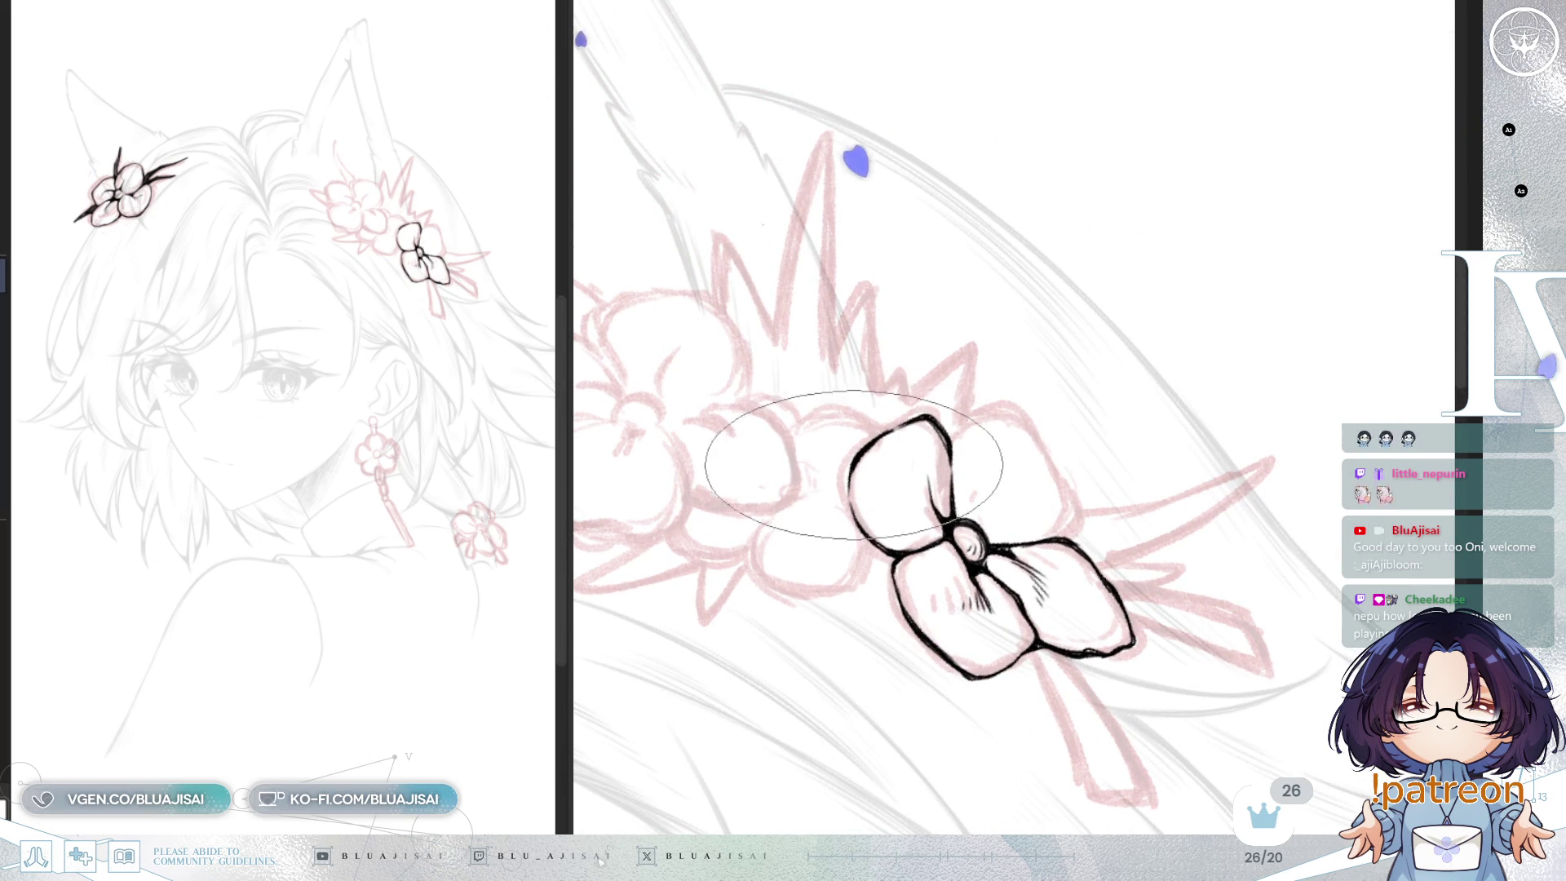
pyautogui.moveTo(899, 490)
pyautogui.mouseDown()
pyautogui.moveTo(894, 510)
pyautogui.moveTo(918, 506)
pyautogui.mouseUp()
pyautogui.moveTo(1203, 377)
pyautogui.mouseDown()
pyautogui.moveTo(1224, 321)
pyautogui.moveTo(1171, 308)
pyautogui.mouseUp()
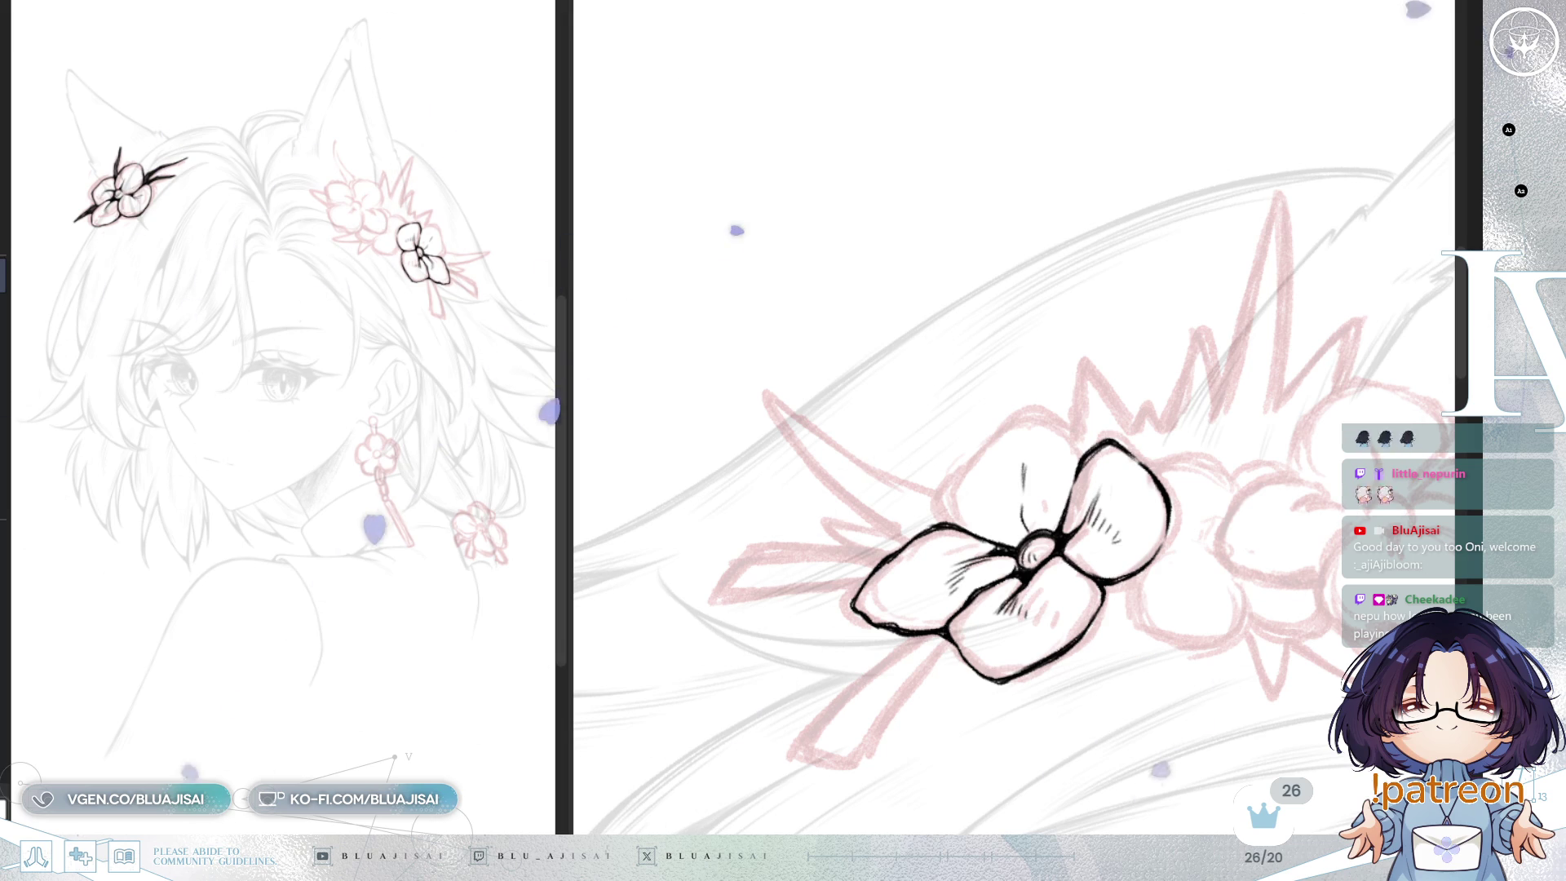
# Step: Ink the top petal's left edge and start a ribbon tail hanging below the flower
pyautogui.scroll(1, 1004, 421)
pyautogui.moveTo(1000, 423); pyautogui.dragTo(955, 477)
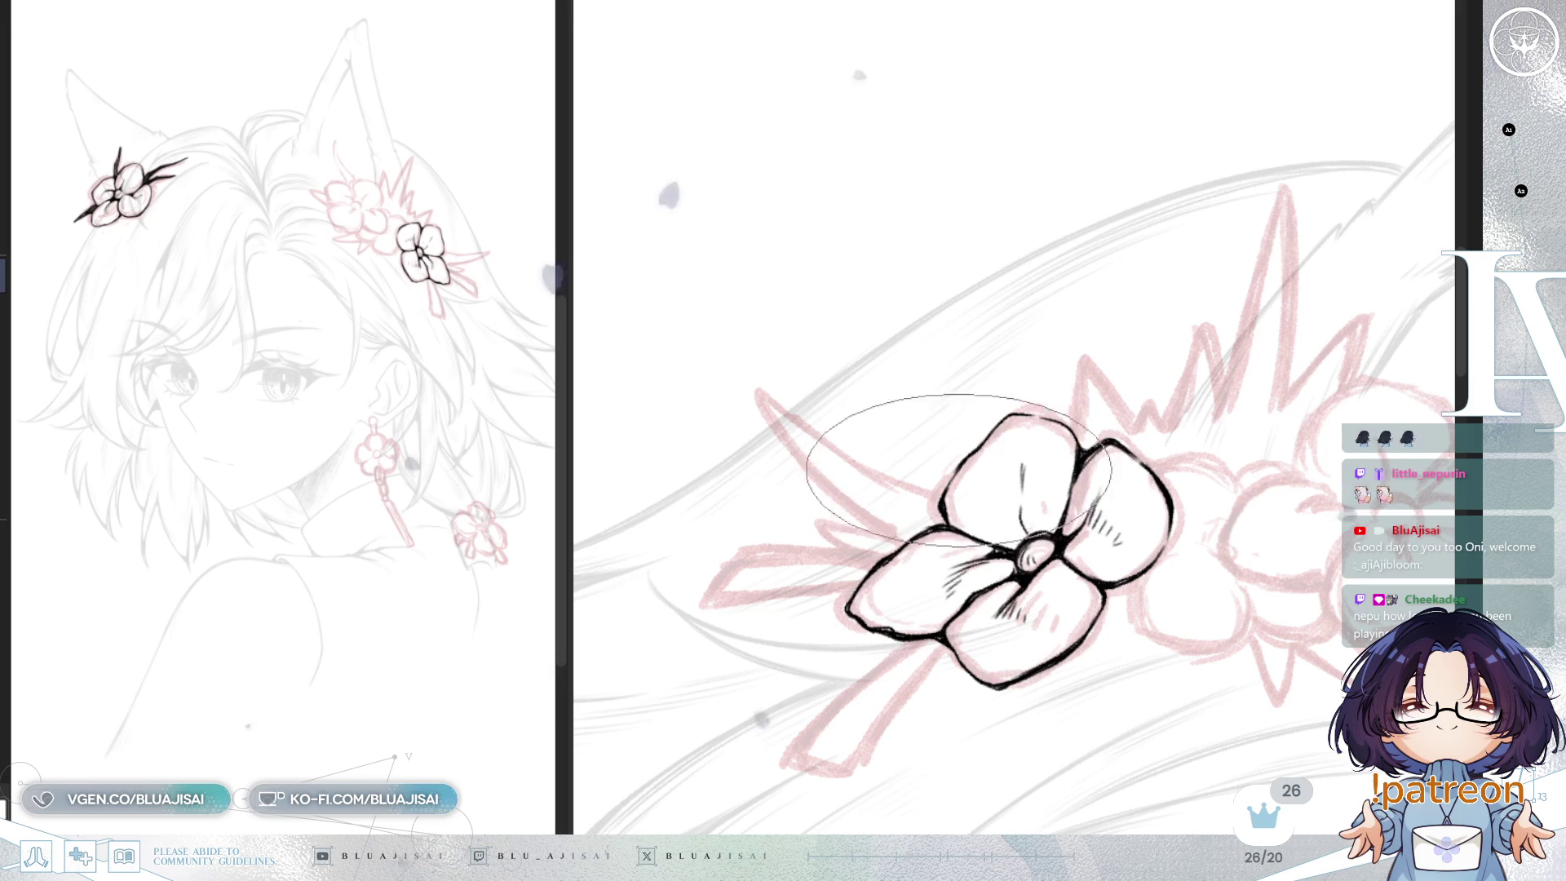
pyautogui.moveTo(981, 522); pyautogui.dragTo(1005, 481)
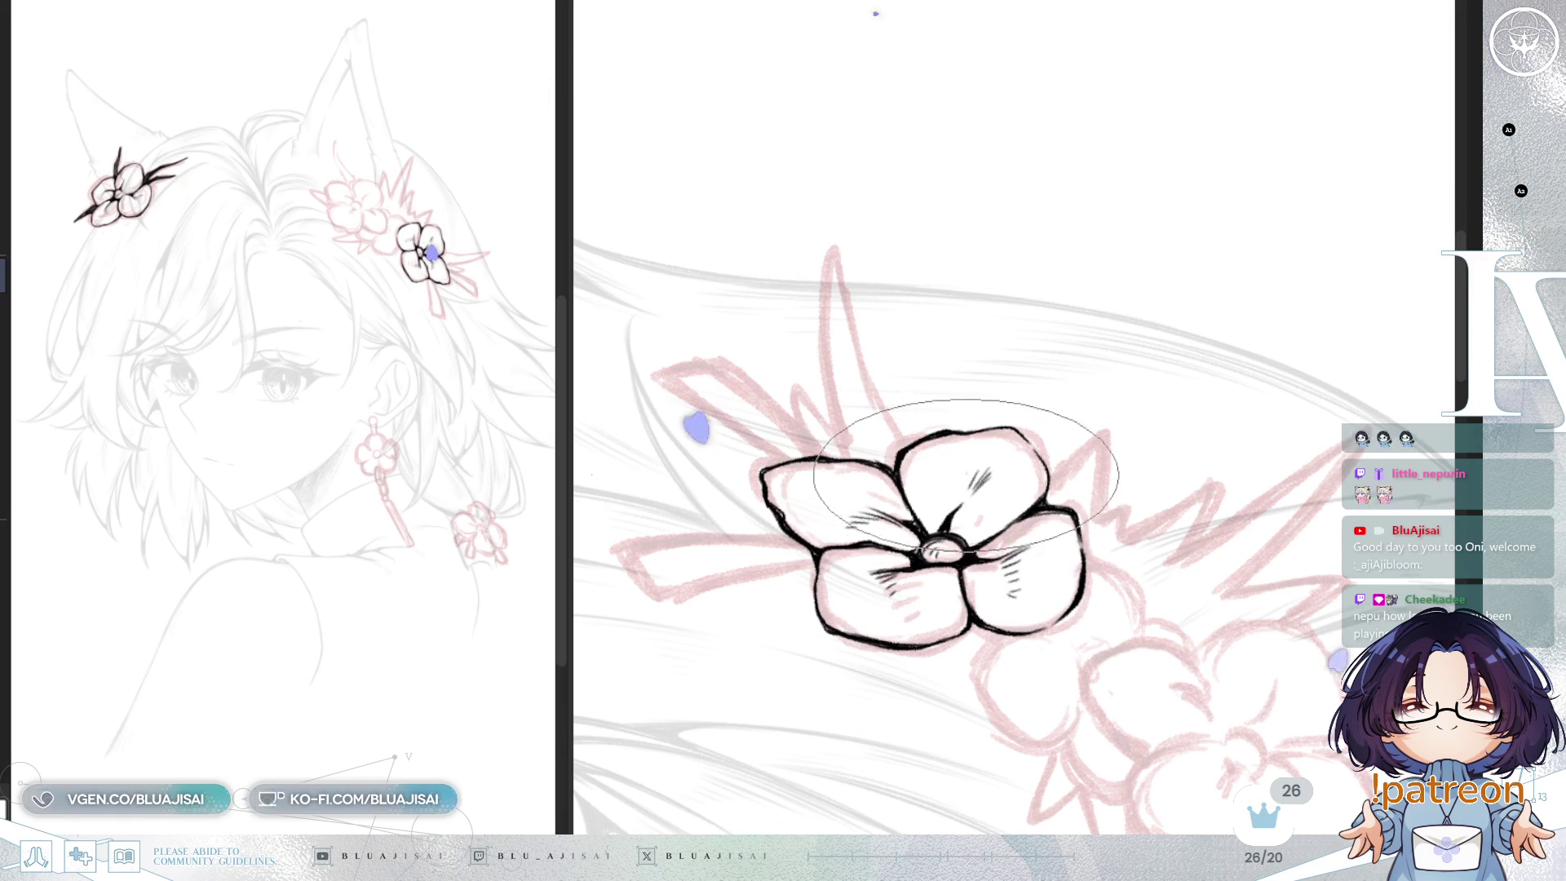
pyautogui.moveTo(968, 471); pyautogui.dragTo(970, 514)
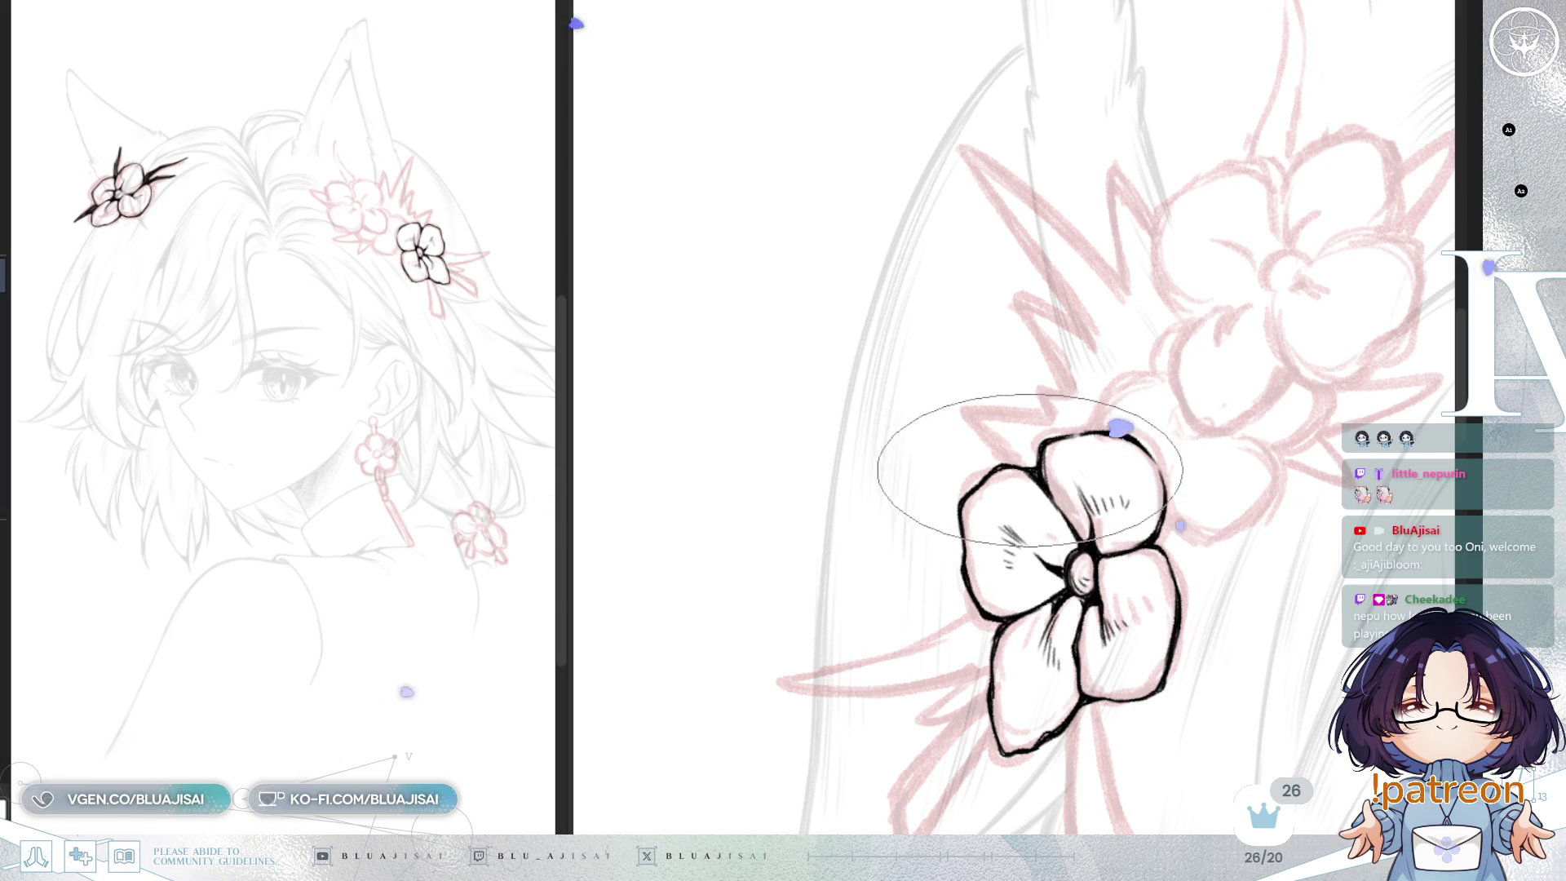
pyautogui.moveTo(1211, 396)
pyautogui.mouseDown()
pyautogui.moveTo(1266, 454)
pyautogui.moveTo(1226, 510)
pyautogui.moveTo(955, 522)
pyautogui.moveTo(1052, 551)
pyautogui.moveTo(1064, 571)
pyautogui.moveTo(1201, 552)
pyautogui.moveTo(1014, 525)
pyautogui.moveTo(1049, 559)
pyautogui.mouseUp()
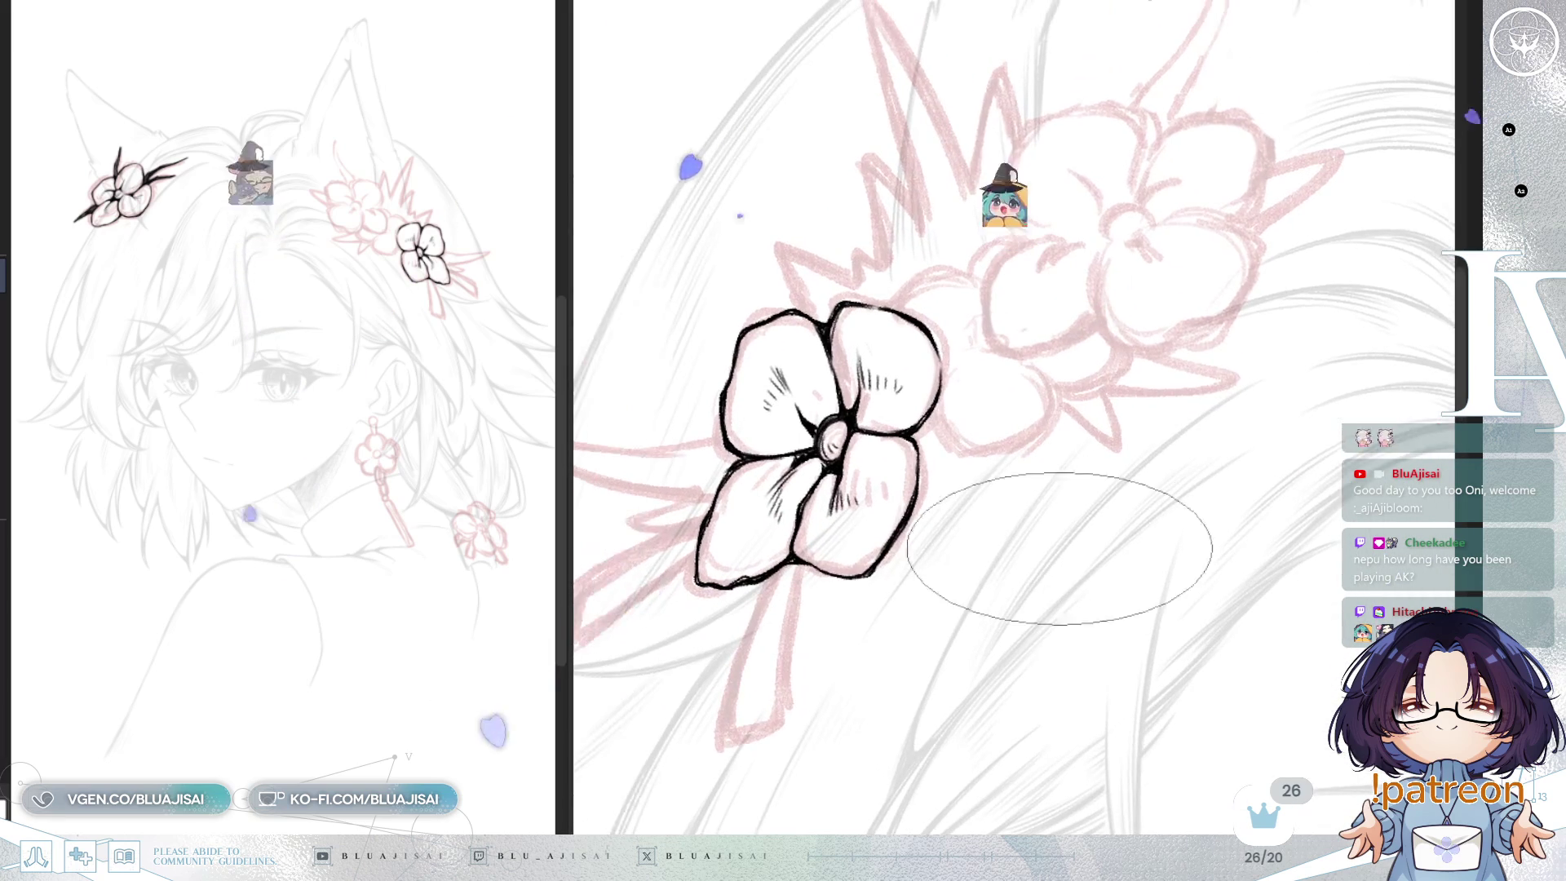
pyautogui.moveTo(978, 456)
pyautogui.mouseDown()
pyautogui.moveTo(1049, 444)
pyautogui.moveTo(1154, 472)
pyautogui.moveTo(1164, 442)
pyautogui.mouseUp()
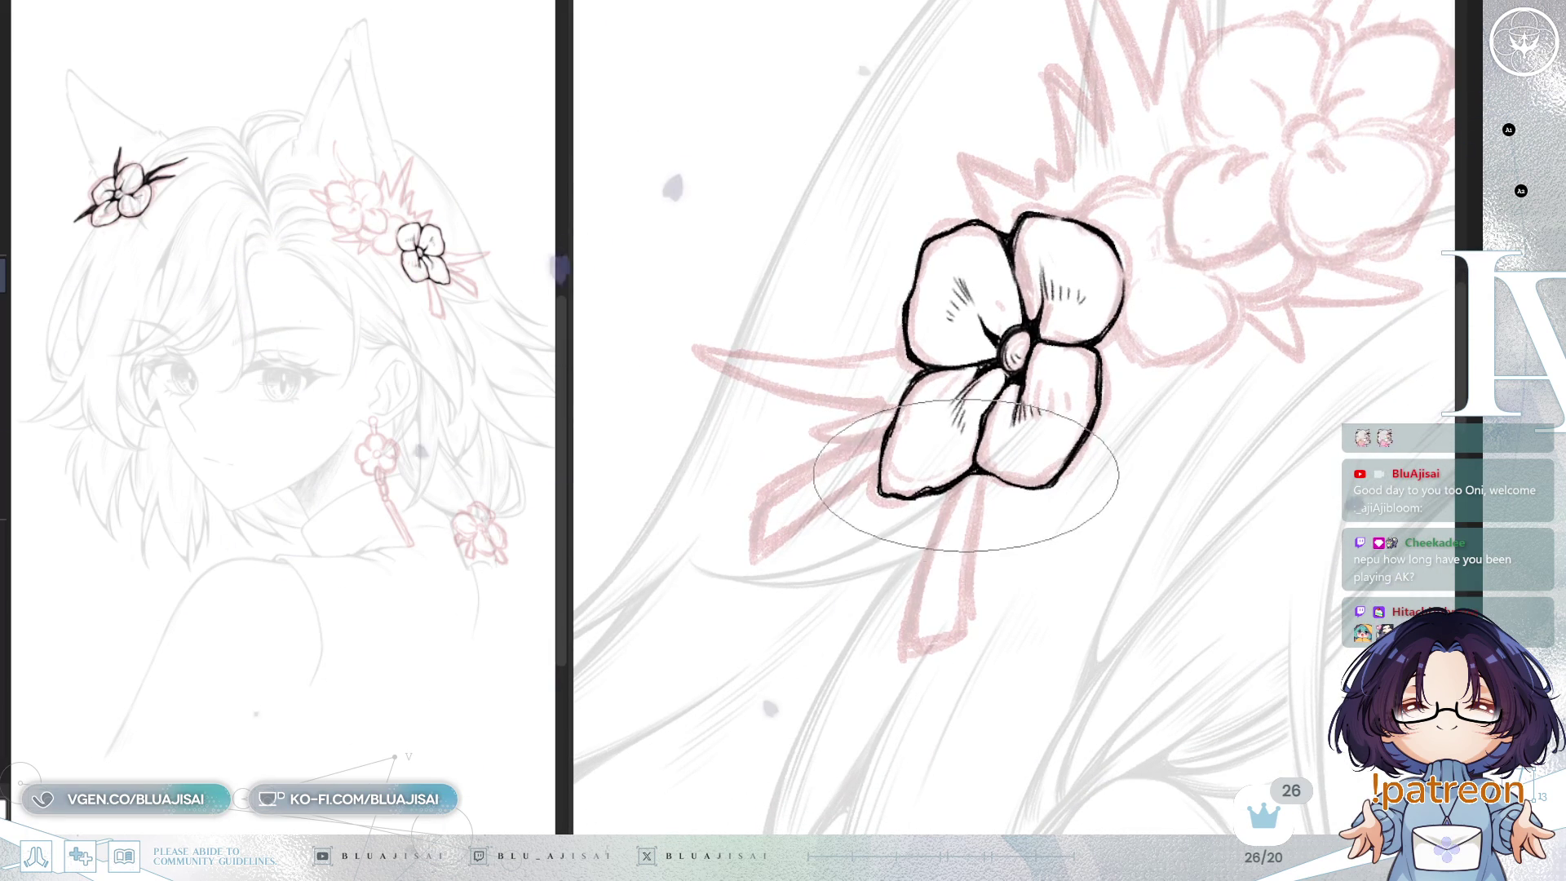
pyautogui.moveTo(959, 487); pyautogui.dragTo(927, 633)
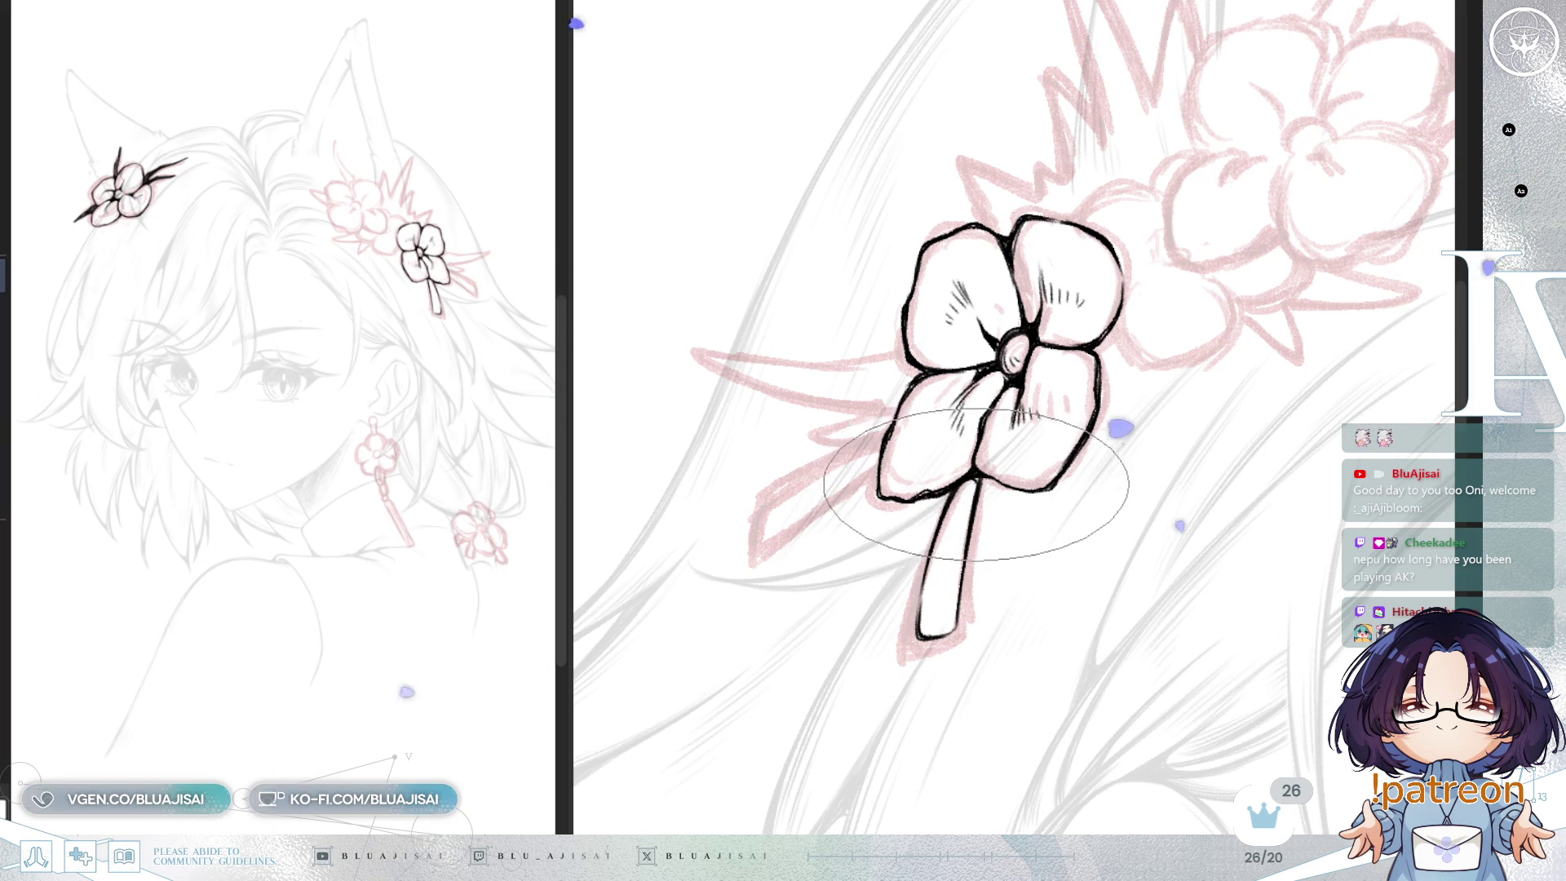
# Step: Hatch light shading inside the first ribbon tail
pyautogui.moveTo(951, 562)
pyautogui.mouseDown()
pyautogui.moveTo(934, 620)
pyautogui.moveTo(937, 604)
pyautogui.mouseUp()
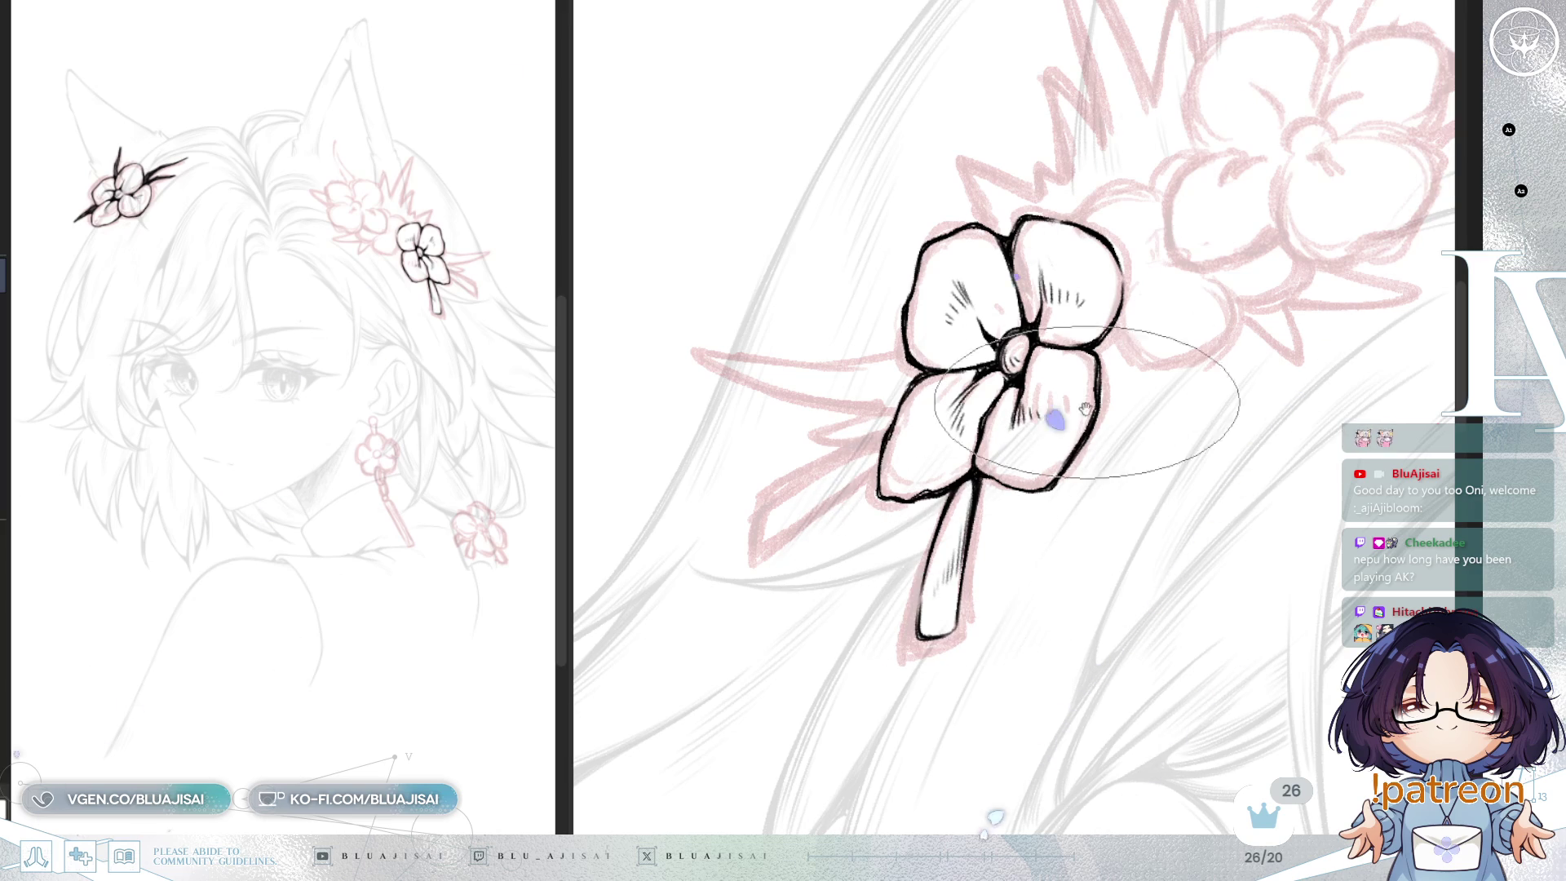
pyautogui.moveTo(1083, 453); pyautogui.dragTo(1070, 481)
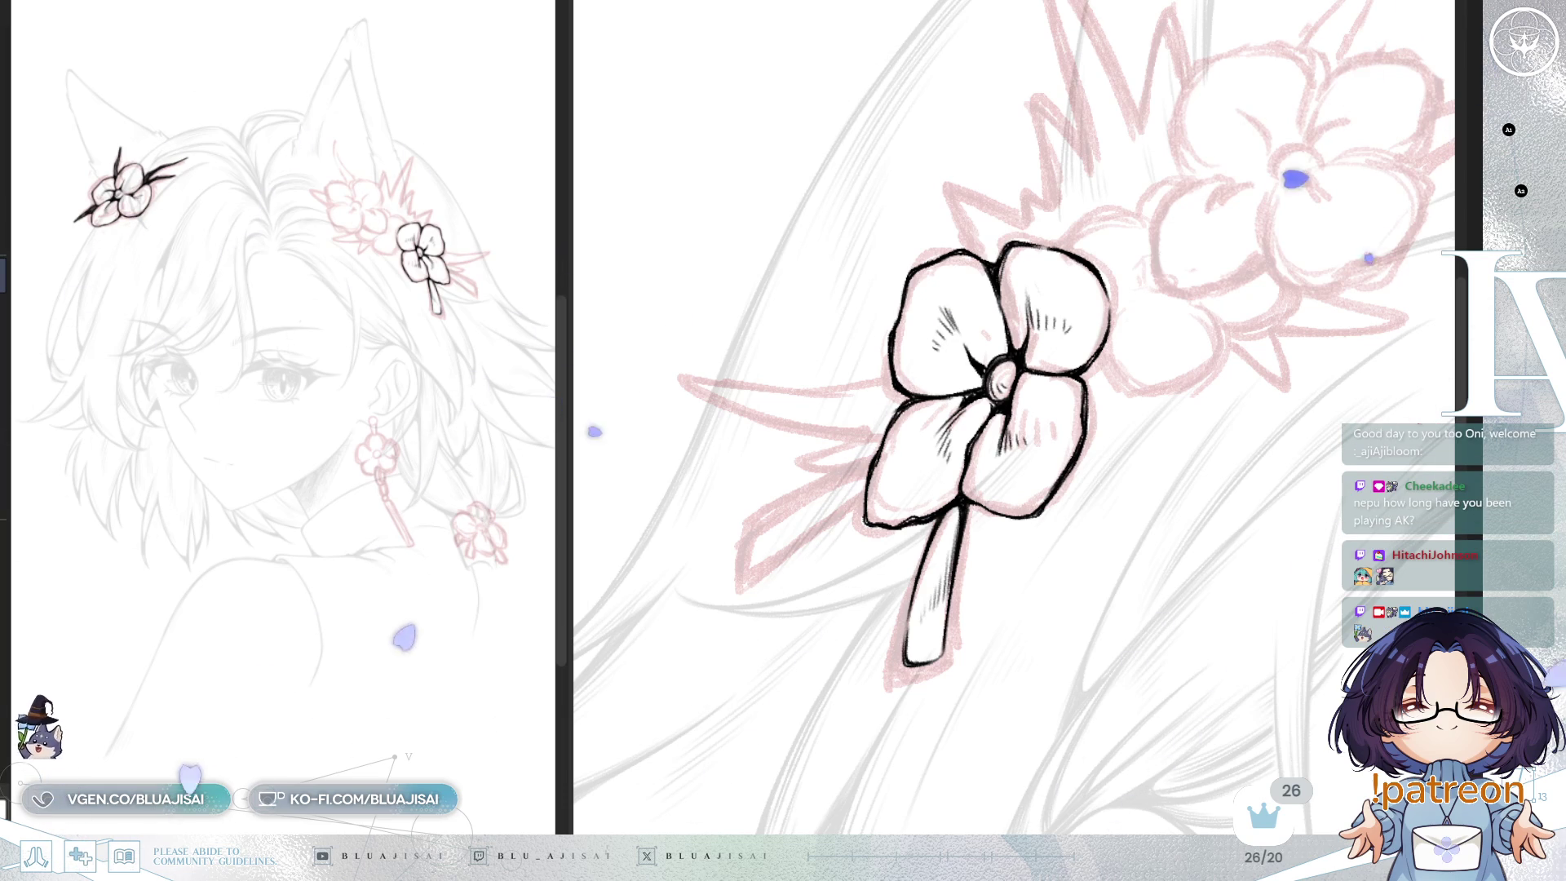
pyautogui.press('Delete')
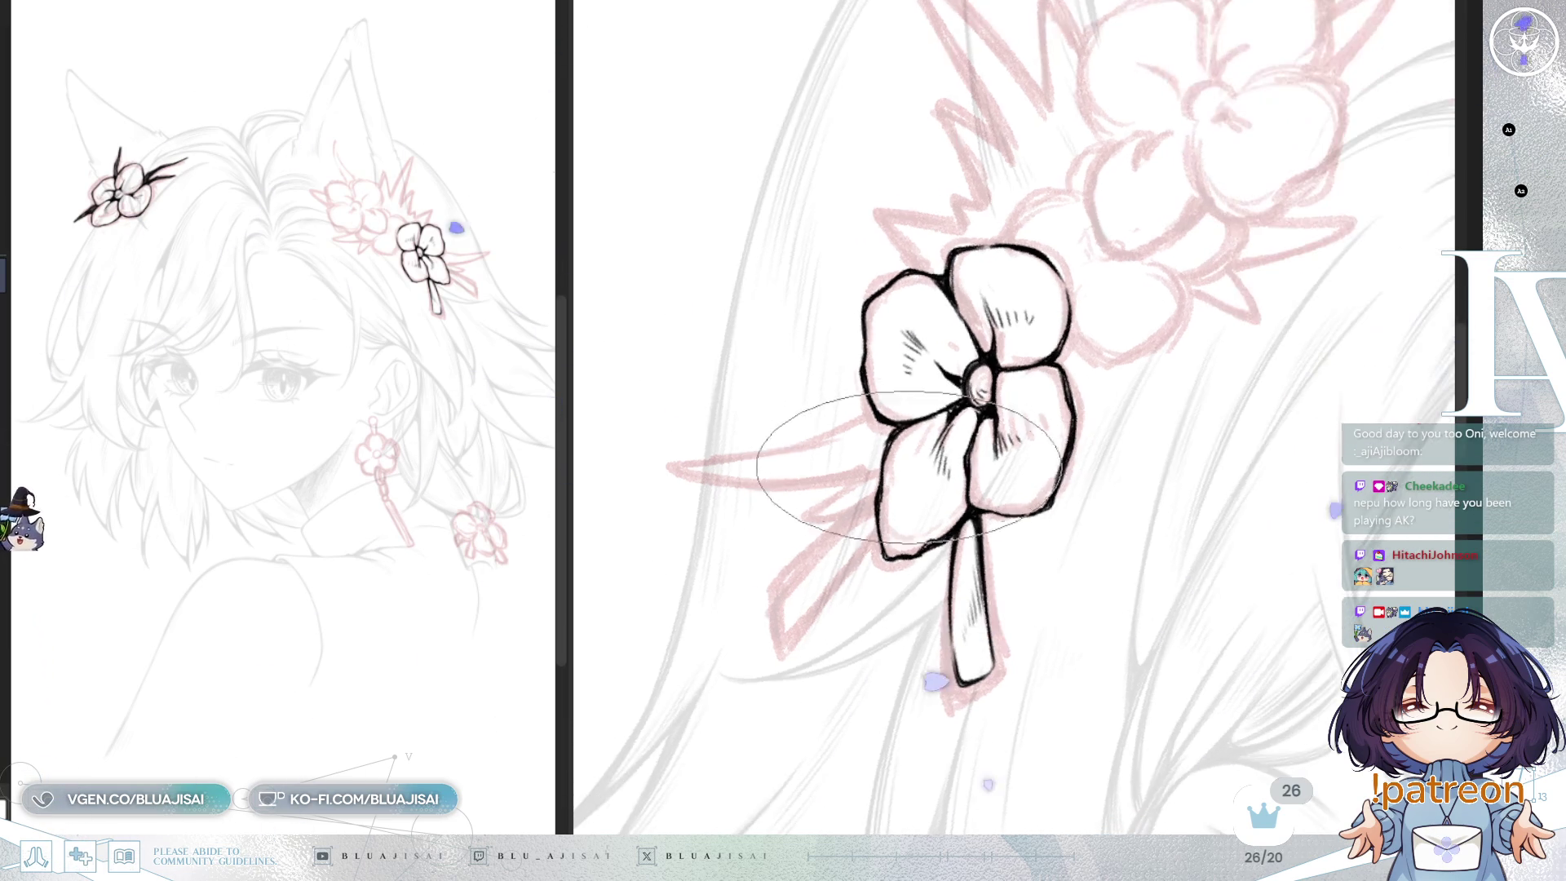
pyautogui.press('Delete')
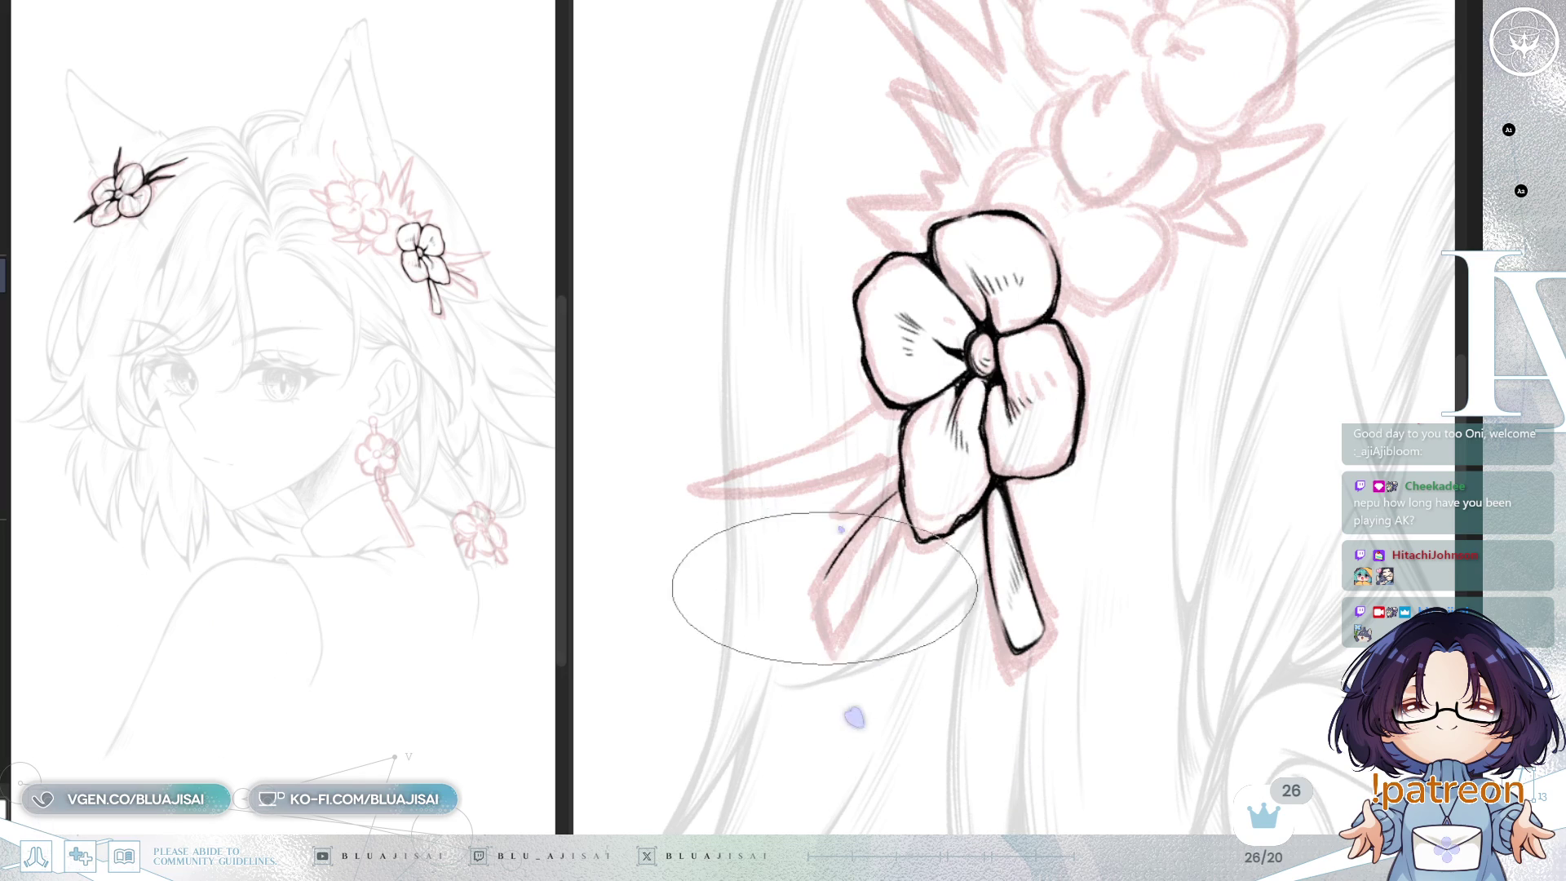
# Step: Ink the edge of a second ribbon tail beside the first and check it upright
pyautogui.moveTo(831, 623); pyautogui.dragTo(899, 522)
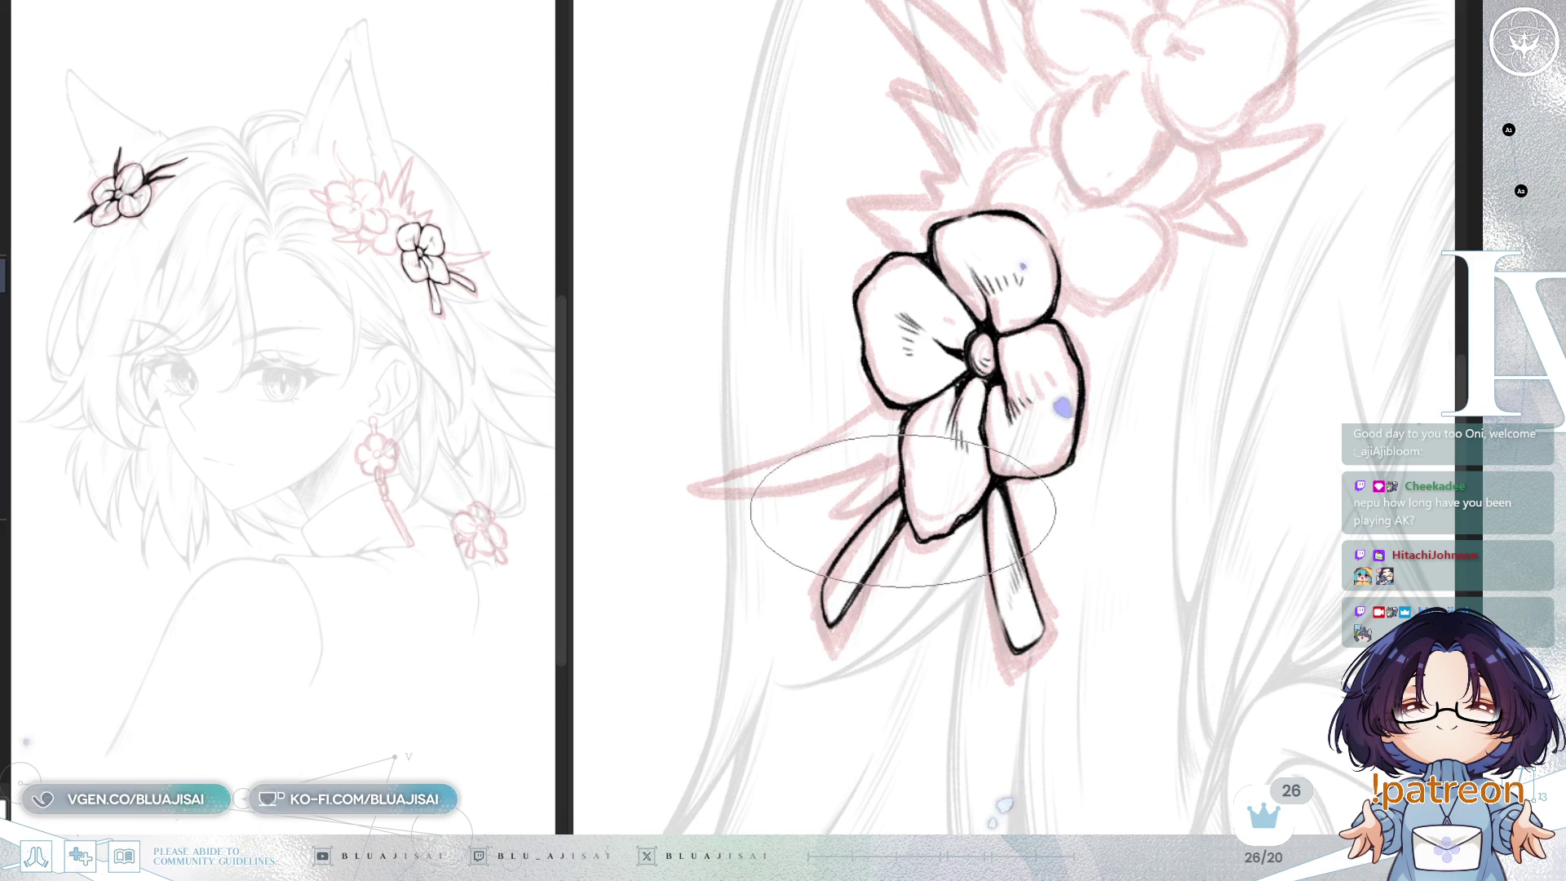
pyautogui.scroll(-2, 1052, 351)
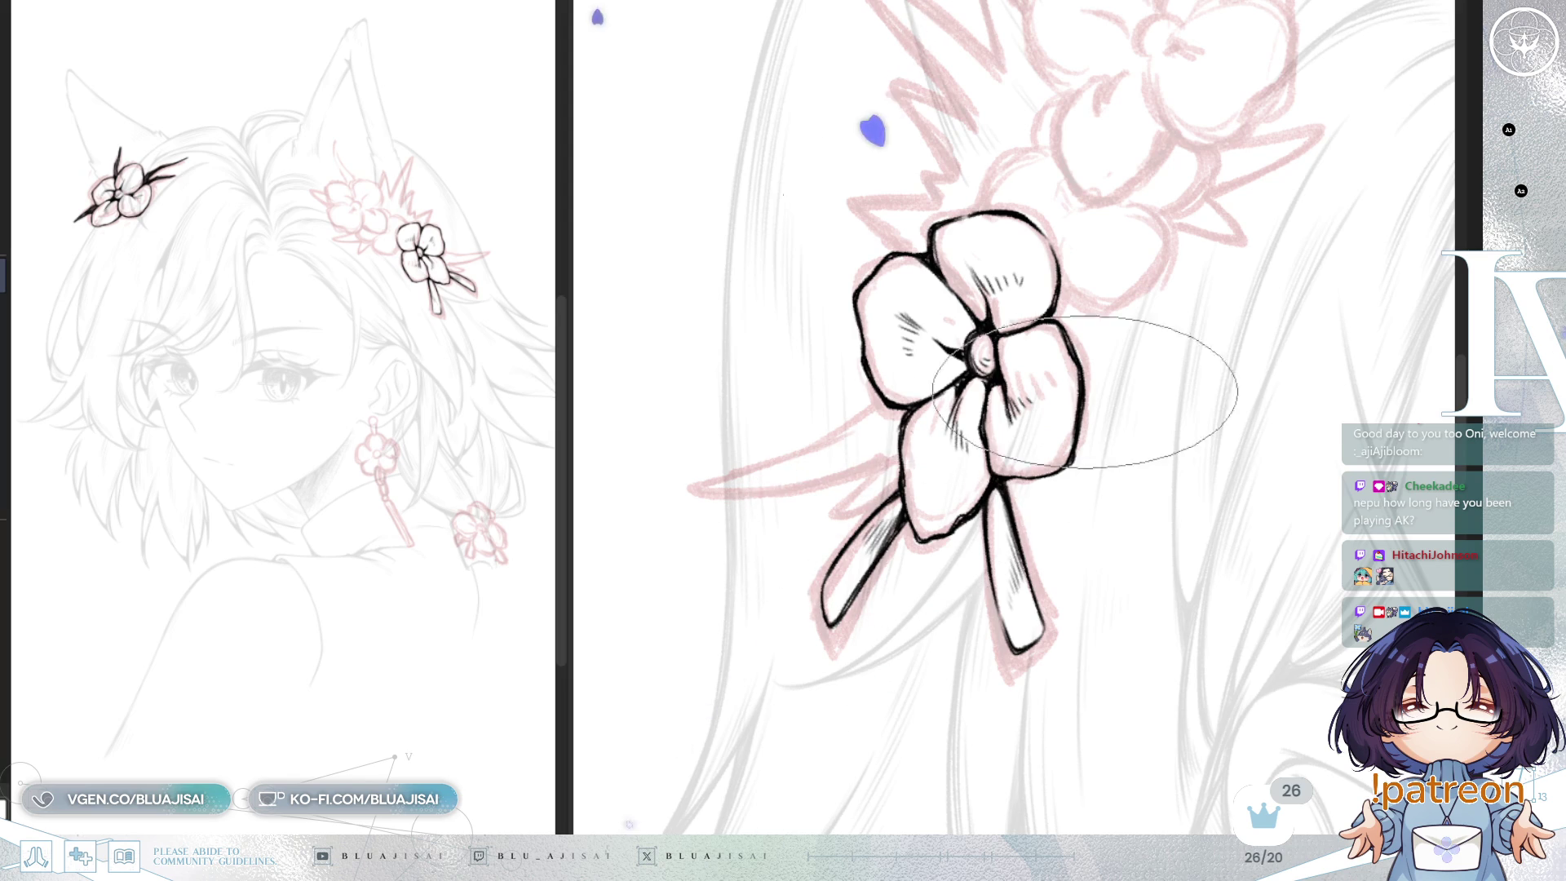
pyautogui.scroll(-1, 1187, 344)
pyautogui.press('^')
pyautogui.press('^')
pyautogui.press('^')
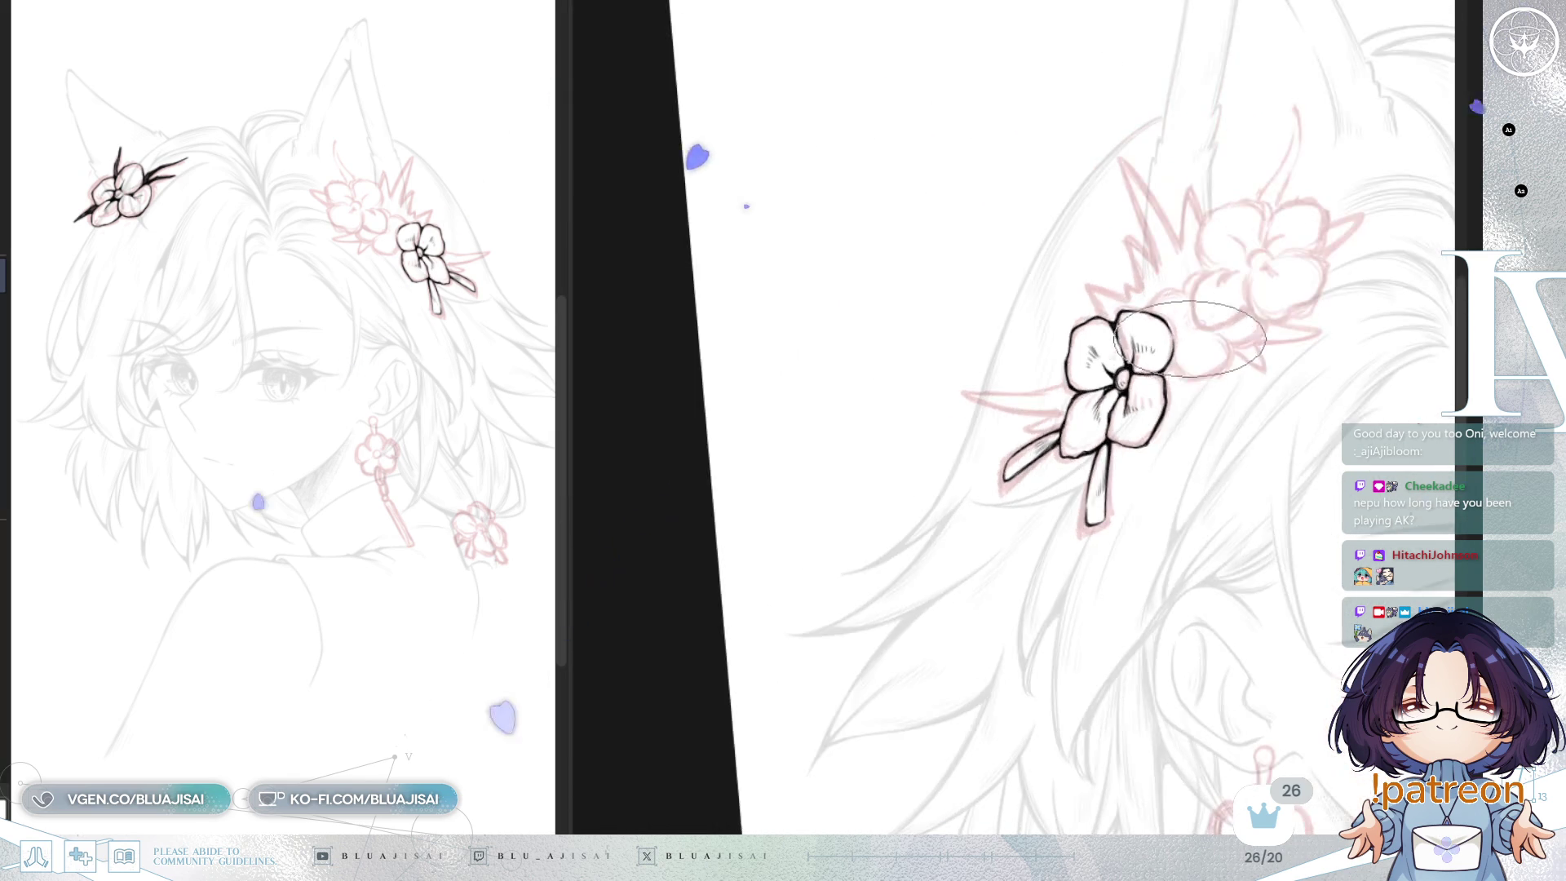
pyautogui.scroll(3, 1096, 358)
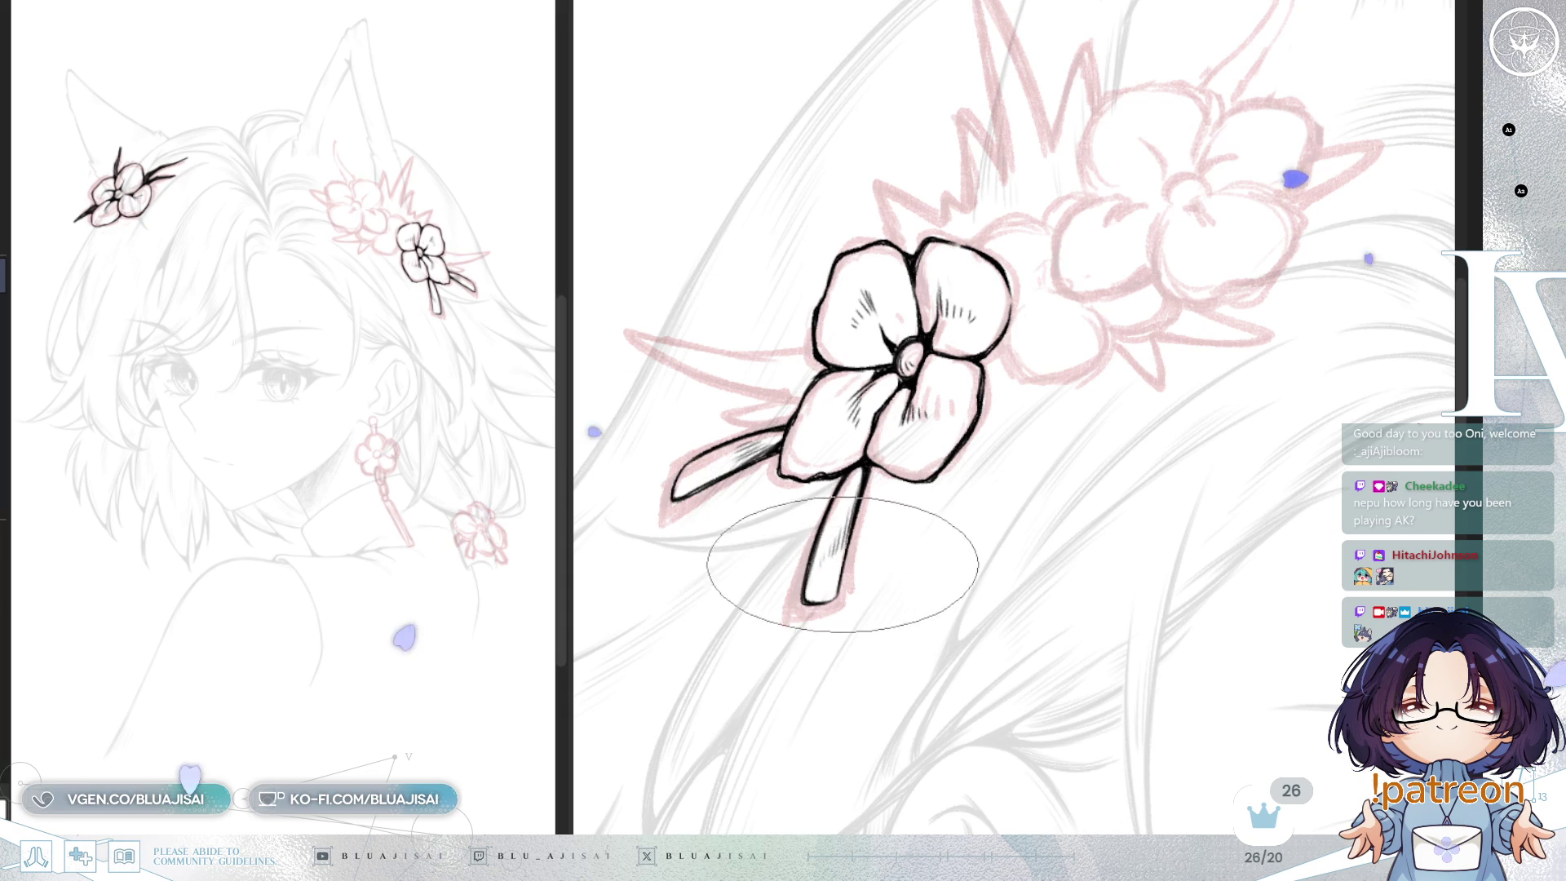
pyautogui.scroll(1, 865, 412)
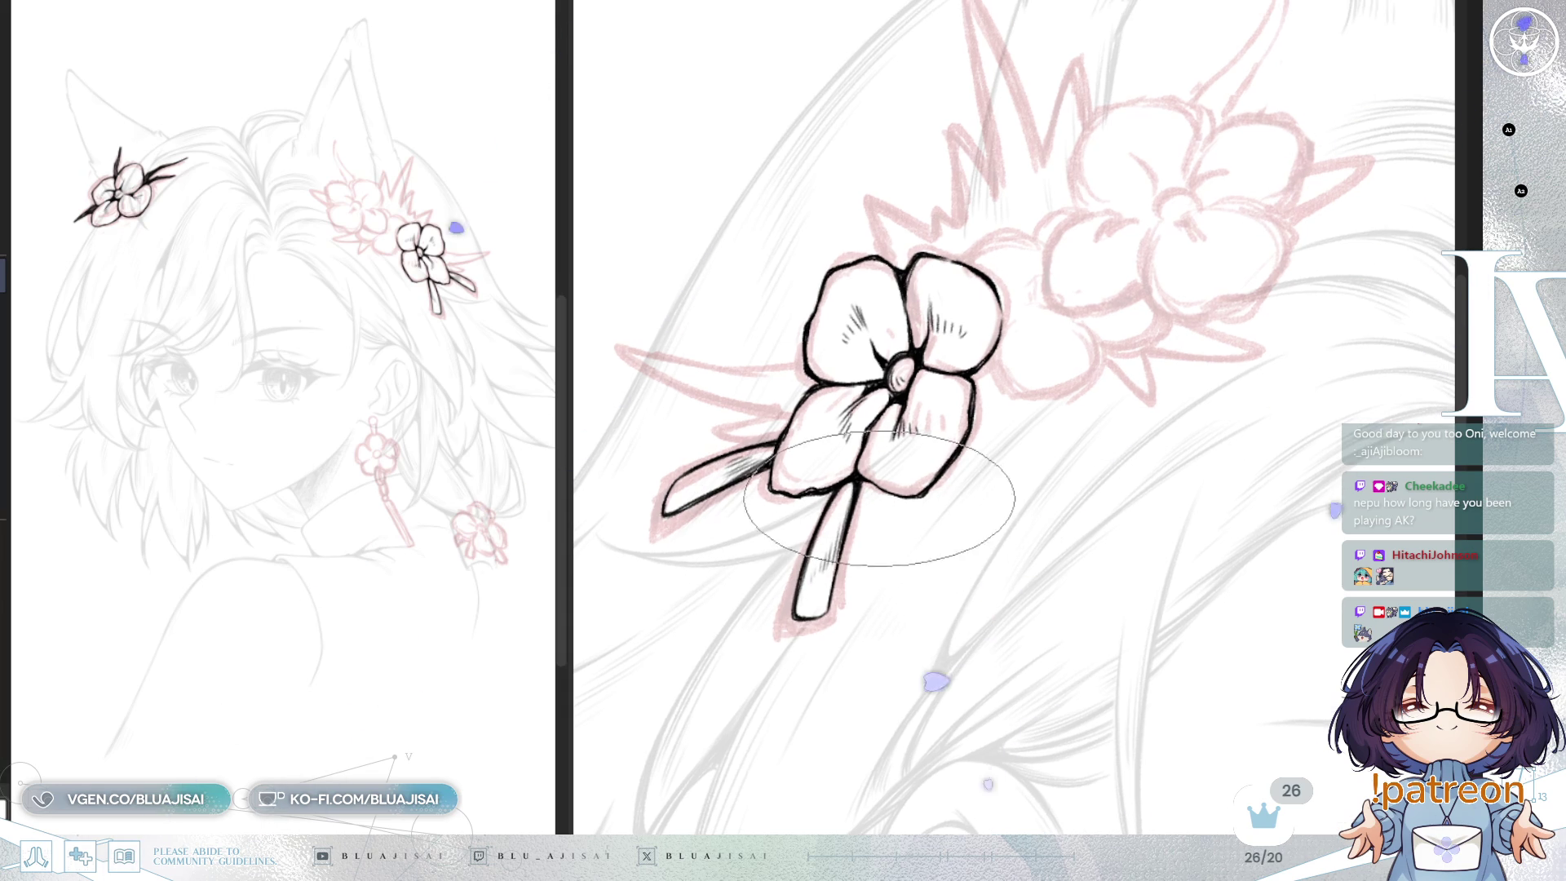
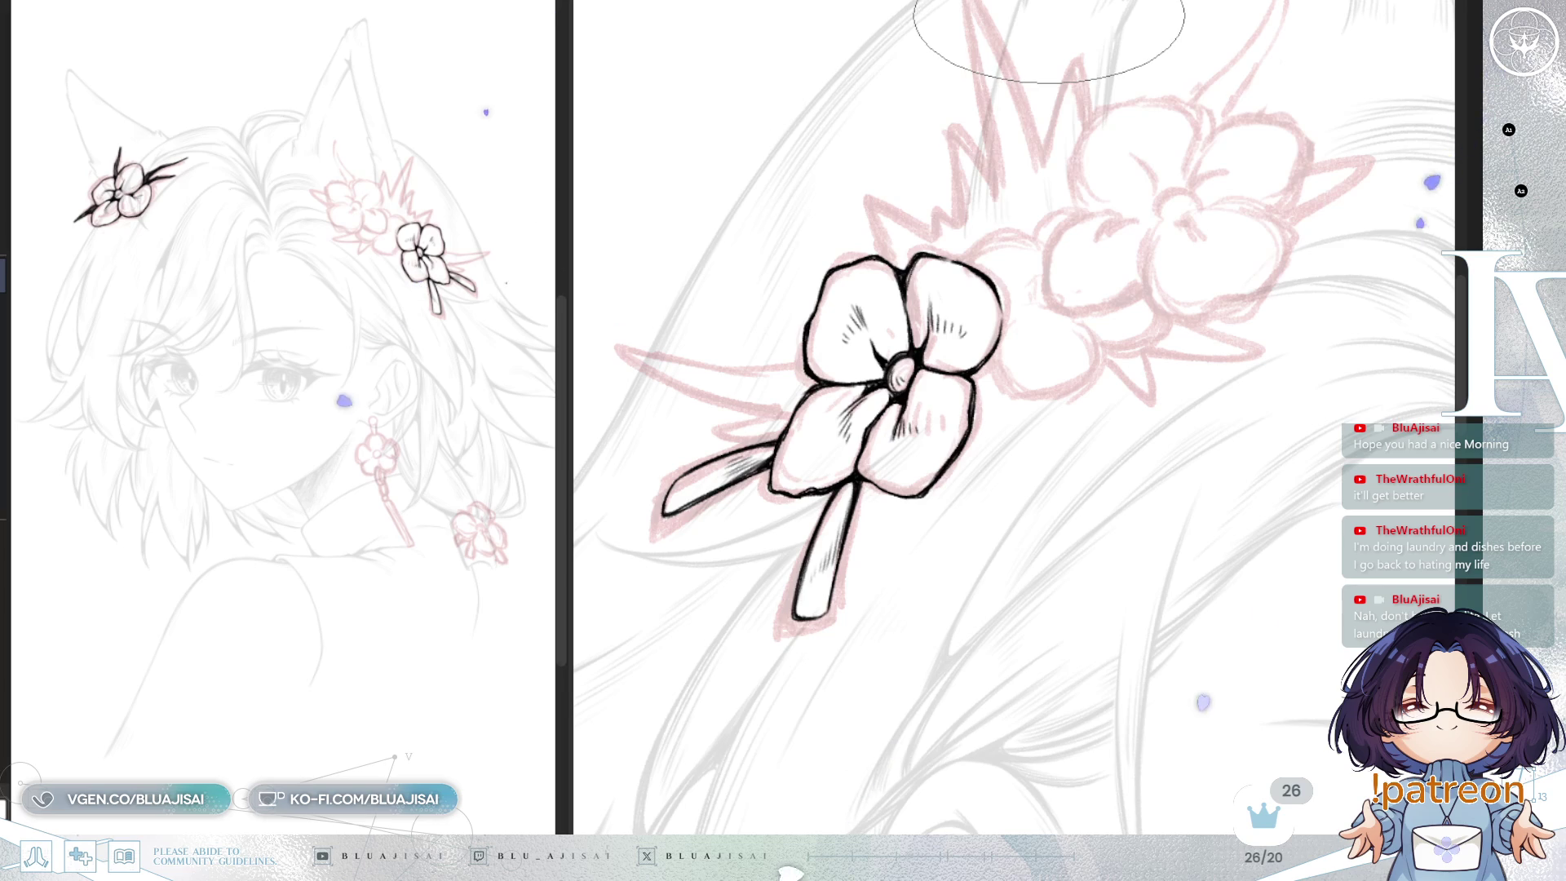
# Step: Widen the canvas beside the reference and ink the second hair flower's first petal outline
pyautogui.moveTo(1080, 241)
pyautogui.mouseDown()
pyautogui.moveTo(1059, 303)
pyautogui.moveTo(985, 353)
pyautogui.mouseUp()
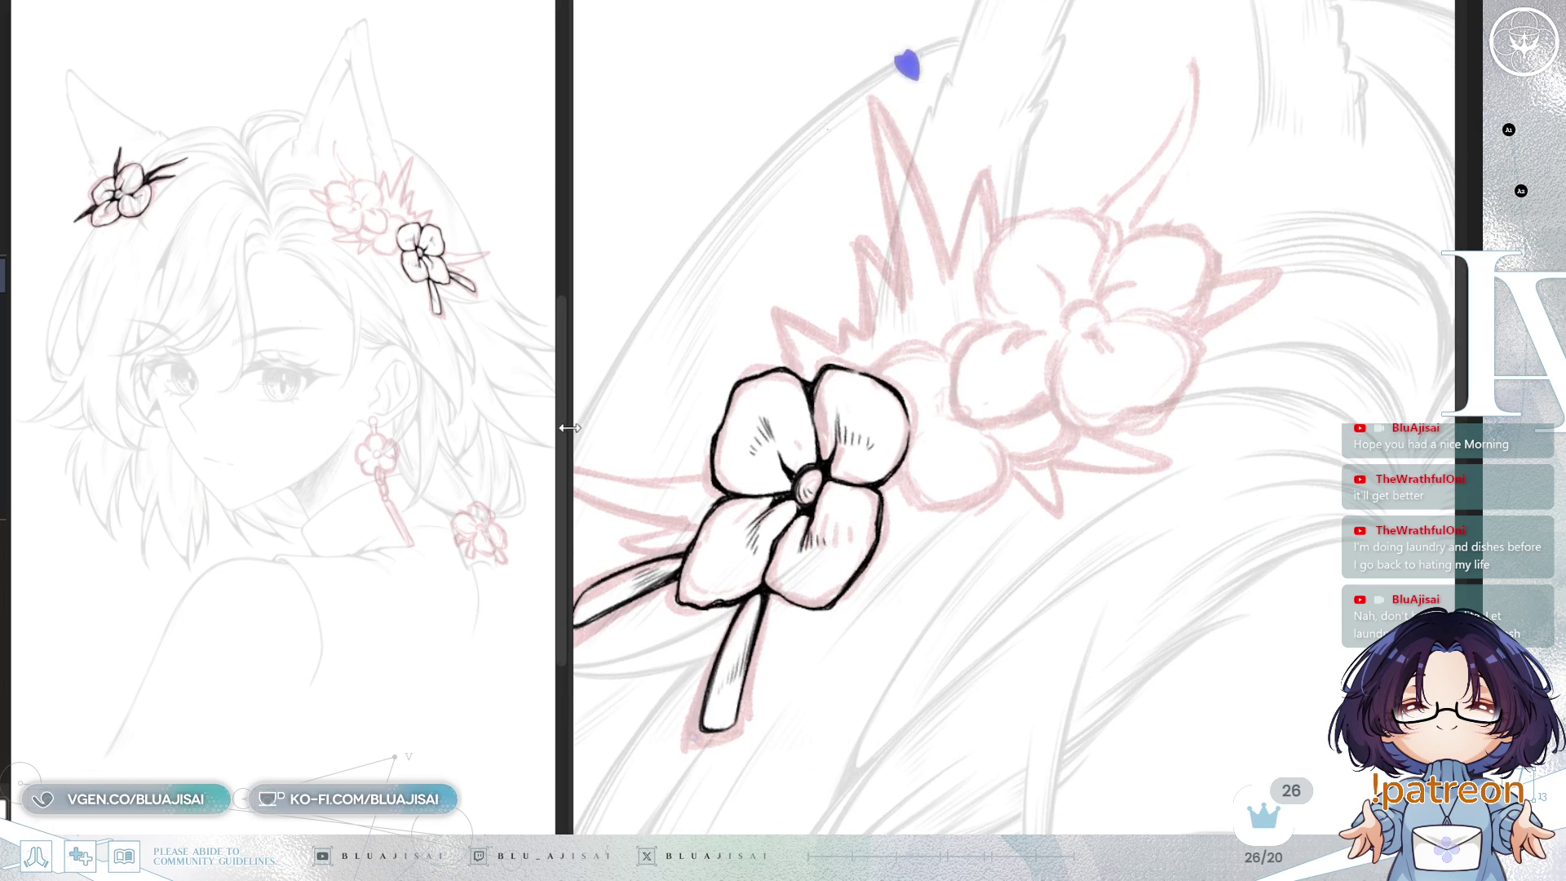
pyautogui.moveTo(569, 428); pyautogui.dragTo(507, 428)
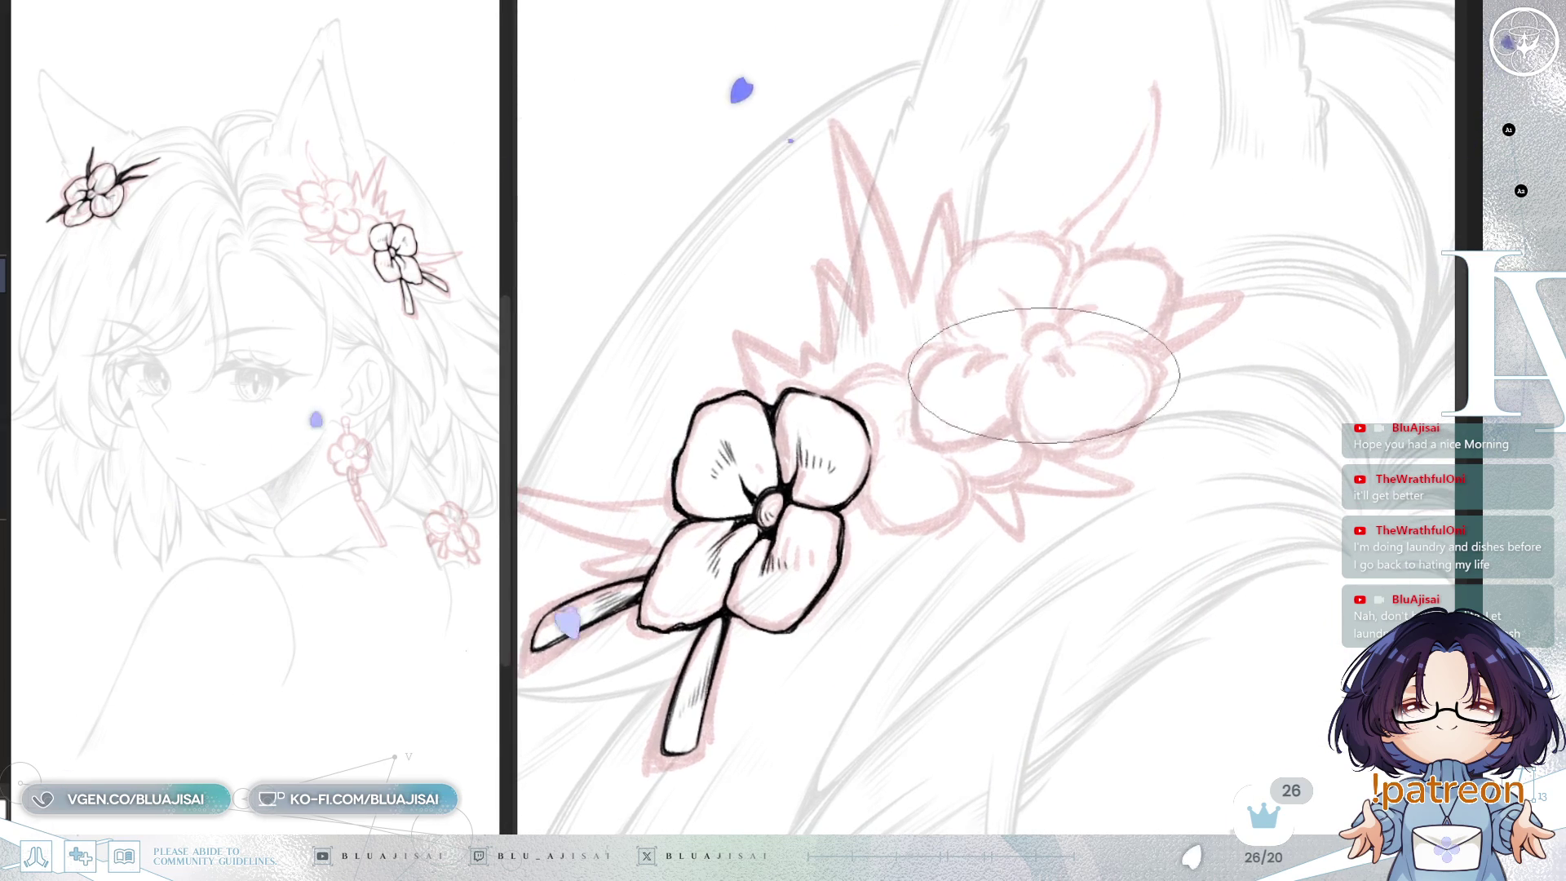
pyautogui.moveTo(1011, 424)
pyautogui.mouseDown()
pyautogui.moveTo(1073, 454)
pyautogui.moveTo(1125, 432)
pyautogui.moveTo(1151, 371)
pyautogui.mouseUp()
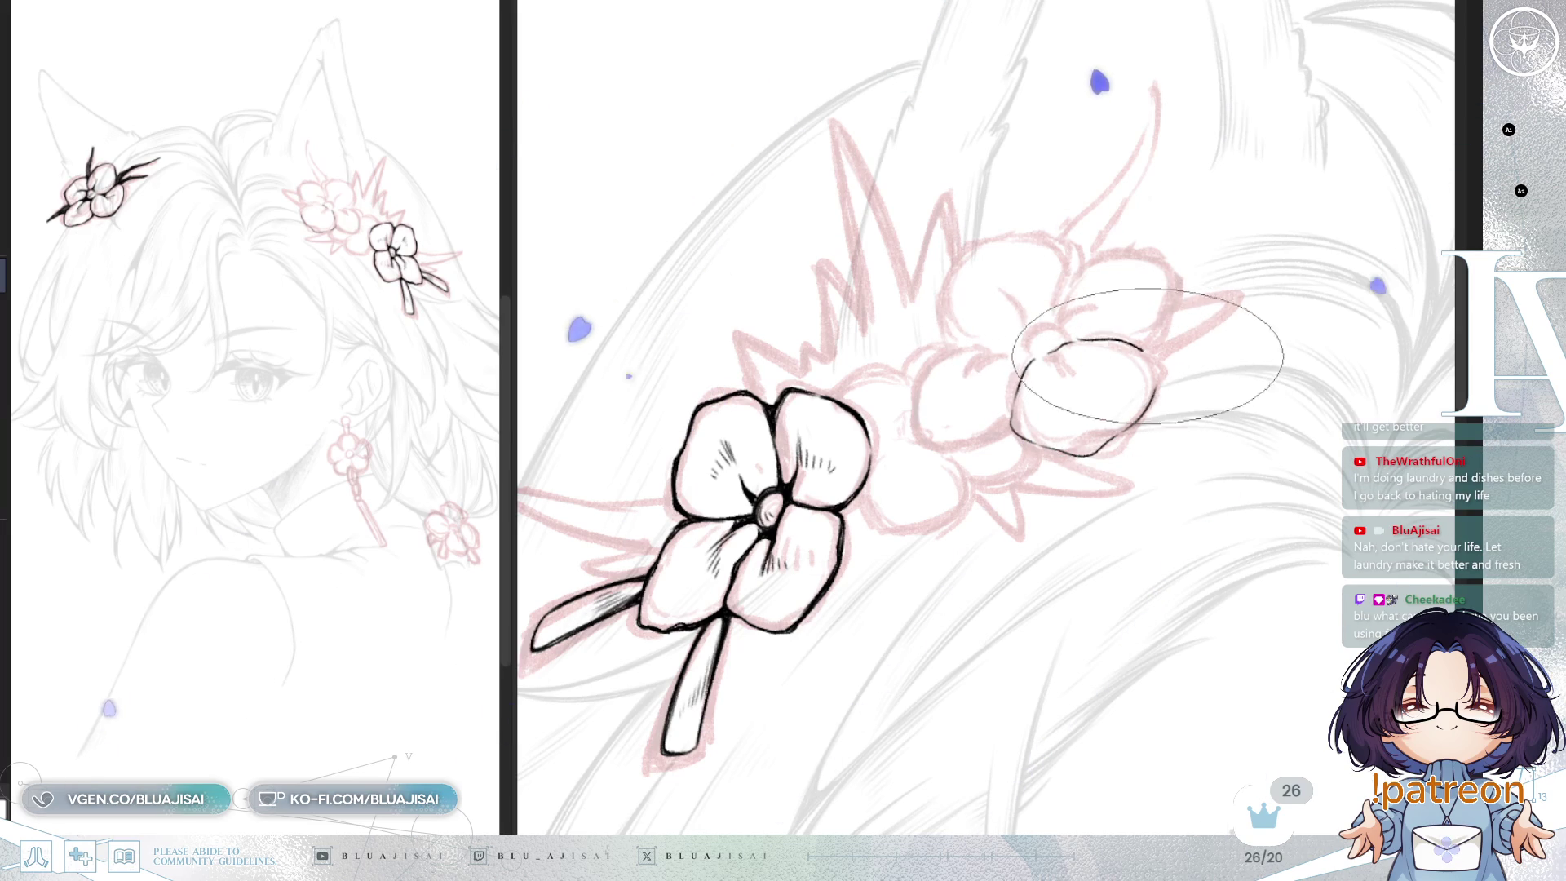
pyautogui.moveTo(1128, 340); pyautogui.dragTo(1150, 400)
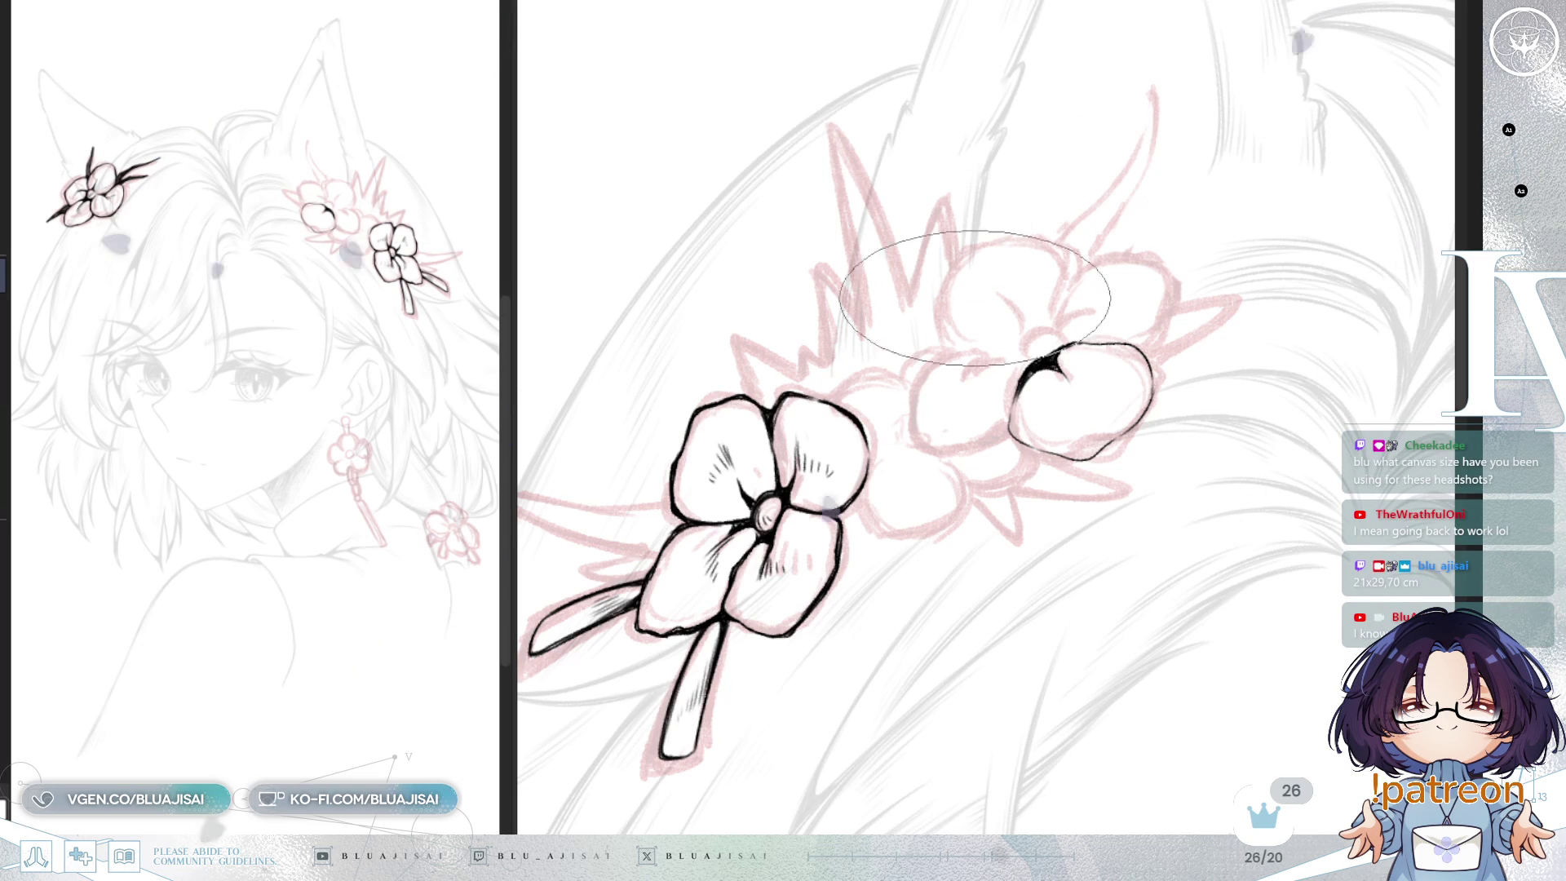
pyautogui.scroll(2, 1034, 266)
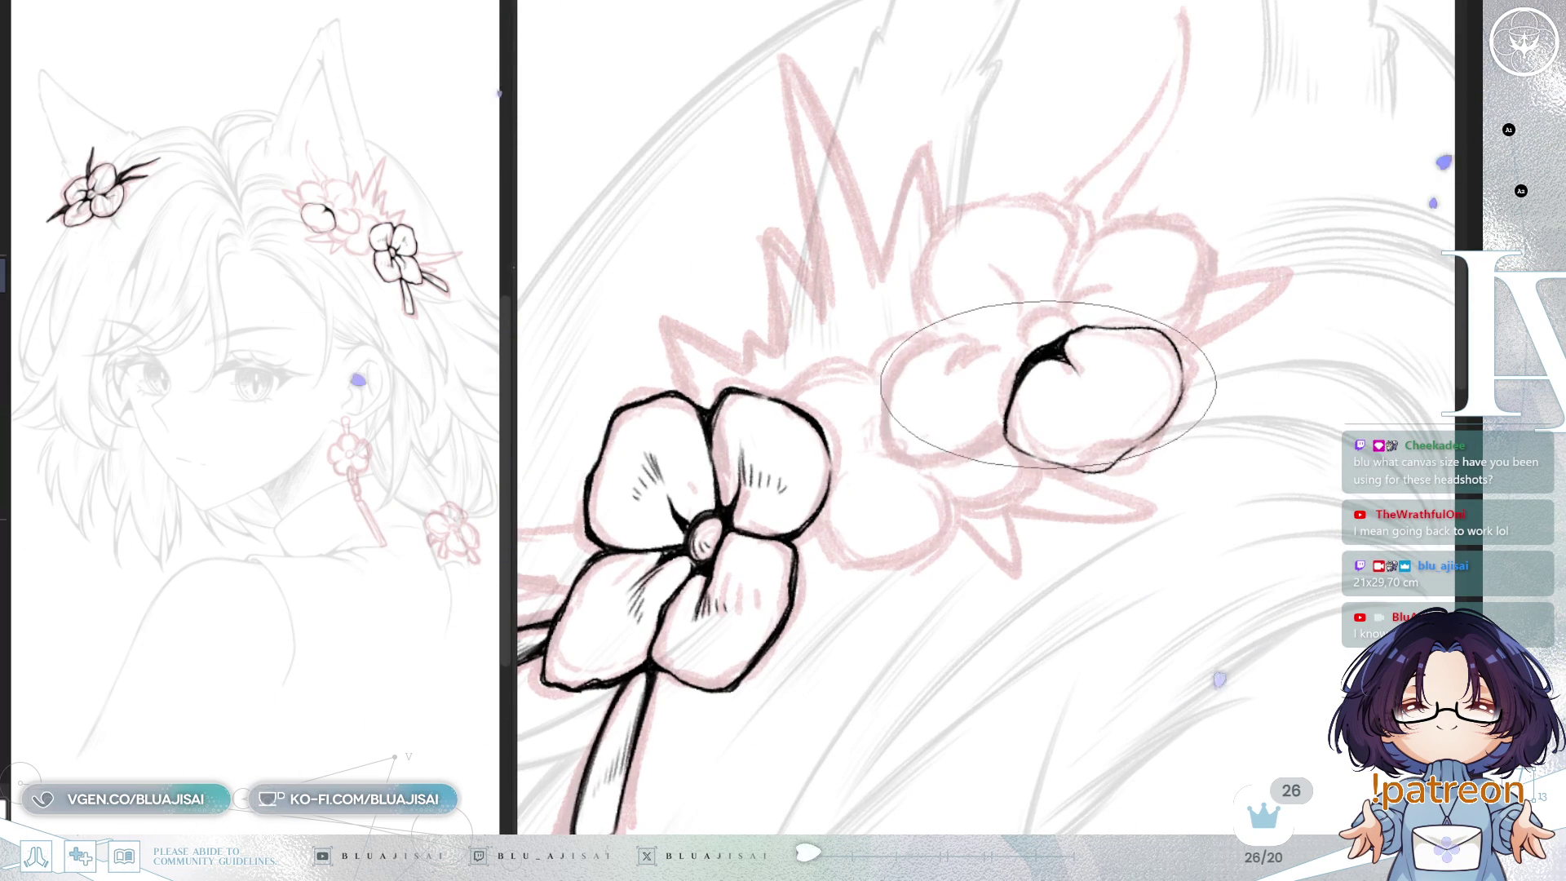
pyautogui.press('h')
pyautogui.moveTo(1126, 330)
pyautogui.mouseDown()
pyautogui.moveTo(1049, 332)
pyautogui.moveTo(1112, 287)
pyautogui.mouseUp()
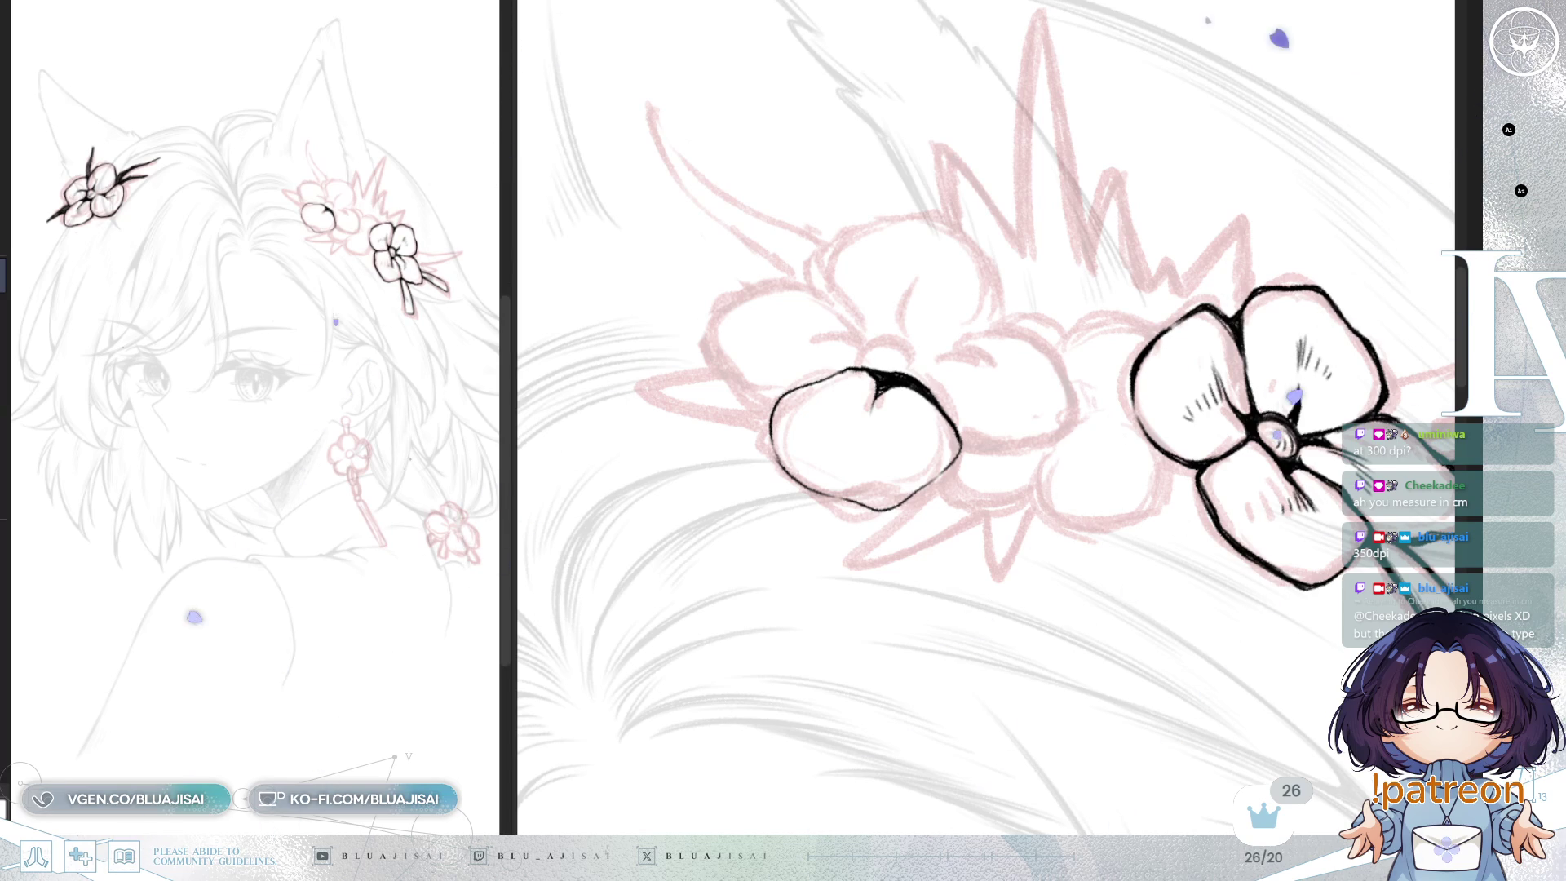
# Step: Ink the small round centre where the second flower's first petal meets its dark fold
pyautogui.moveTo(939, 237); pyautogui.dragTo(1106, 321)
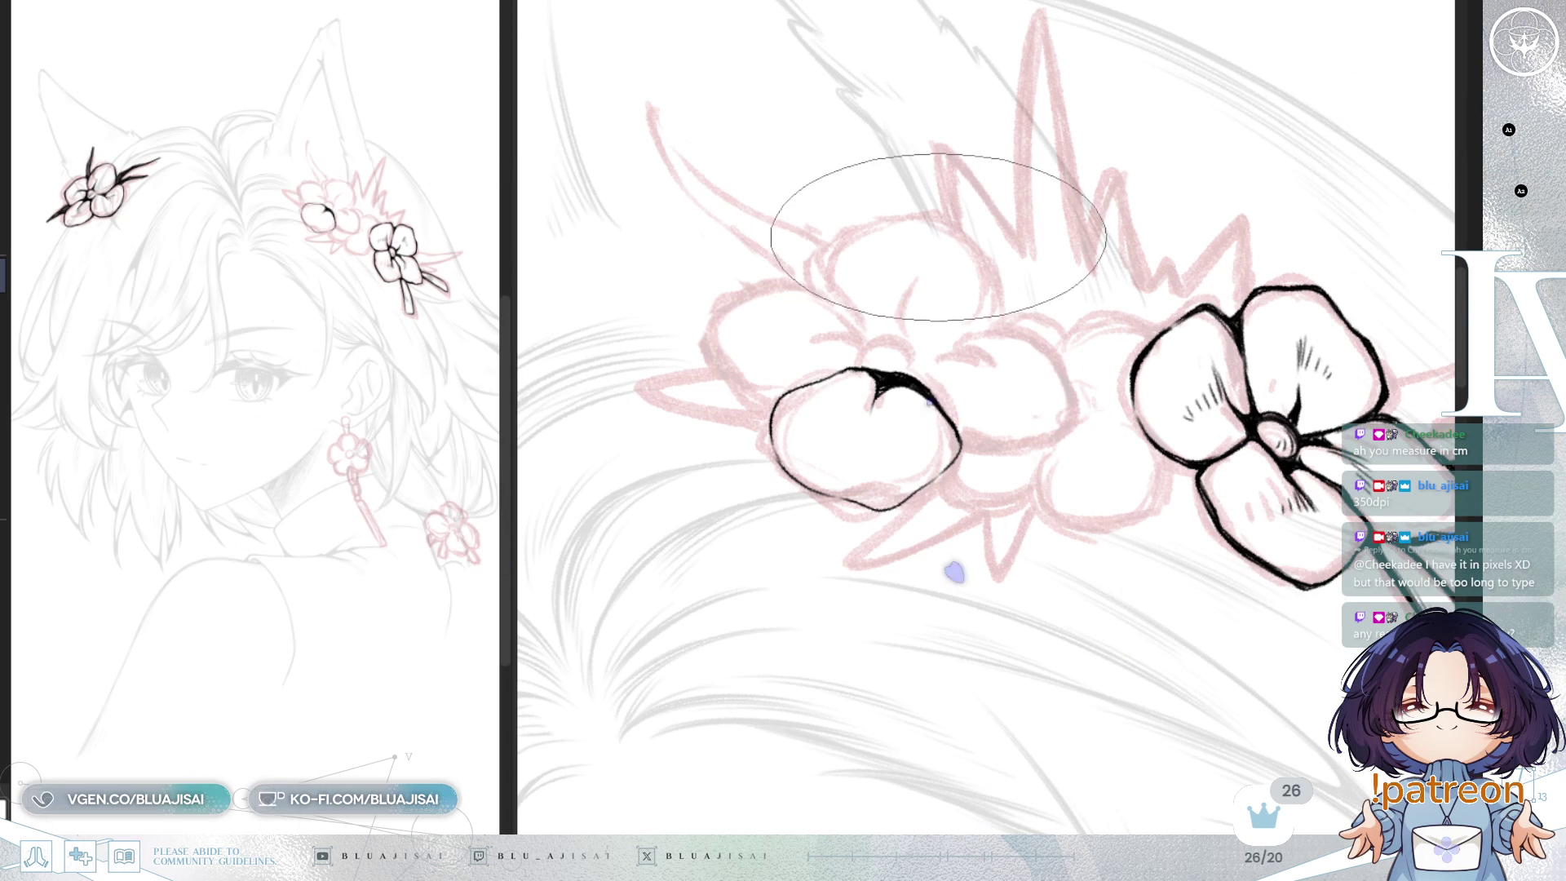
pyautogui.hotkey('ctrl', 'z')
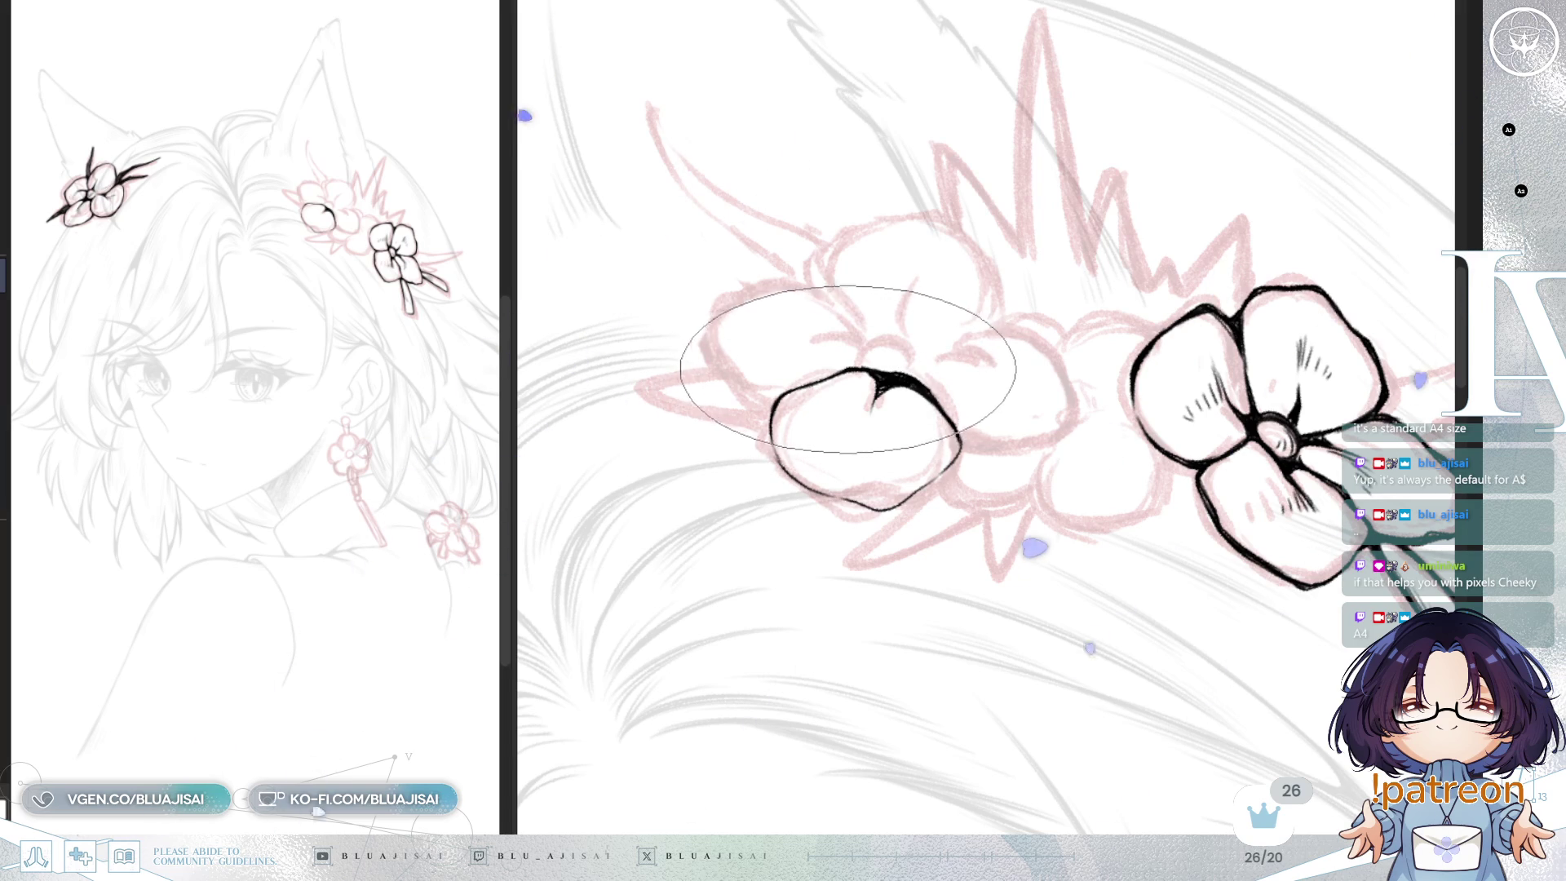
pyautogui.press('h')
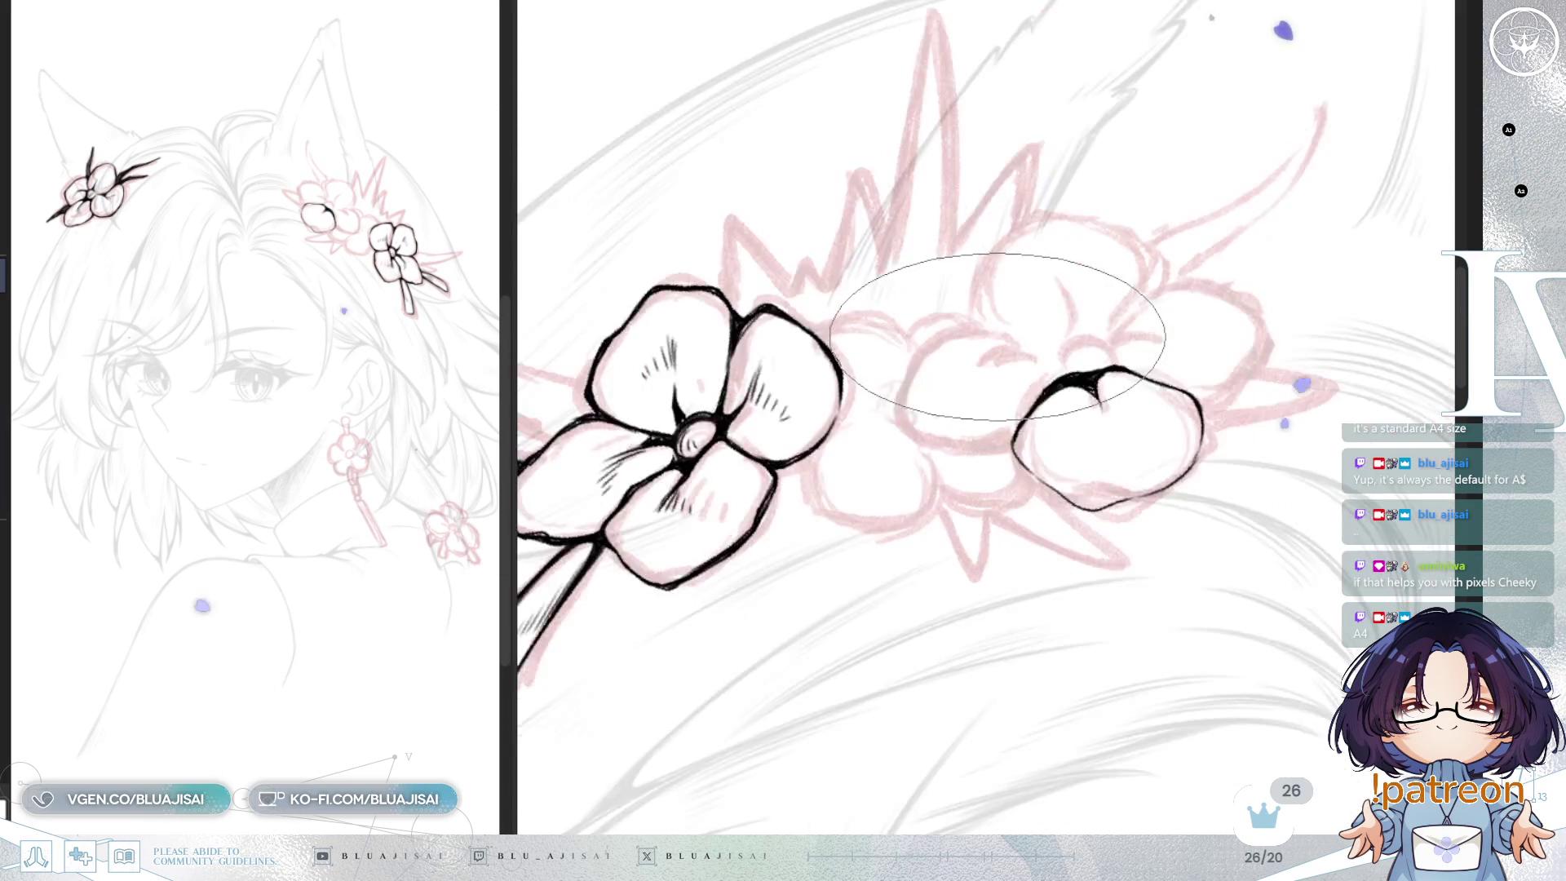
pyautogui.moveTo(1165, 314)
pyautogui.mouseDown()
pyautogui.moveTo(1004, 373)
pyautogui.moveTo(963, 481)
pyautogui.mouseUp()
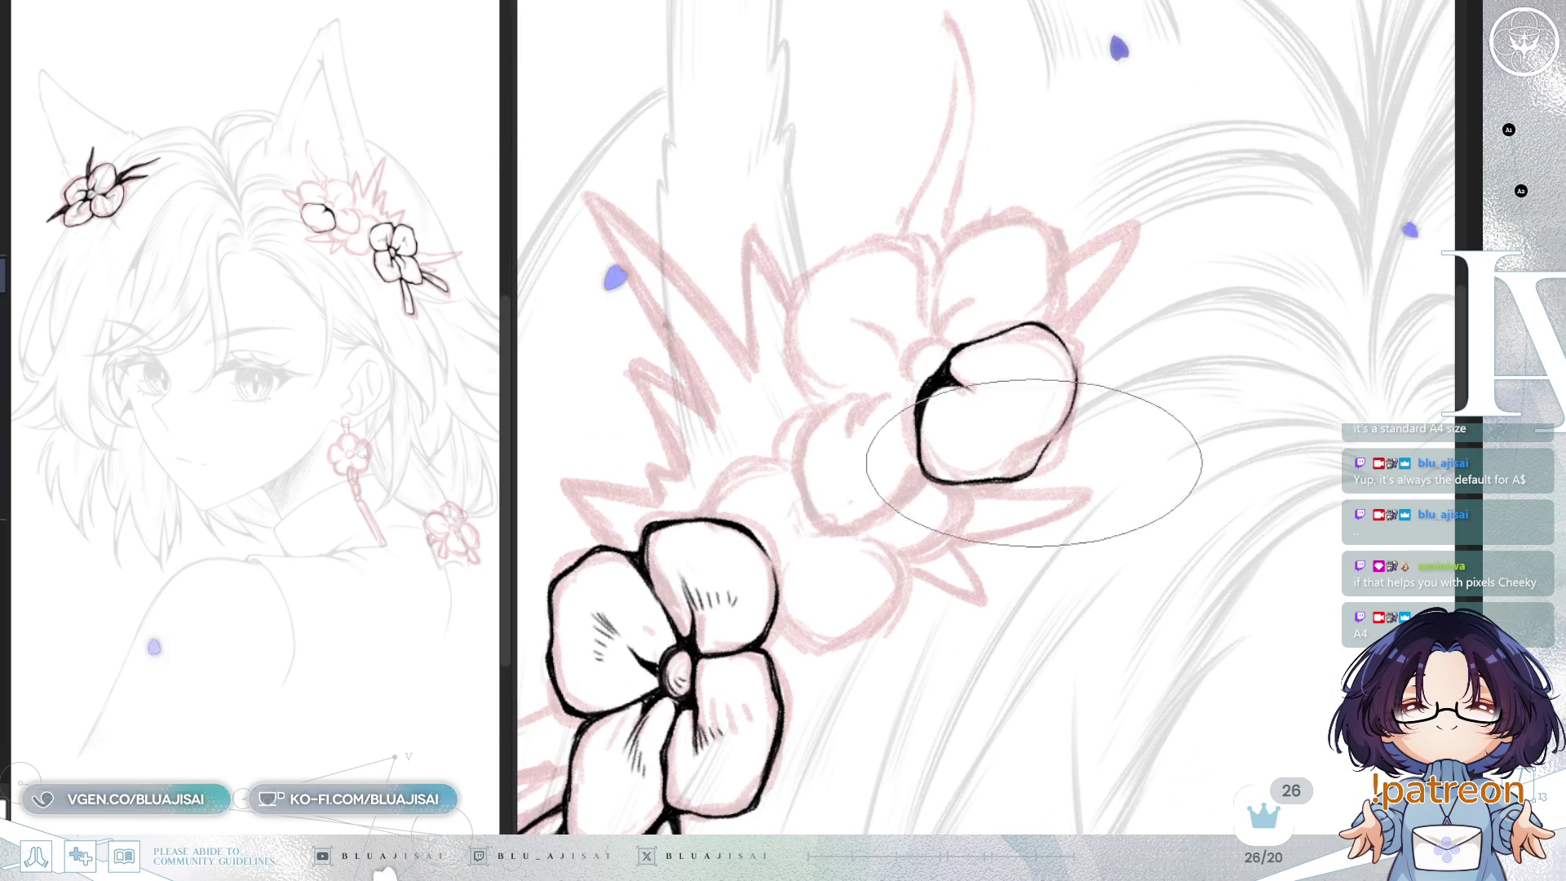
pyautogui.moveTo(1075, 371)
pyautogui.mouseDown()
pyautogui.moveTo(1119, 378)
pyautogui.moveTo(947, 357)
pyautogui.mouseUp()
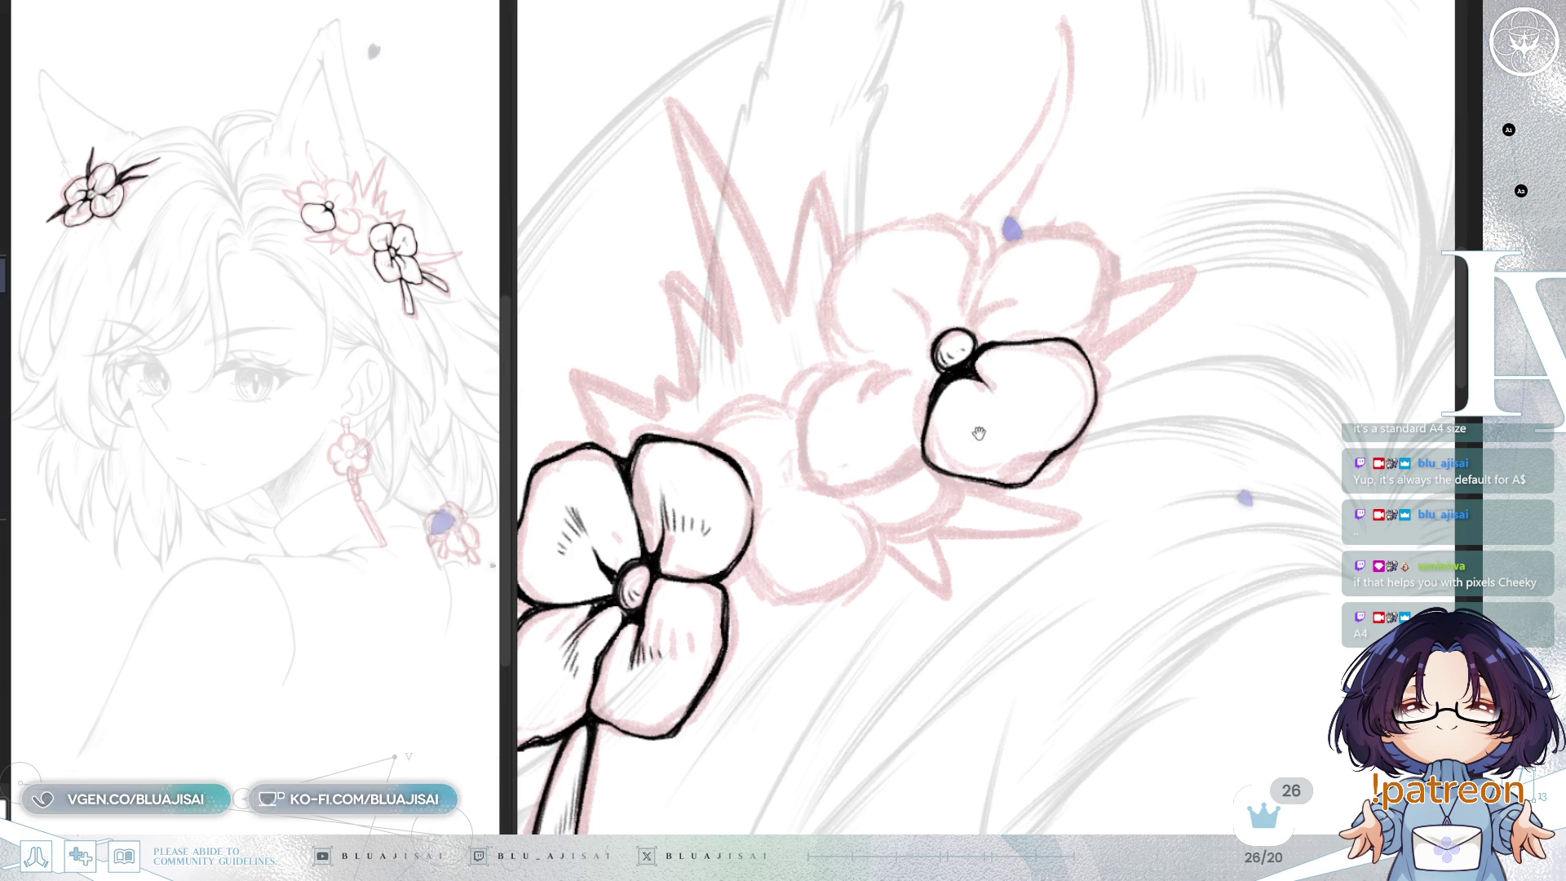
# Step: Replace a short stray stroke with a longer petal curve rising from the flower's centre
pyautogui.scroll(1, 1060, 245)
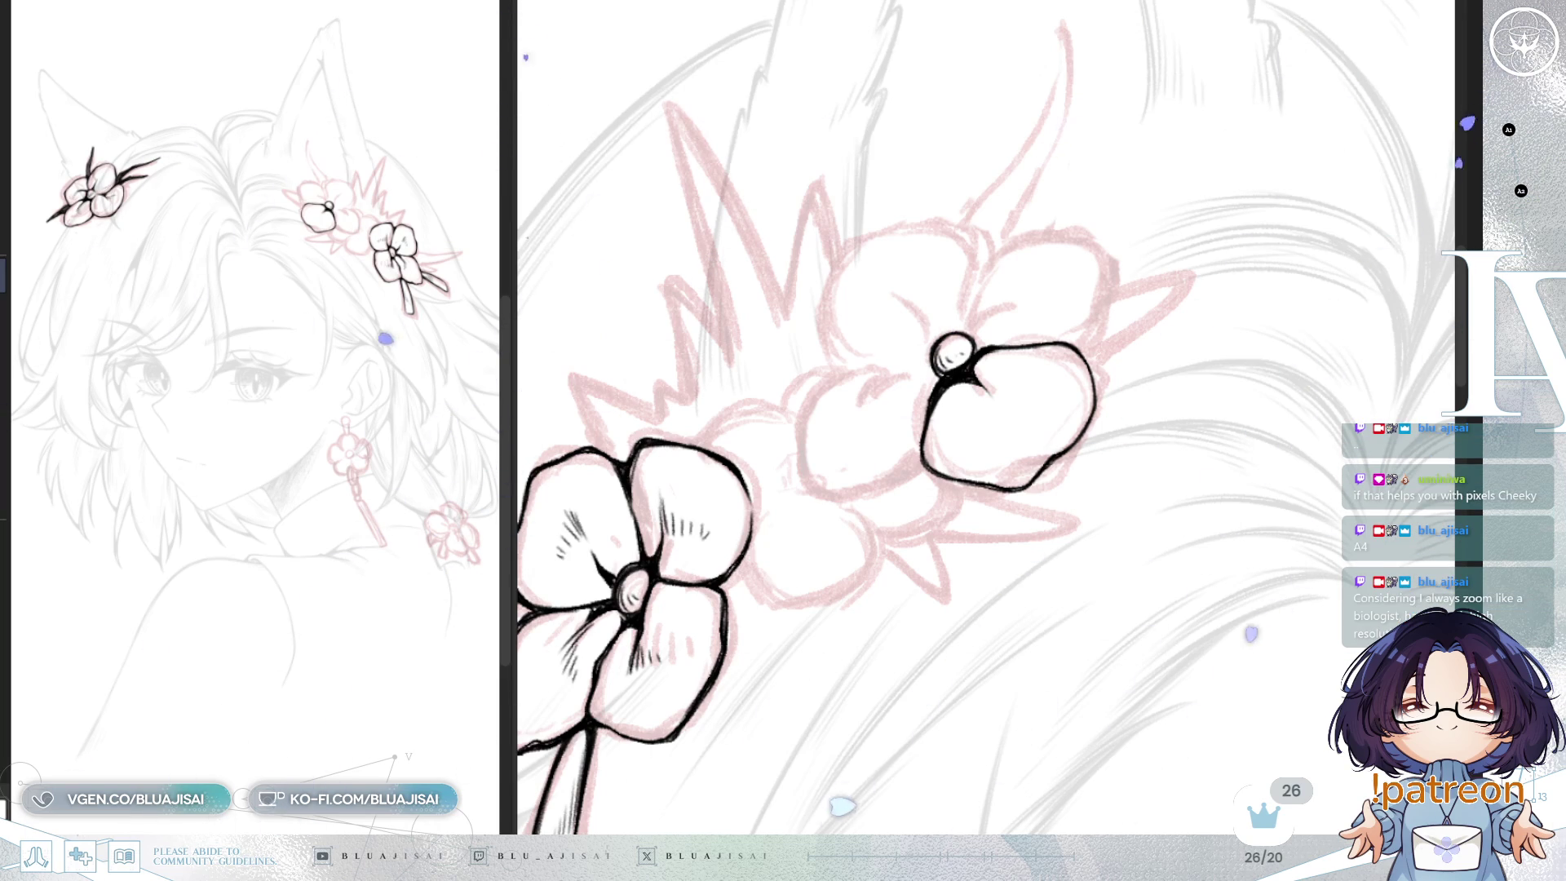
pyautogui.moveTo(1015, 285)
pyautogui.mouseDown()
pyautogui.moveTo(1191, 383)
pyautogui.moveTo(1183, 368)
pyautogui.mouseUp()
pyautogui.hotkey('ctrl', 'z')
pyautogui.moveTo(975, 322)
pyautogui.mouseDown()
pyautogui.moveTo(1061, 233)
pyautogui.moveTo(1102, 330)
pyautogui.mouseUp()
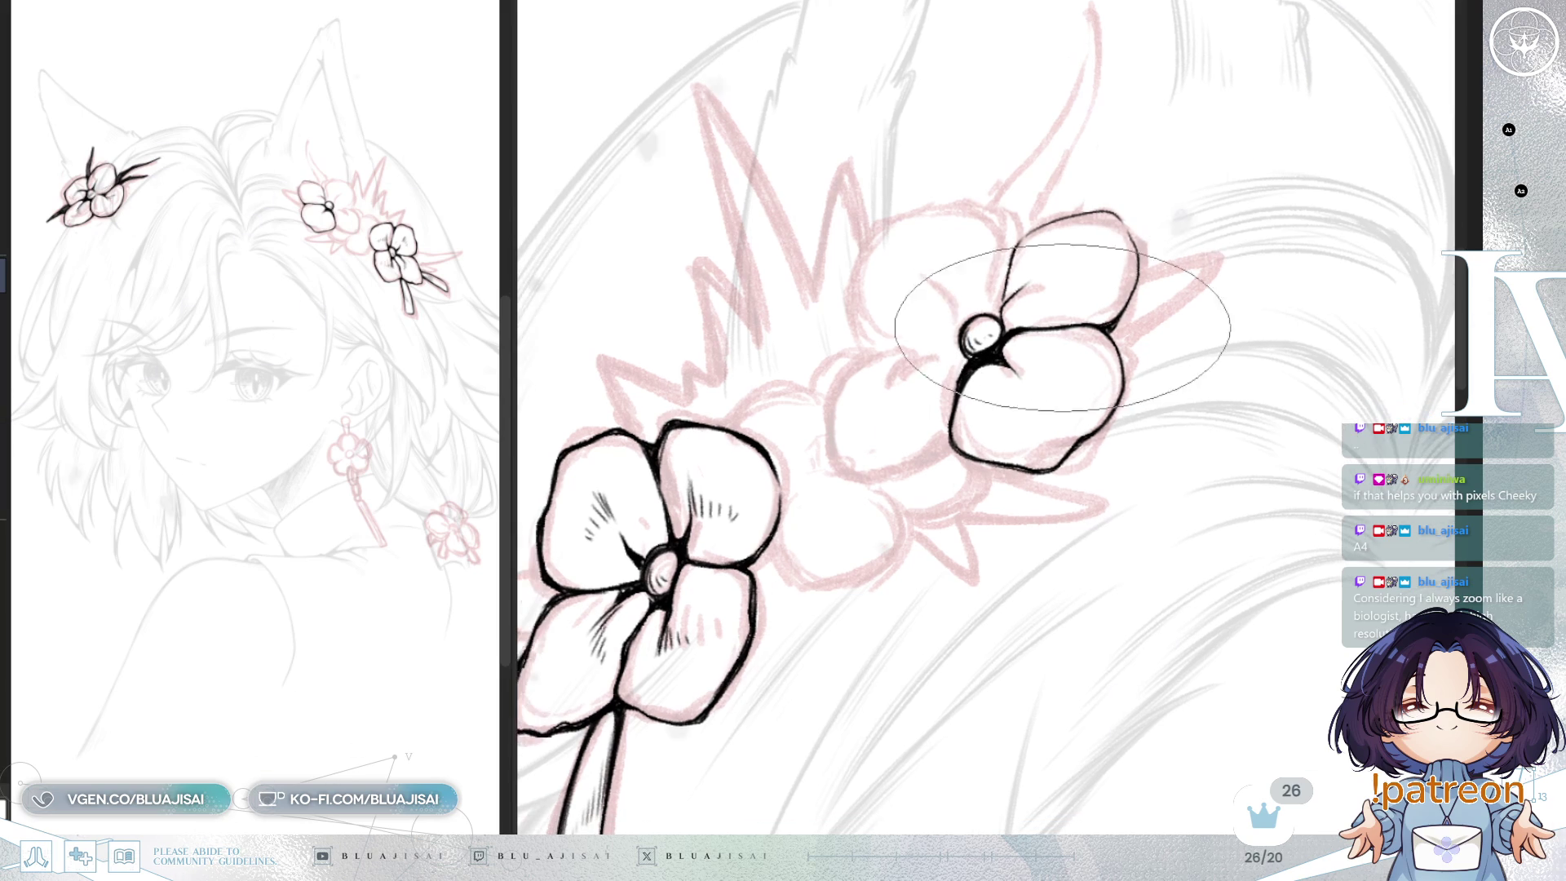
pyautogui.moveTo(972, 381)
pyautogui.mouseDown()
pyautogui.moveTo(938, 372)
pyautogui.moveTo(829, 411)
pyautogui.moveTo(849, 445)
pyautogui.moveTo(823, 392)
pyautogui.moveTo(783, 359)
pyautogui.moveTo(873, 361)
pyautogui.mouseUp()
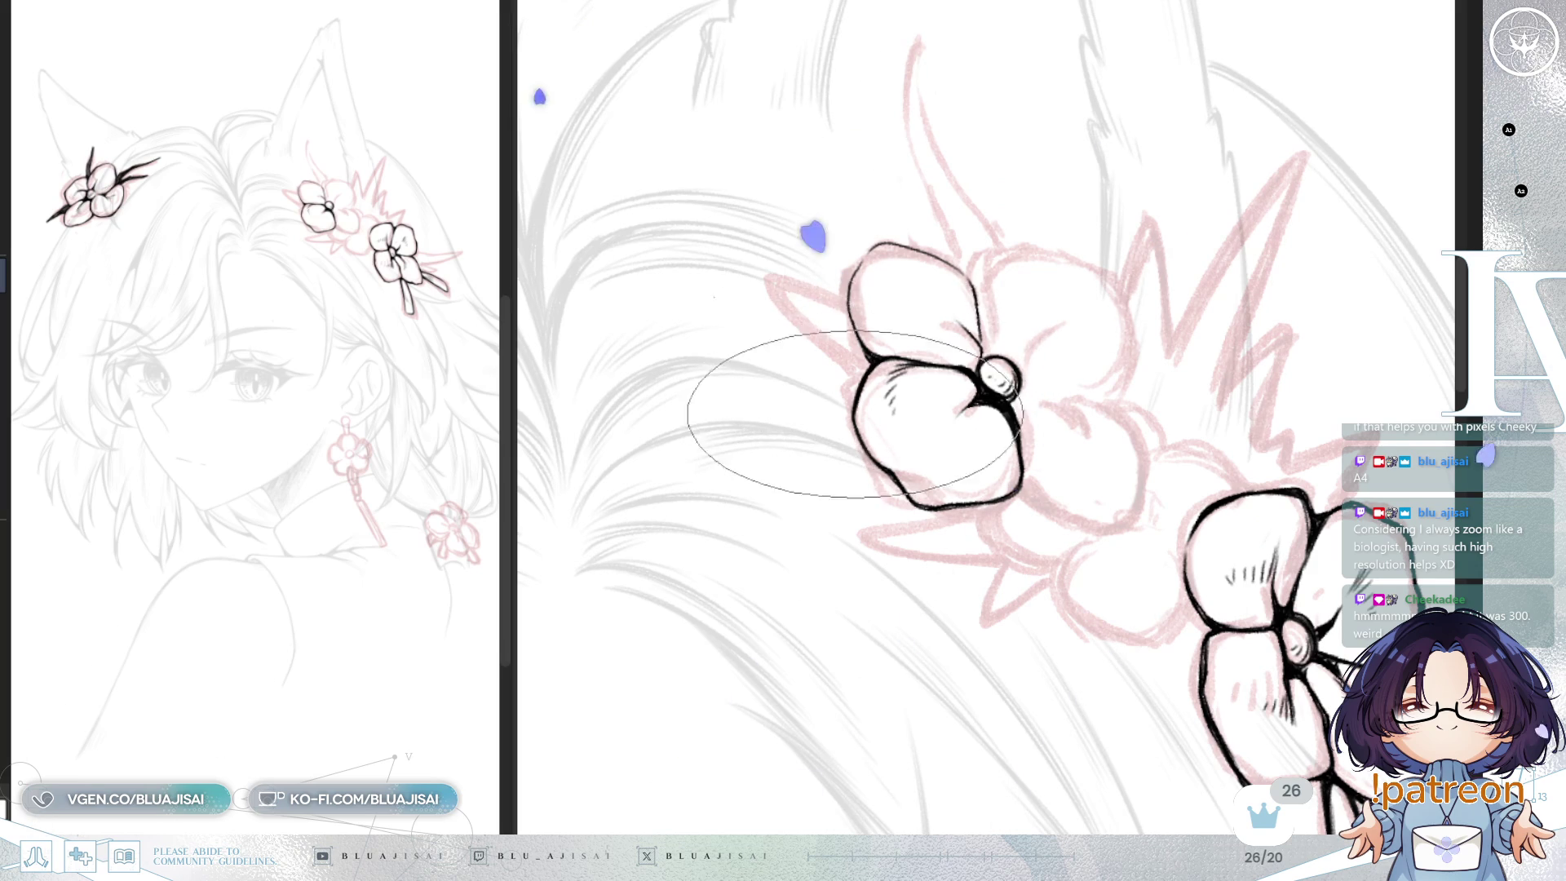
pyautogui.moveTo(946, 313)
pyautogui.mouseDown()
pyautogui.moveTo(905, 308)
pyautogui.moveTo(931, 331)
pyautogui.moveTo(1060, 310)
pyautogui.moveTo(1038, 346)
pyautogui.mouseUp()
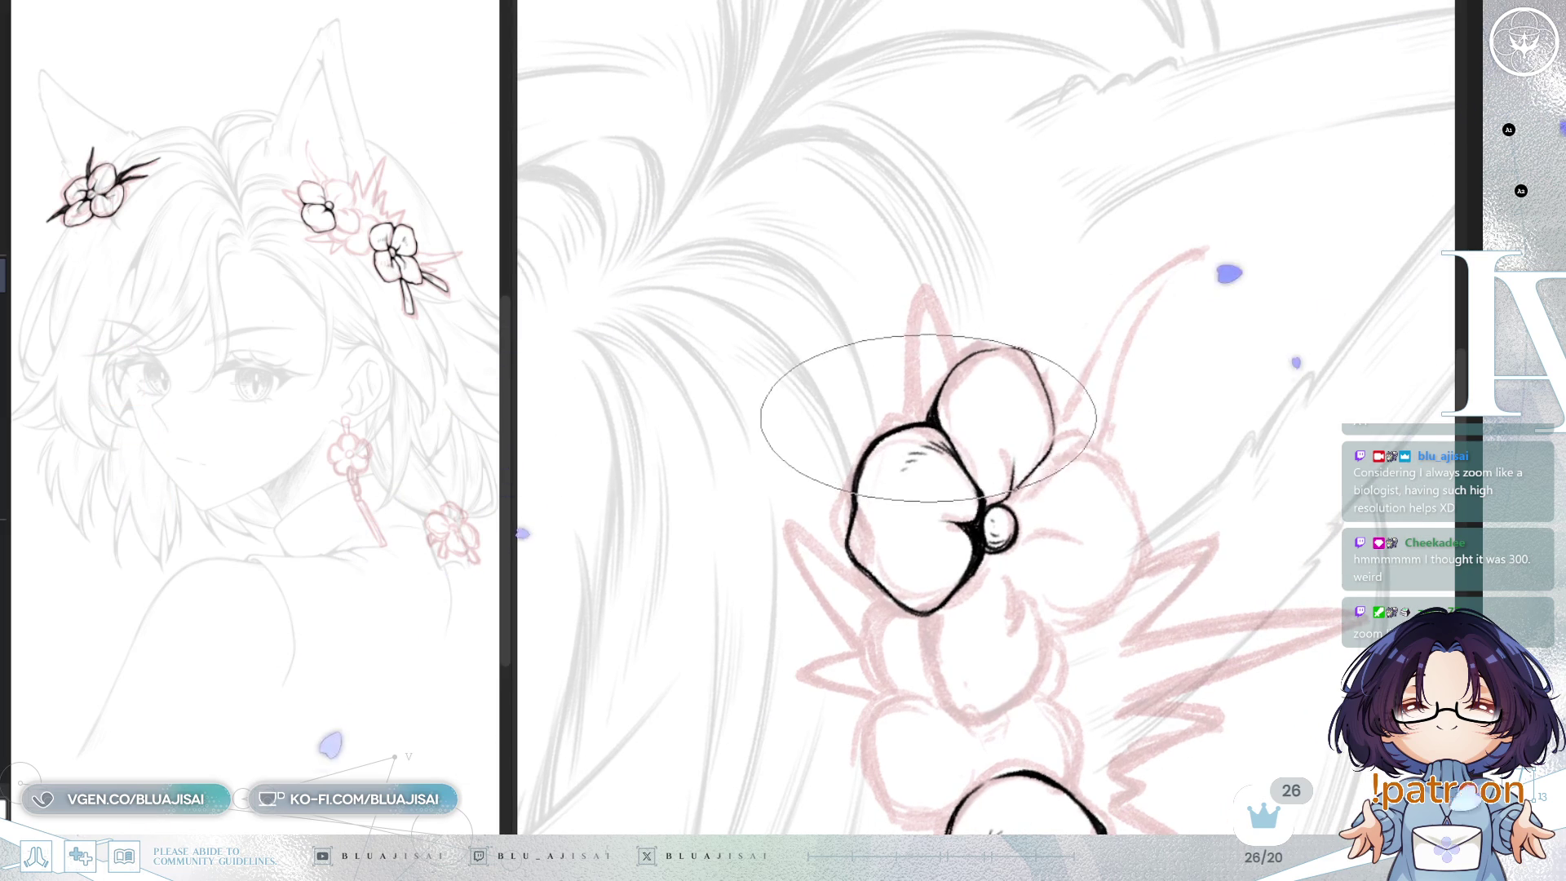
# Step: Add hatching shading to the flower's upper-left petal
pyautogui.moveTo(1008, 348)
pyautogui.mouseDown()
pyautogui.moveTo(1014, 448)
pyautogui.moveTo(1059, 360)
pyautogui.moveTo(1062, 394)
pyautogui.moveTo(1053, 374)
pyautogui.mouseUp()
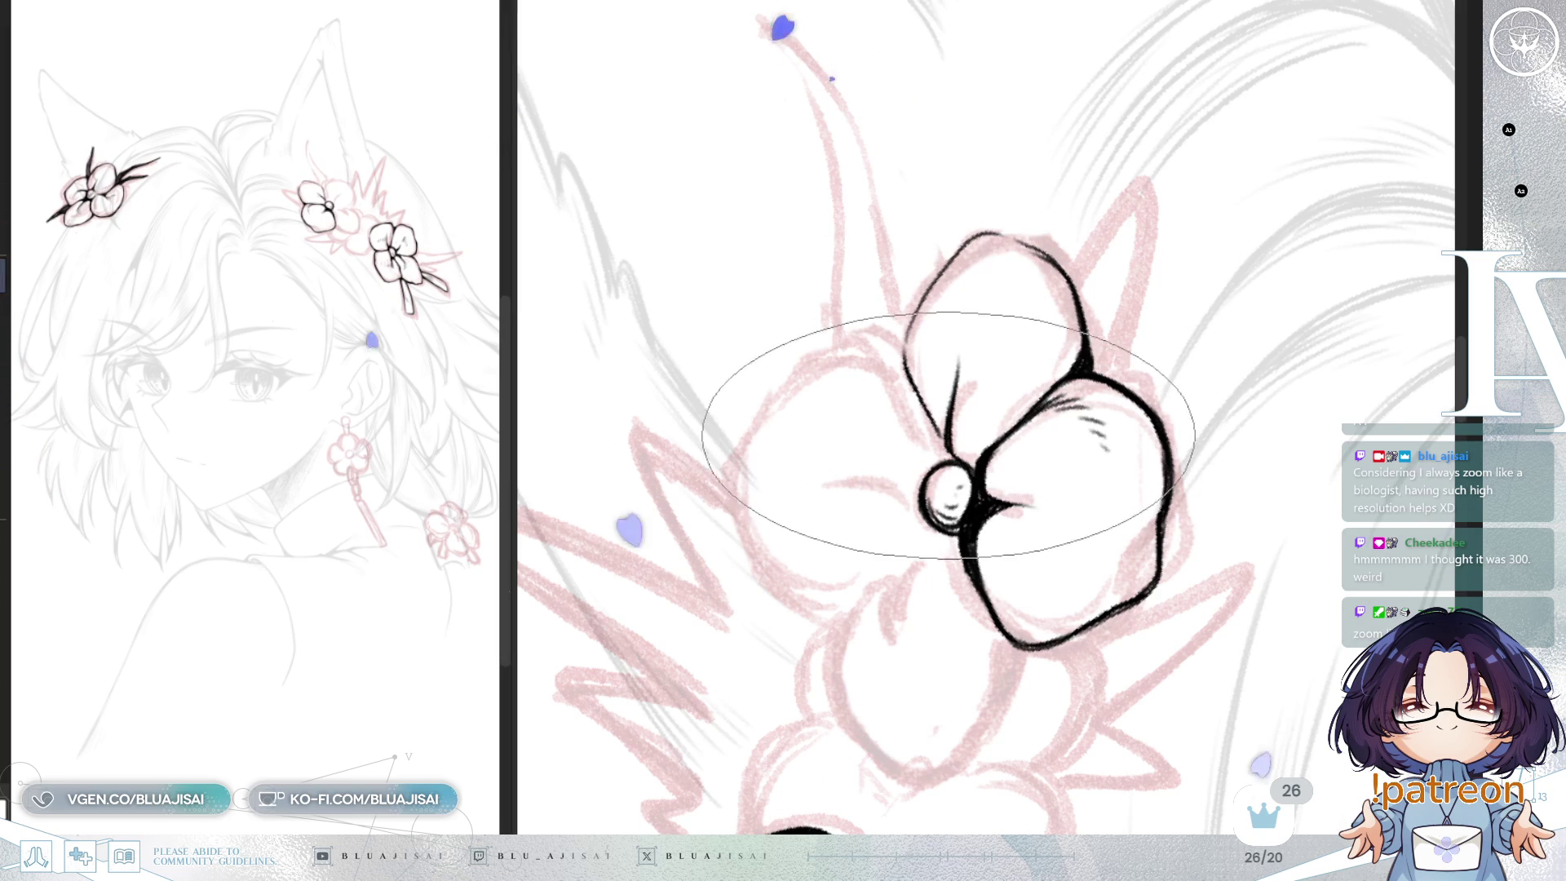
pyautogui.moveTo(964, 350)
pyautogui.mouseDown()
pyautogui.moveTo(956, 383)
pyautogui.moveTo(985, 377)
pyautogui.mouseUp()
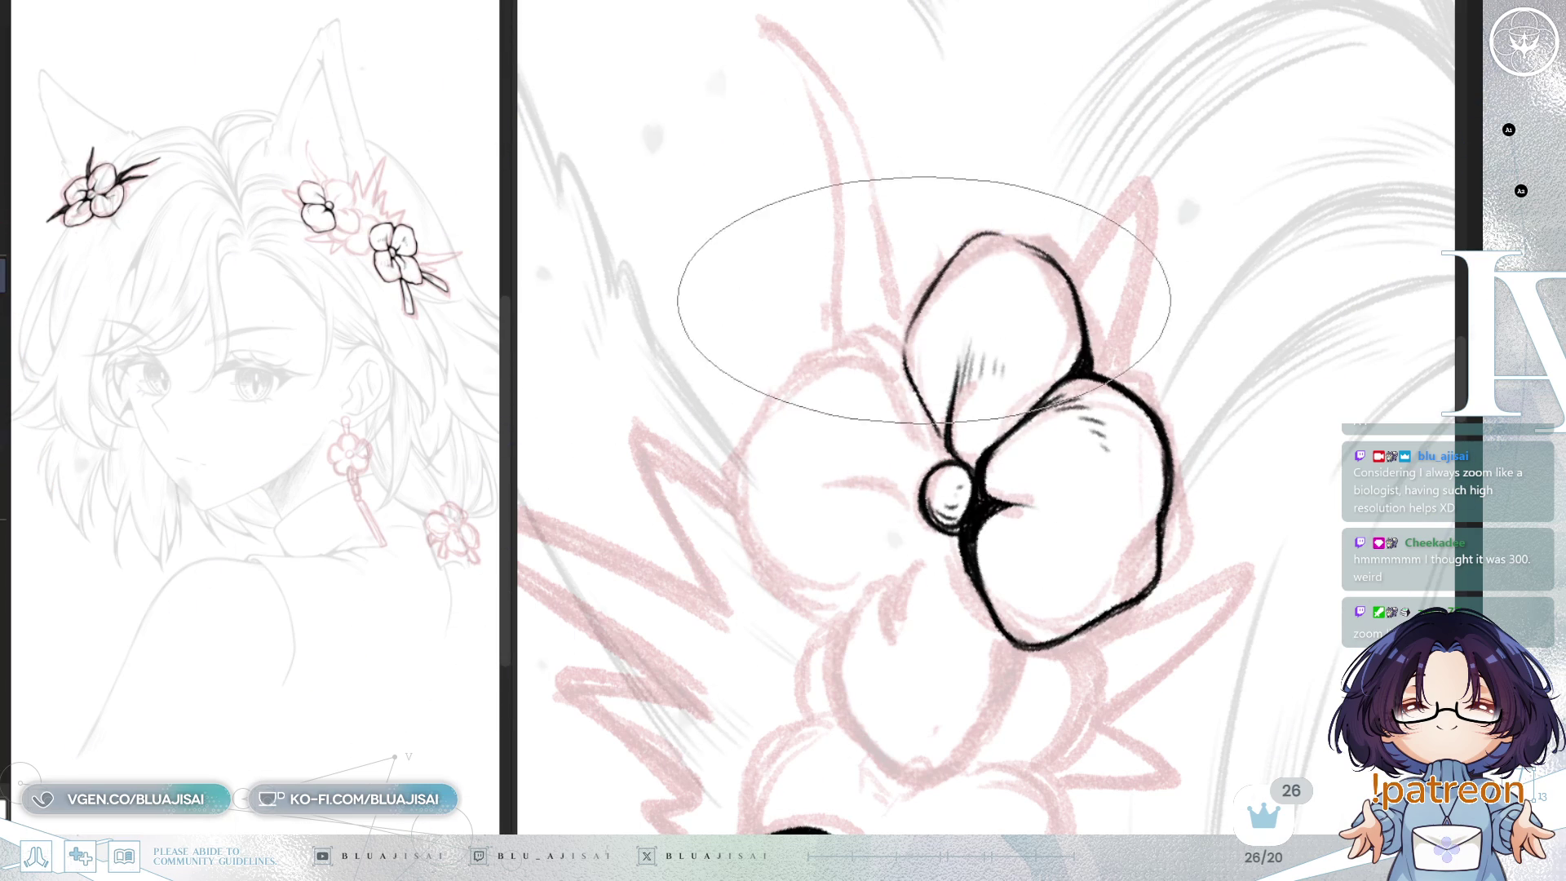
pyautogui.moveTo(846, 367)
pyautogui.mouseDown()
pyautogui.moveTo(944, 279)
pyautogui.moveTo(1004, 302)
pyautogui.moveTo(959, 343)
pyautogui.mouseUp()
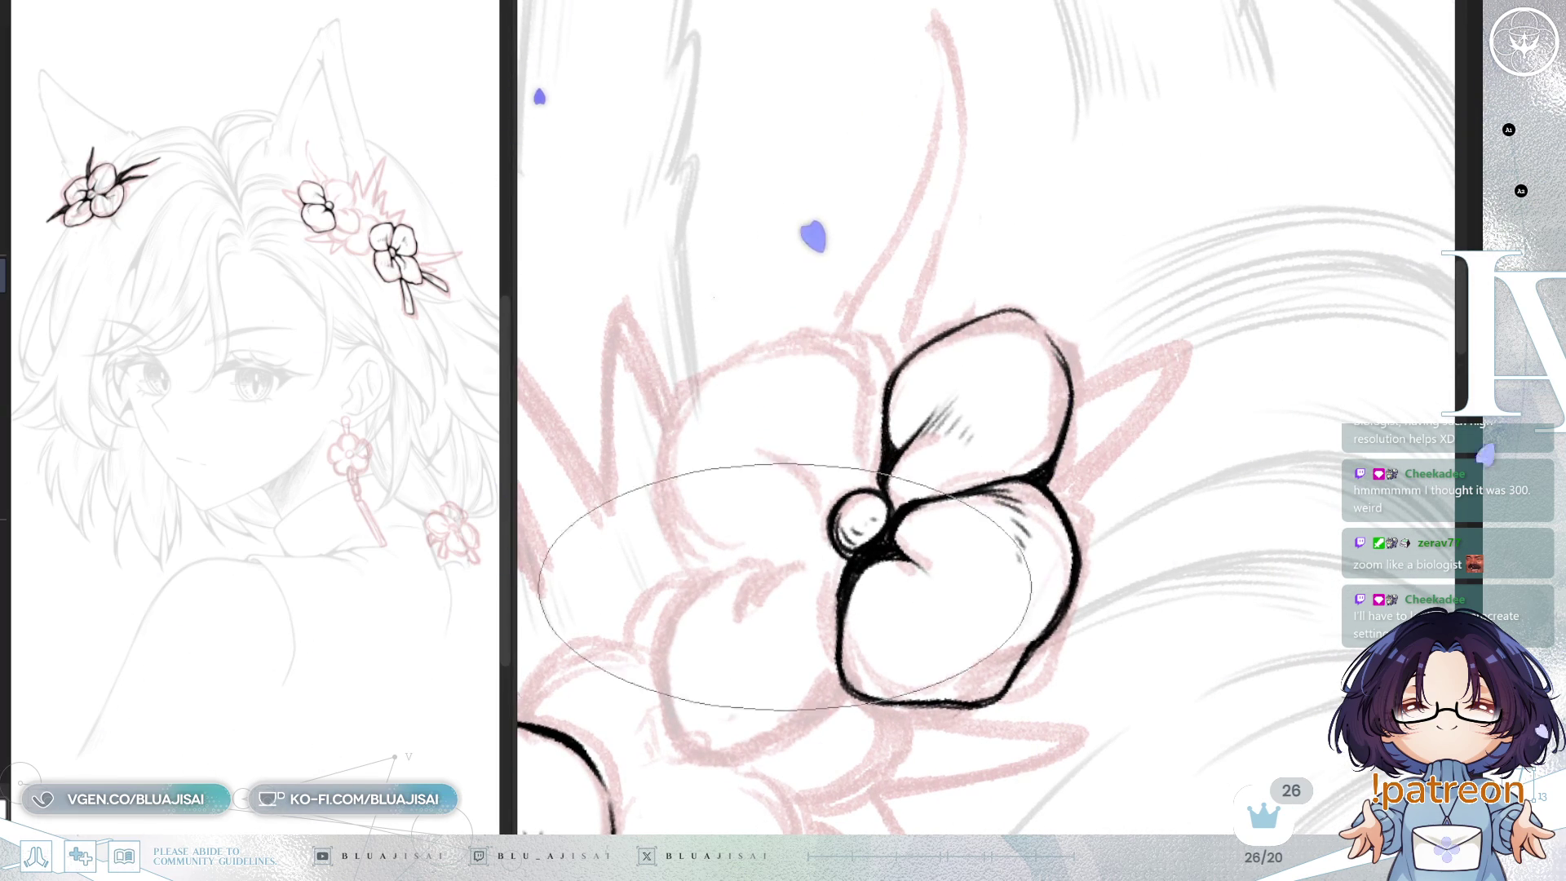
pyautogui.press('Delete')
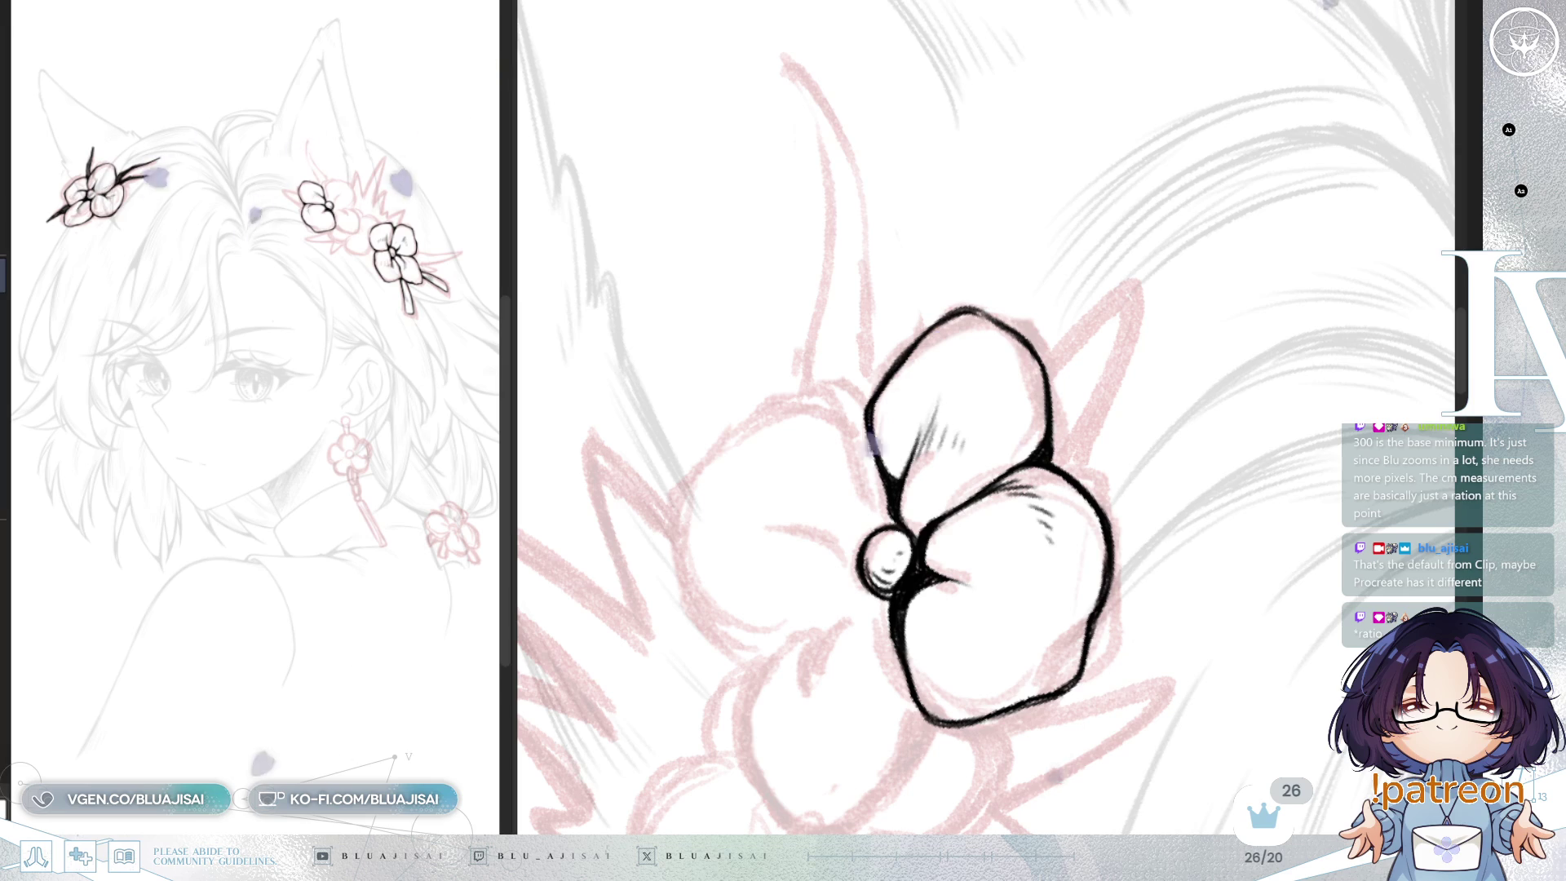
pyautogui.moveTo(741, 192); pyautogui.dragTo(1348, 423)
pyautogui.moveTo(622, 335)
pyautogui.mouseDown()
pyautogui.moveTo(1150, 575)
pyautogui.moveTo(1096, 602)
pyautogui.moveTo(1091, 541)
pyautogui.moveTo(1106, 561)
pyautogui.moveTo(1254, 465)
pyautogui.mouseUp()
pyautogui.moveTo(1006, 342)
pyautogui.mouseDown()
pyautogui.moveTo(1224, 261)
pyautogui.moveTo(1159, 350)
pyautogui.moveTo(1154, 383)
pyautogui.moveTo(1040, 300)
pyautogui.mouseUp()
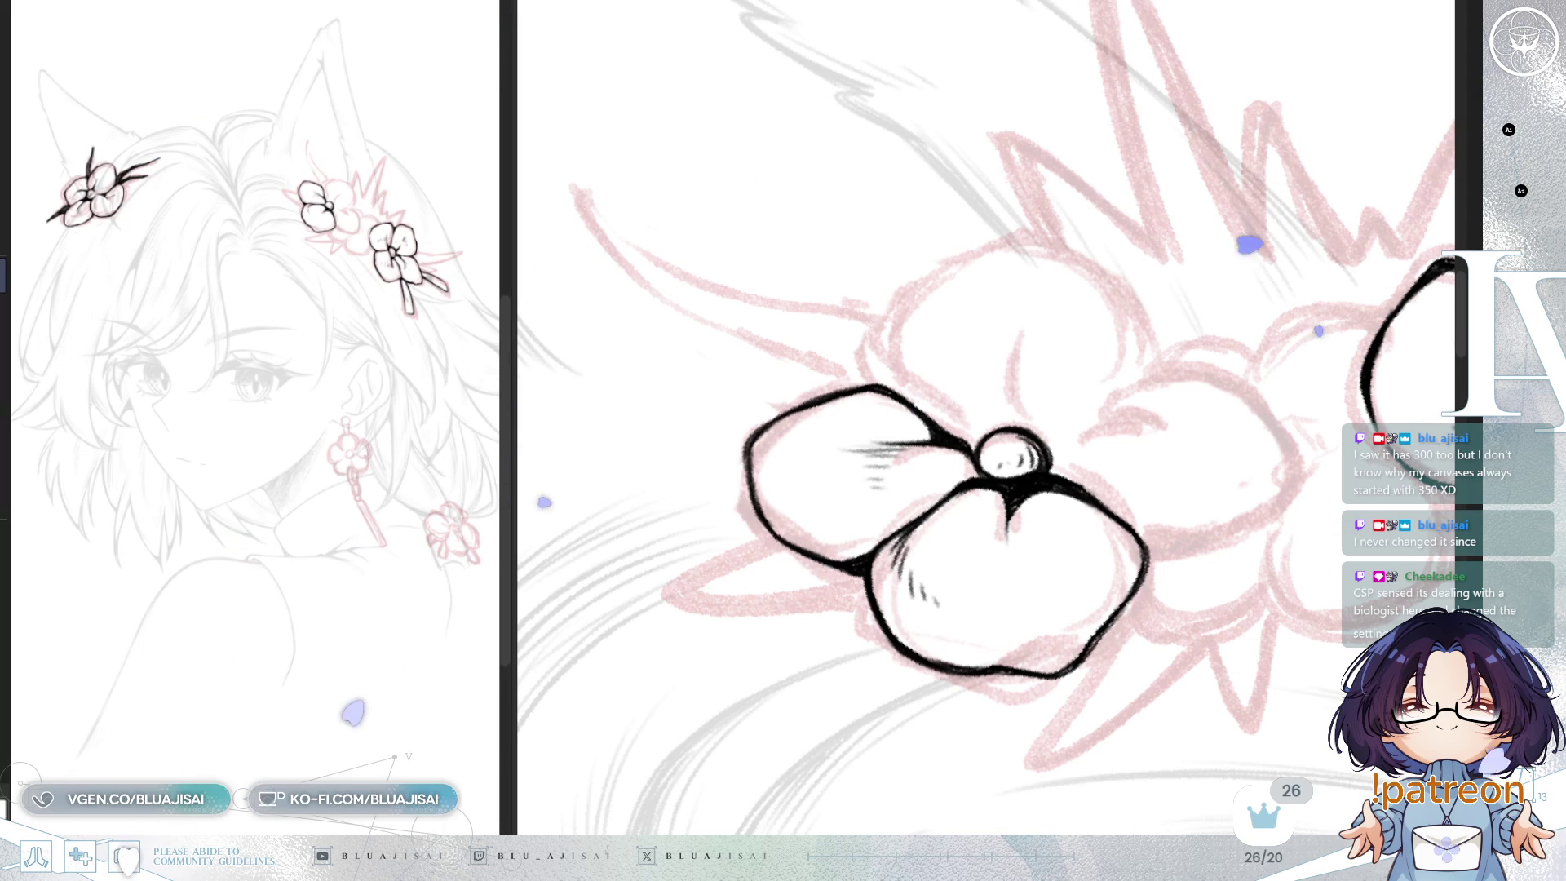
# Step: Hatch near the flower centre and outline the top petal's left edge and right petal's top edge
pyautogui.moveTo(693, 278)
pyautogui.mouseDown()
pyautogui.moveTo(1061, 436)
pyautogui.moveTo(1153, 392)
pyautogui.moveTo(1177, 547)
pyautogui.moveTo(1077, 529)
pyautogui.moveTo(1171, 560)
pyautogui.moveTo(1180, 518)
pyautogui.mouseUp()
pyautogui.moveTo(946, 330); pyautogui.dragTo(999, 371)
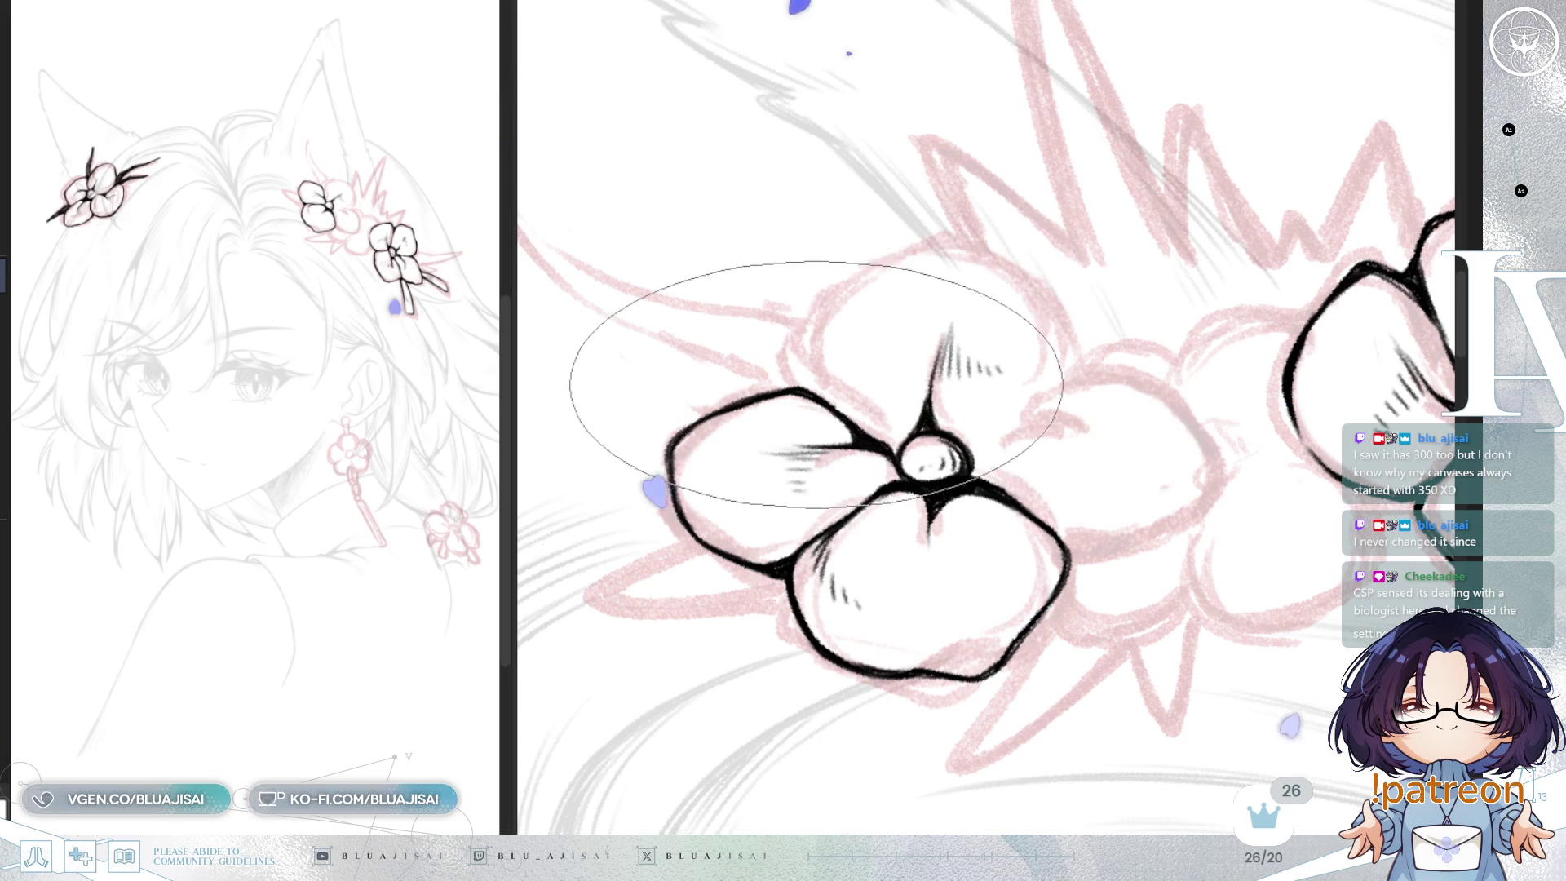
pyautogui.moveTo(818, 383)
pyautogui.mouseDown()
pyautogui.moveTo(946, 236)
pyautogui.moveTo(1076, 339)
pyautogui.mouseUp()
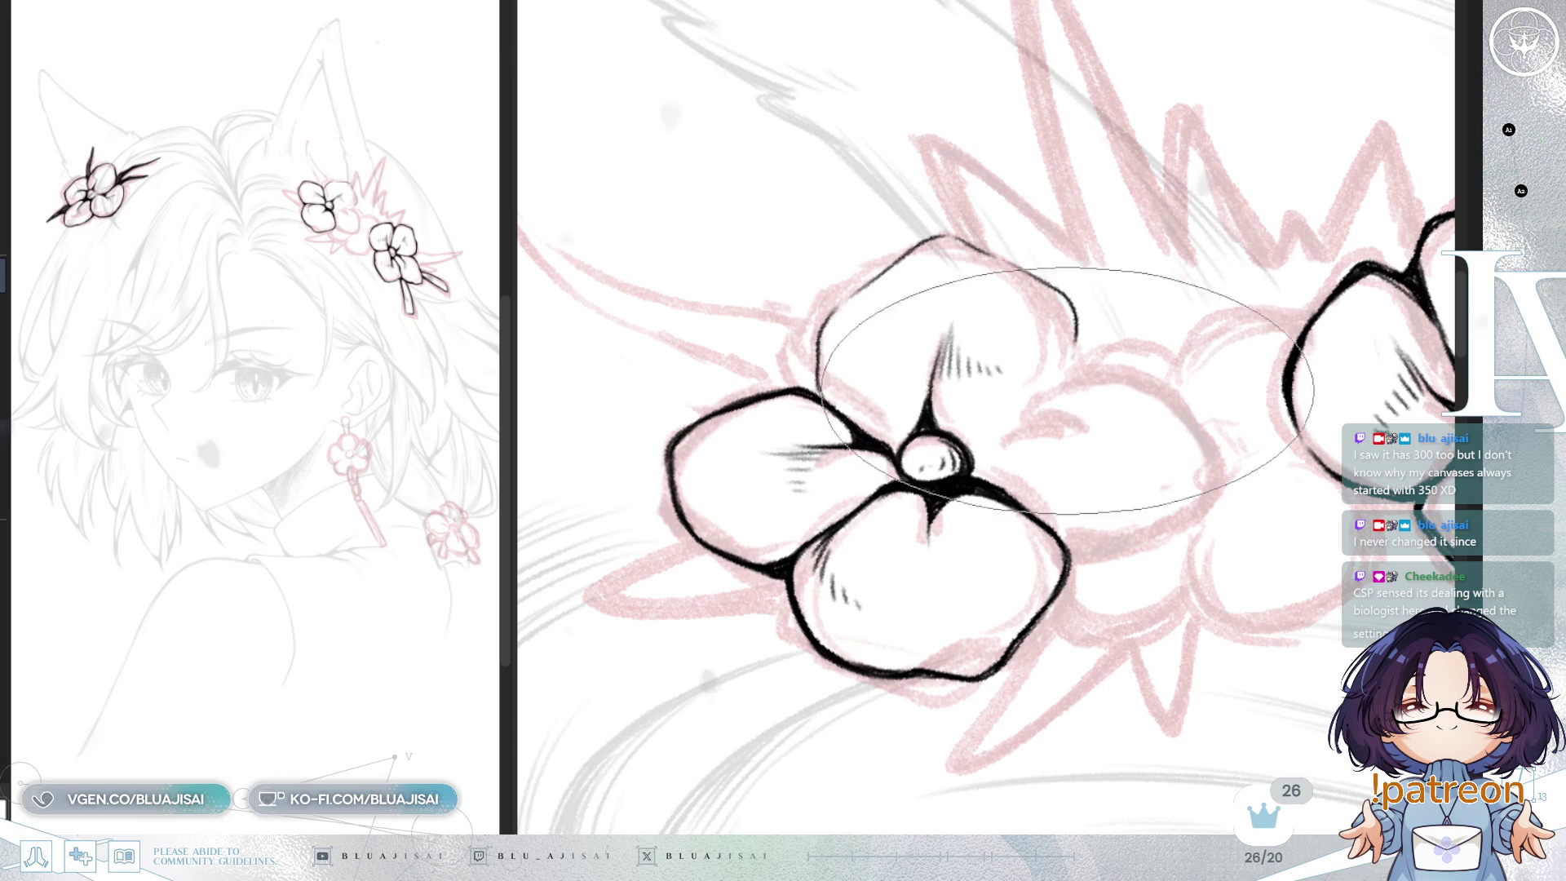
pyautogui.press('-')
pyautogui.moveTo(974, 445); pyautogui.dragTo(1167, 349)
pyautogui.moveTo(1089, 386); pyautogui.dragTo(1110, 374)
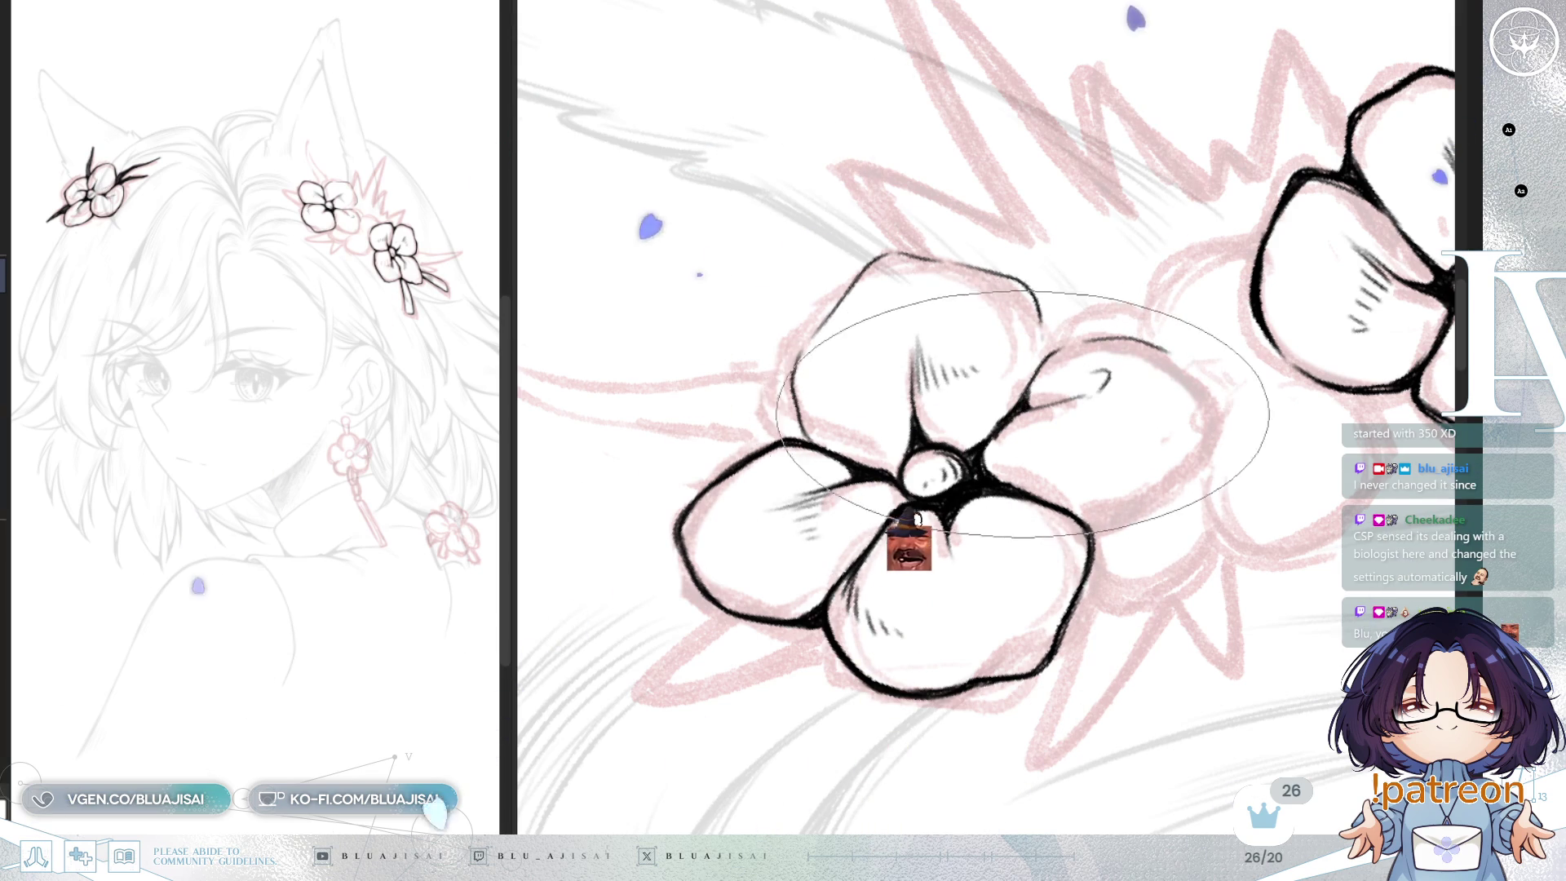
# Step: Hatch the lower flower's top petal, mirroring and rotating the view to check it
pyautogui.press('-')
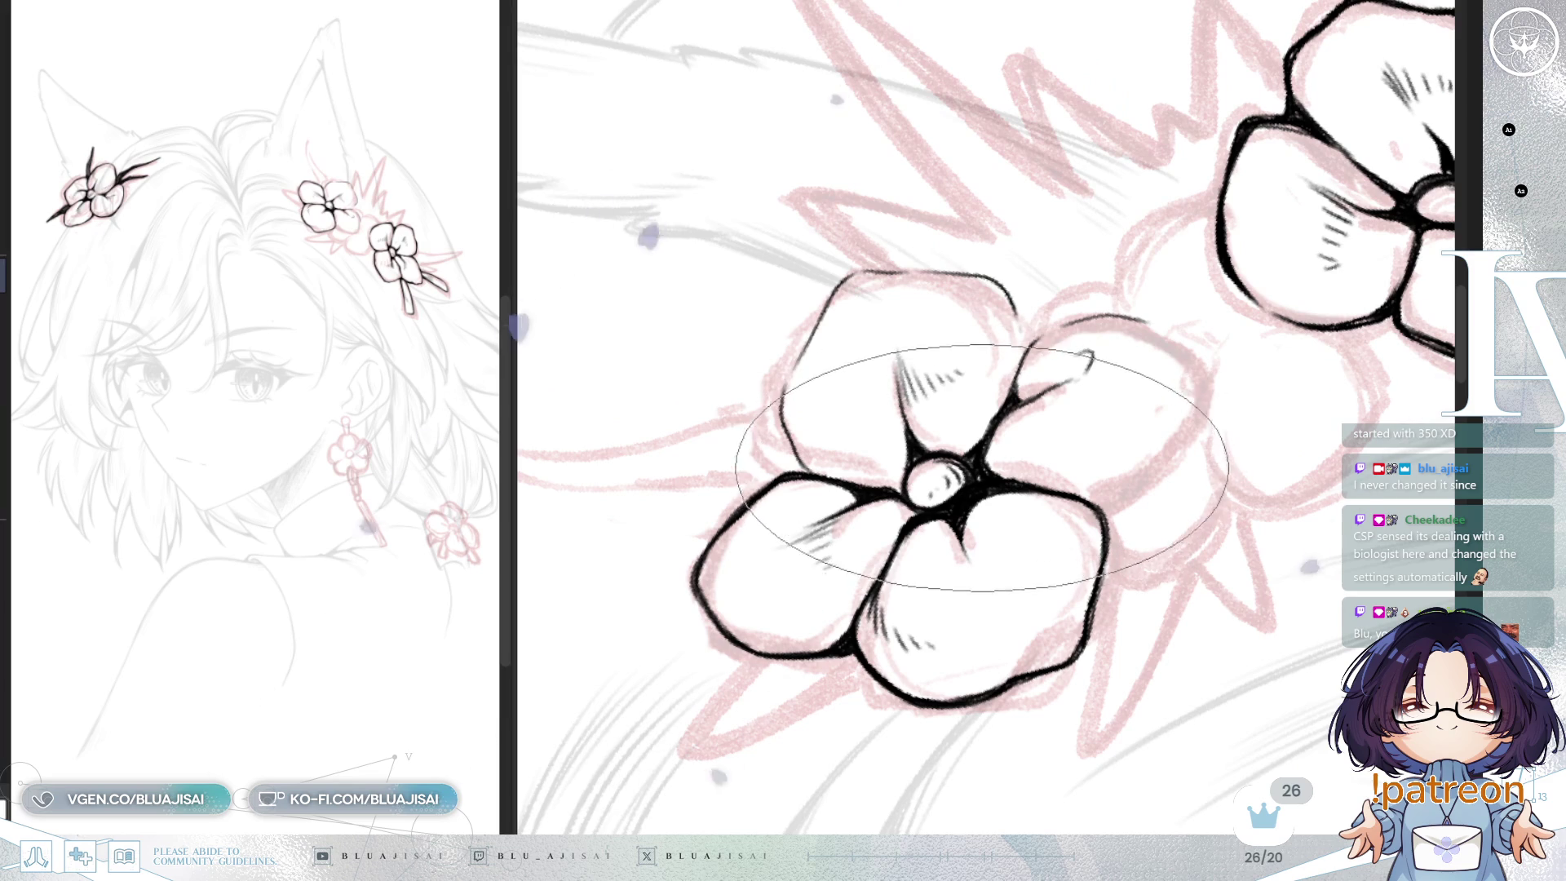
pyautogui.press('-')
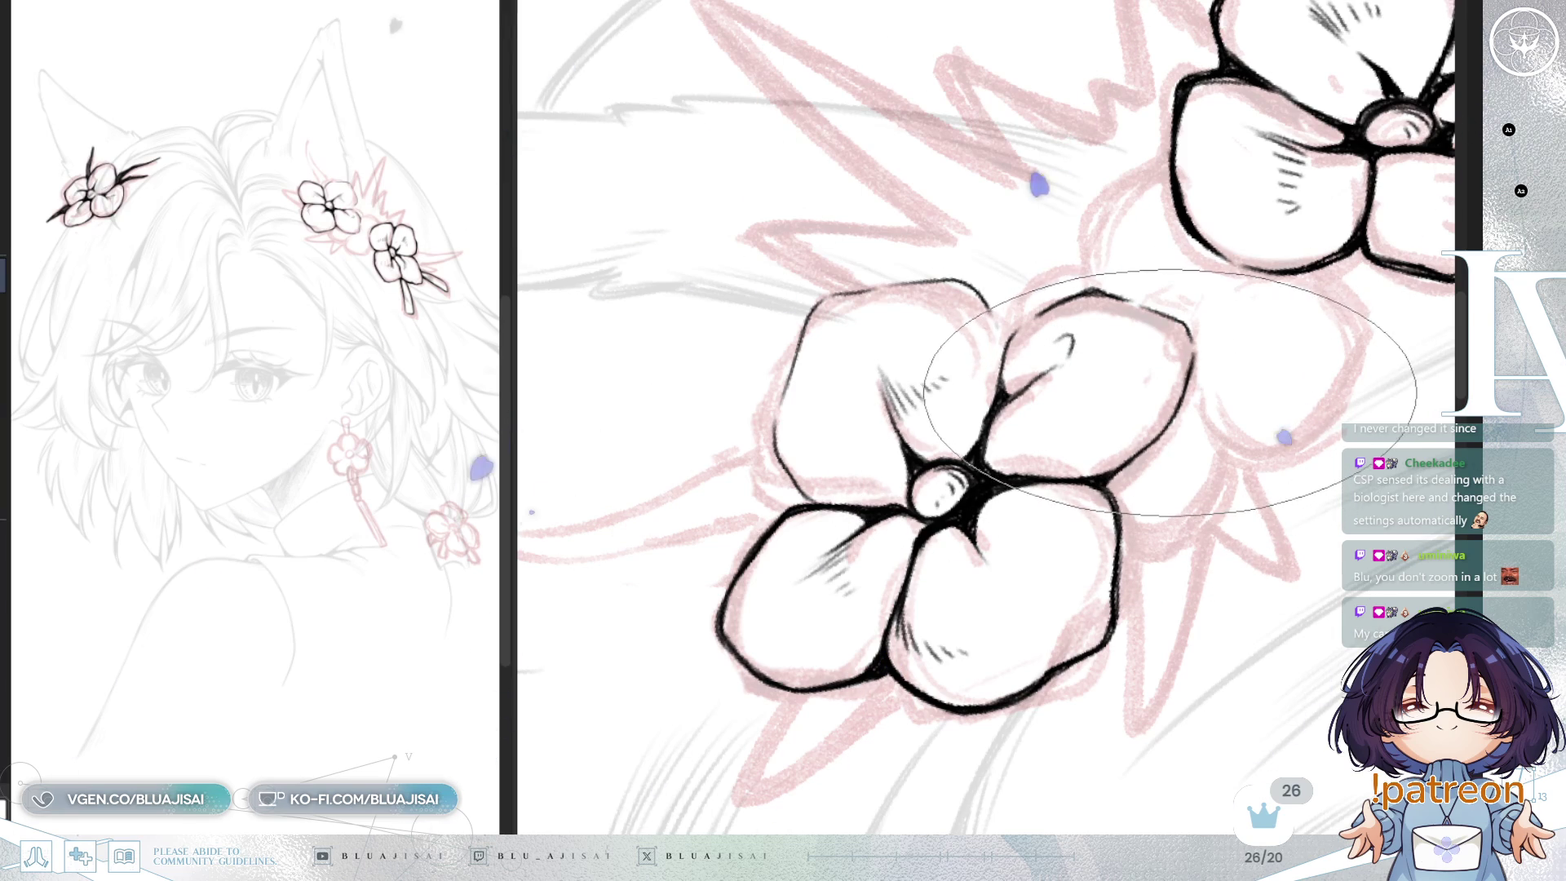
pyautogui.press('h')
pyautogui.moveTo(1159, 383)
pyautogui.mouseDown()
pyautogui.moveTo(952, 307)
pyautogui.moveTo(938, 342)
pyautogui.moveTo(1102, 192)
pyautogui.moveTo(996, 321)
pyautogui.mouseUp()
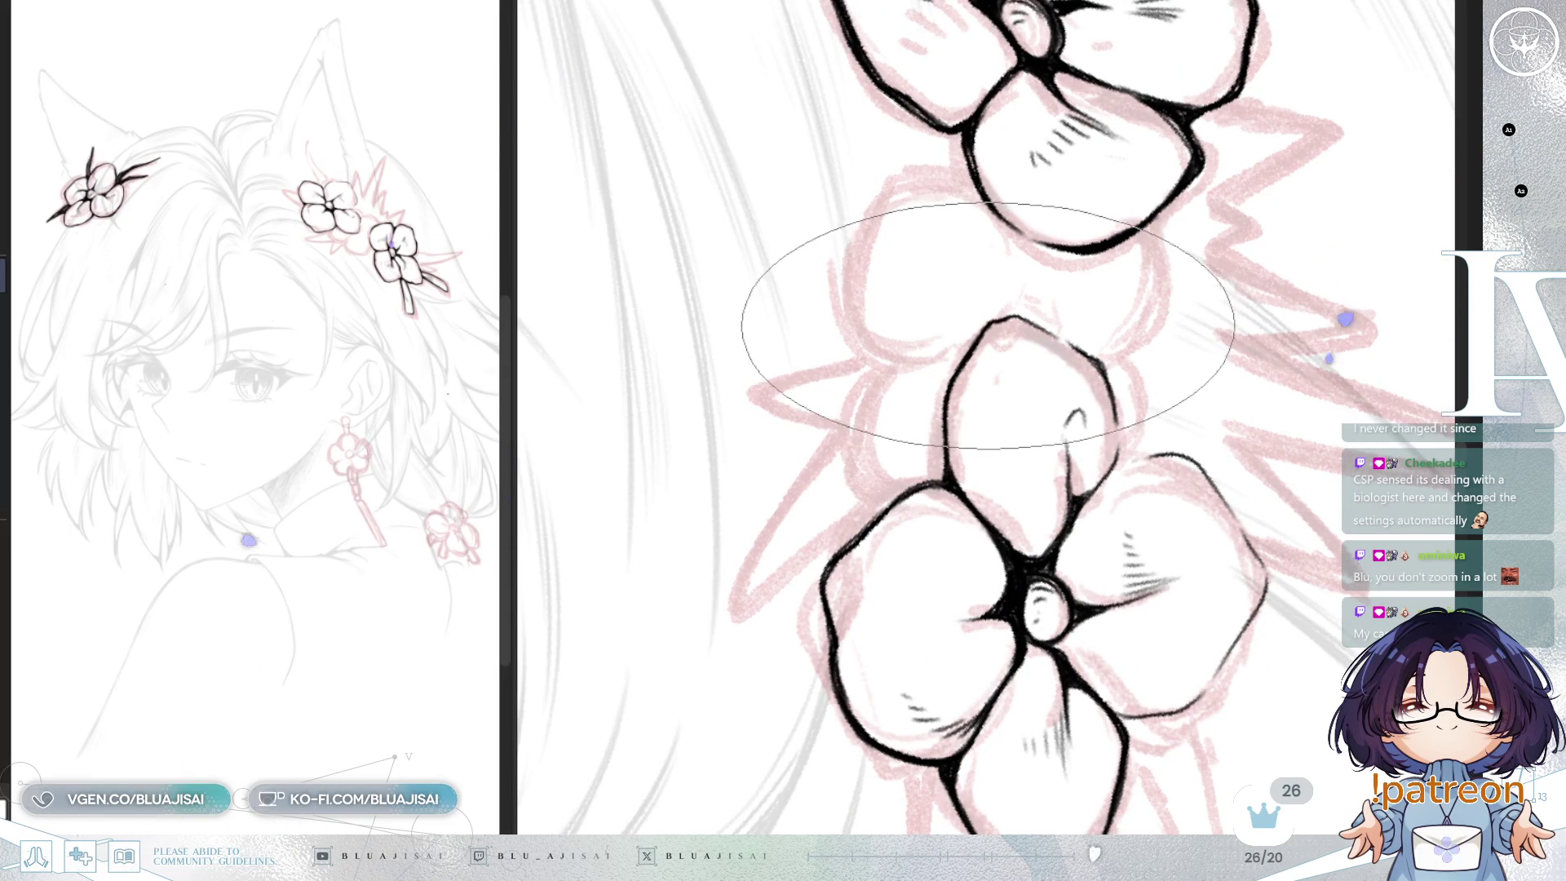
pyautogui.press('h')
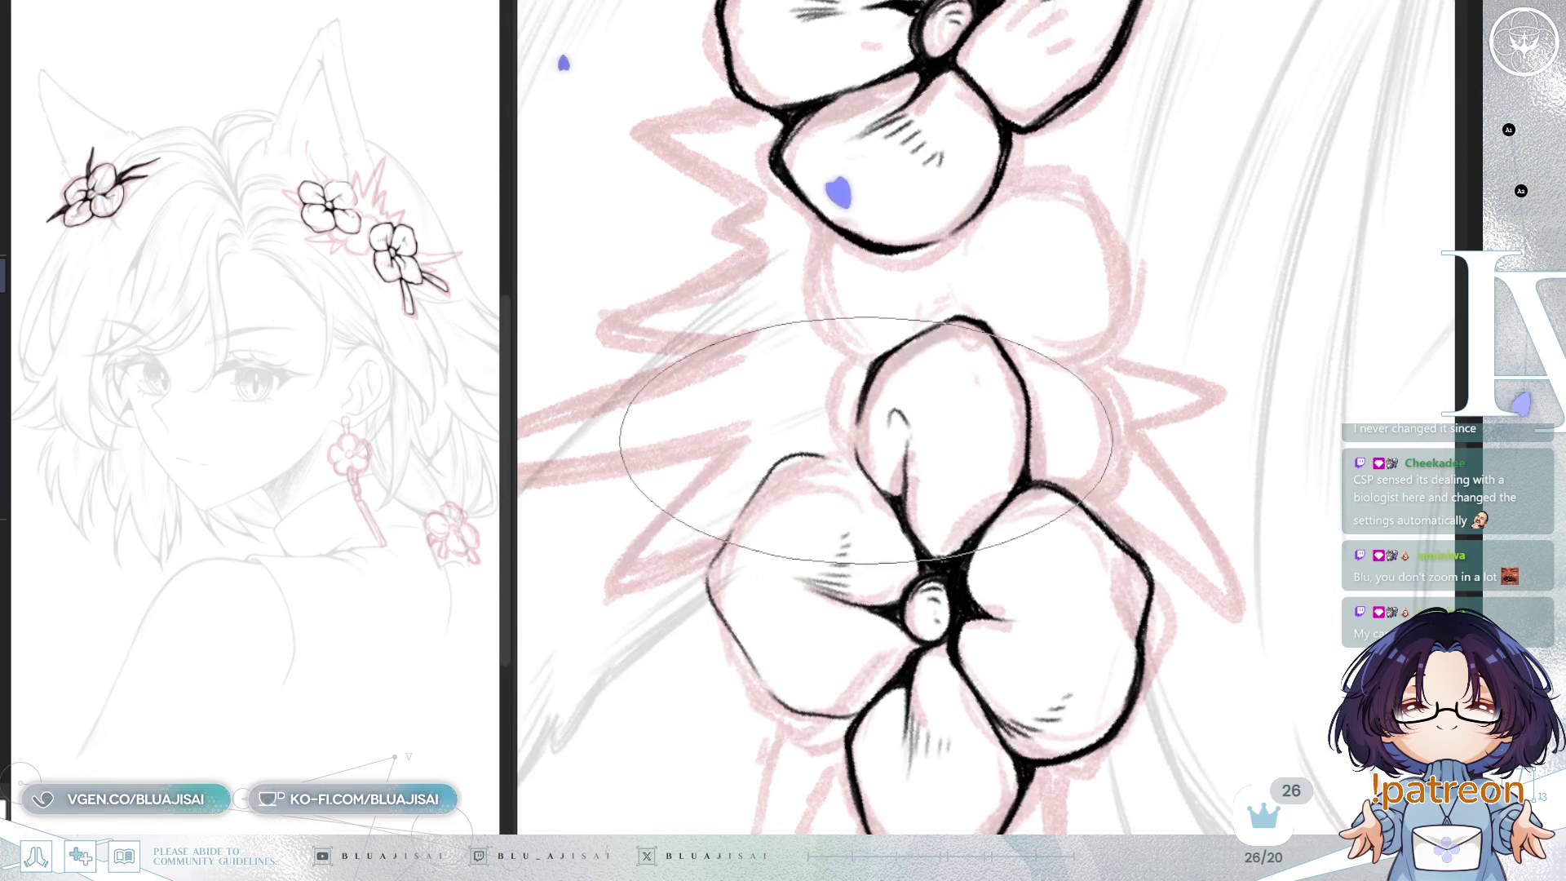
pyautogui.press('^')
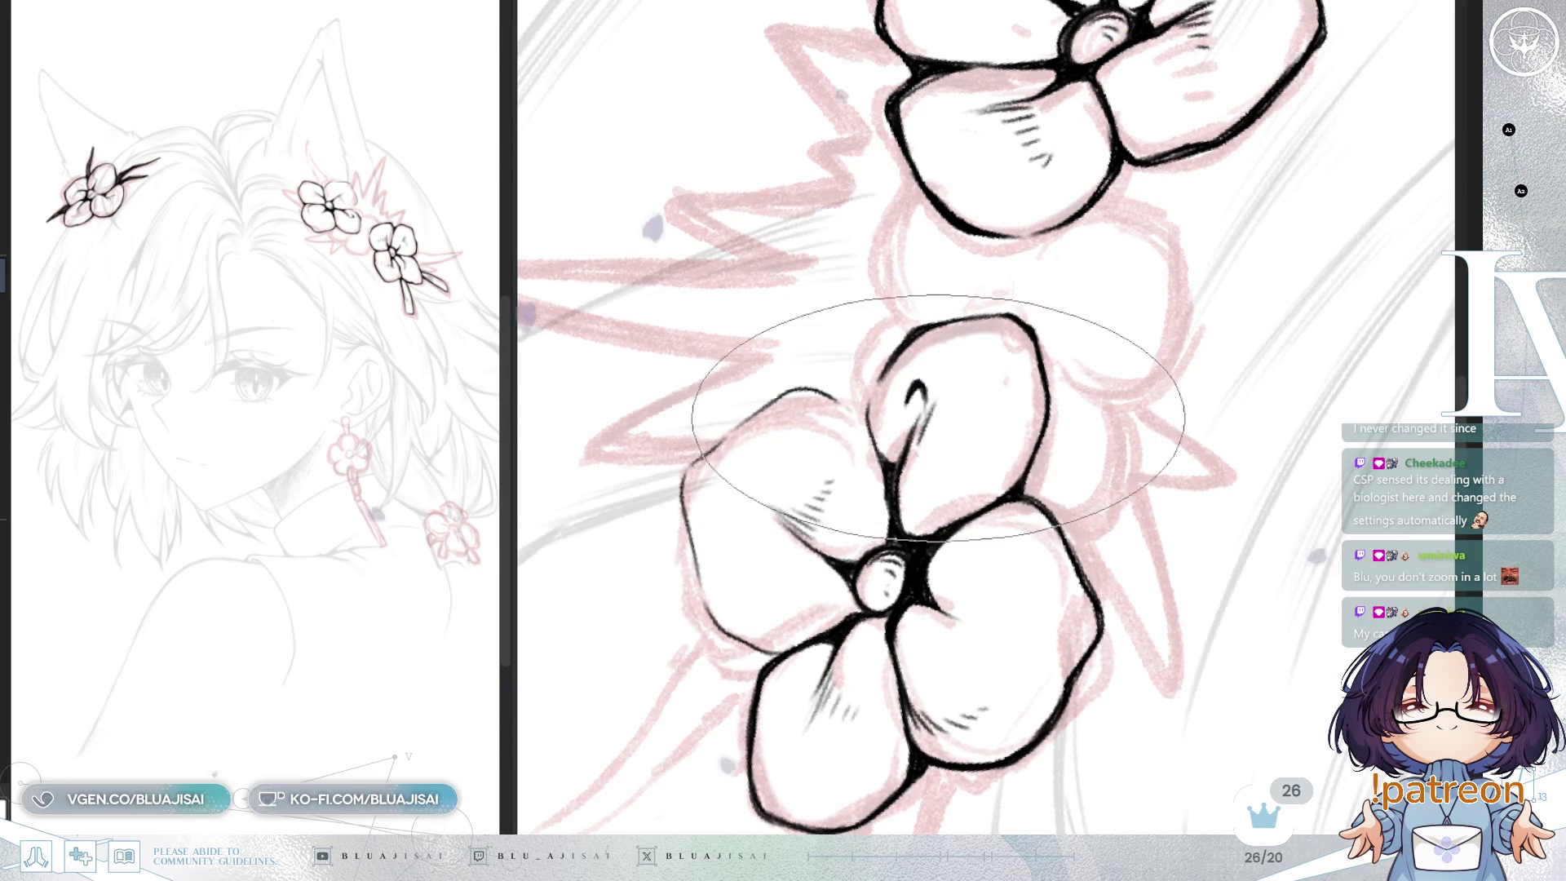
pyautogui.moveTo(917, 404); pyautogui.dragTo(963, 465)
pyautogui.press('^')
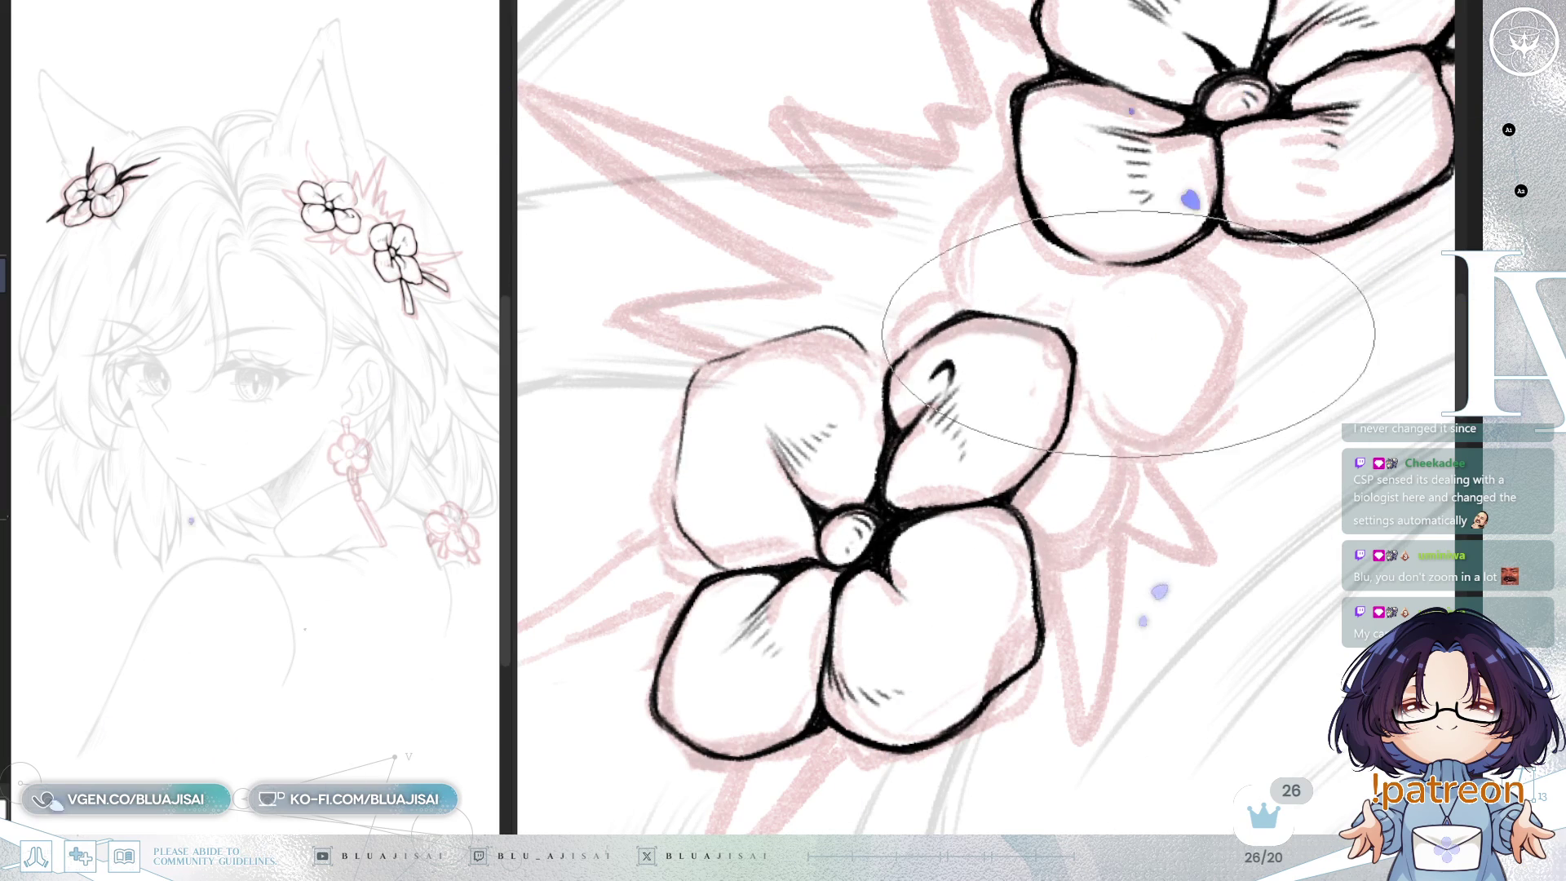
pyautogui.press('-')
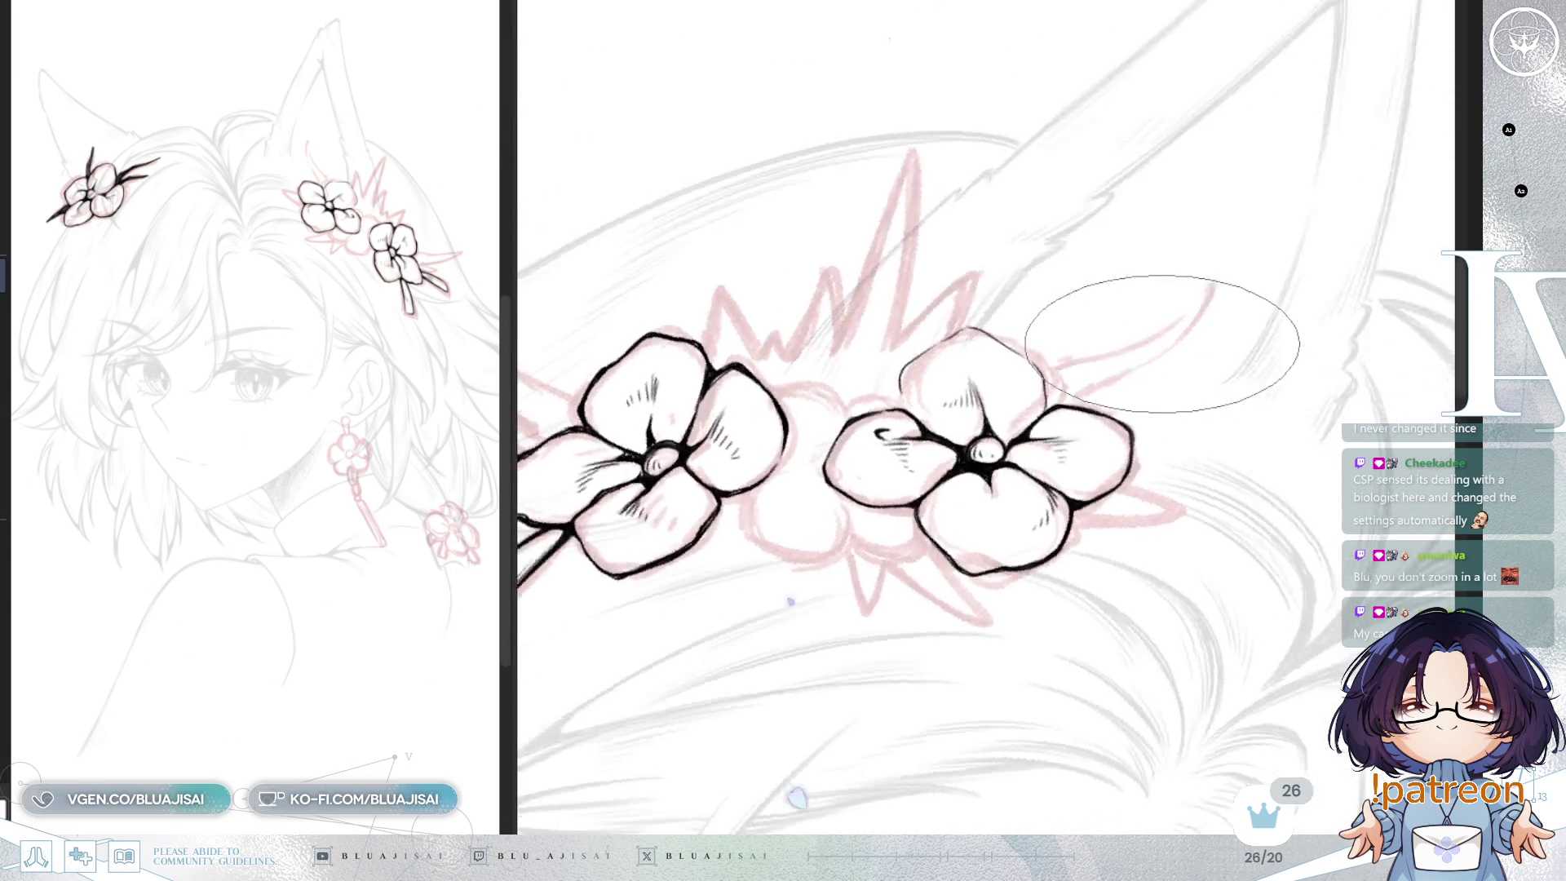
# Step: Complete the second flower's petal hatching and dark centre creases, then mirror the view to check
pyautogui.hotkey('ctrl', '+')
pyautogui.press('-')
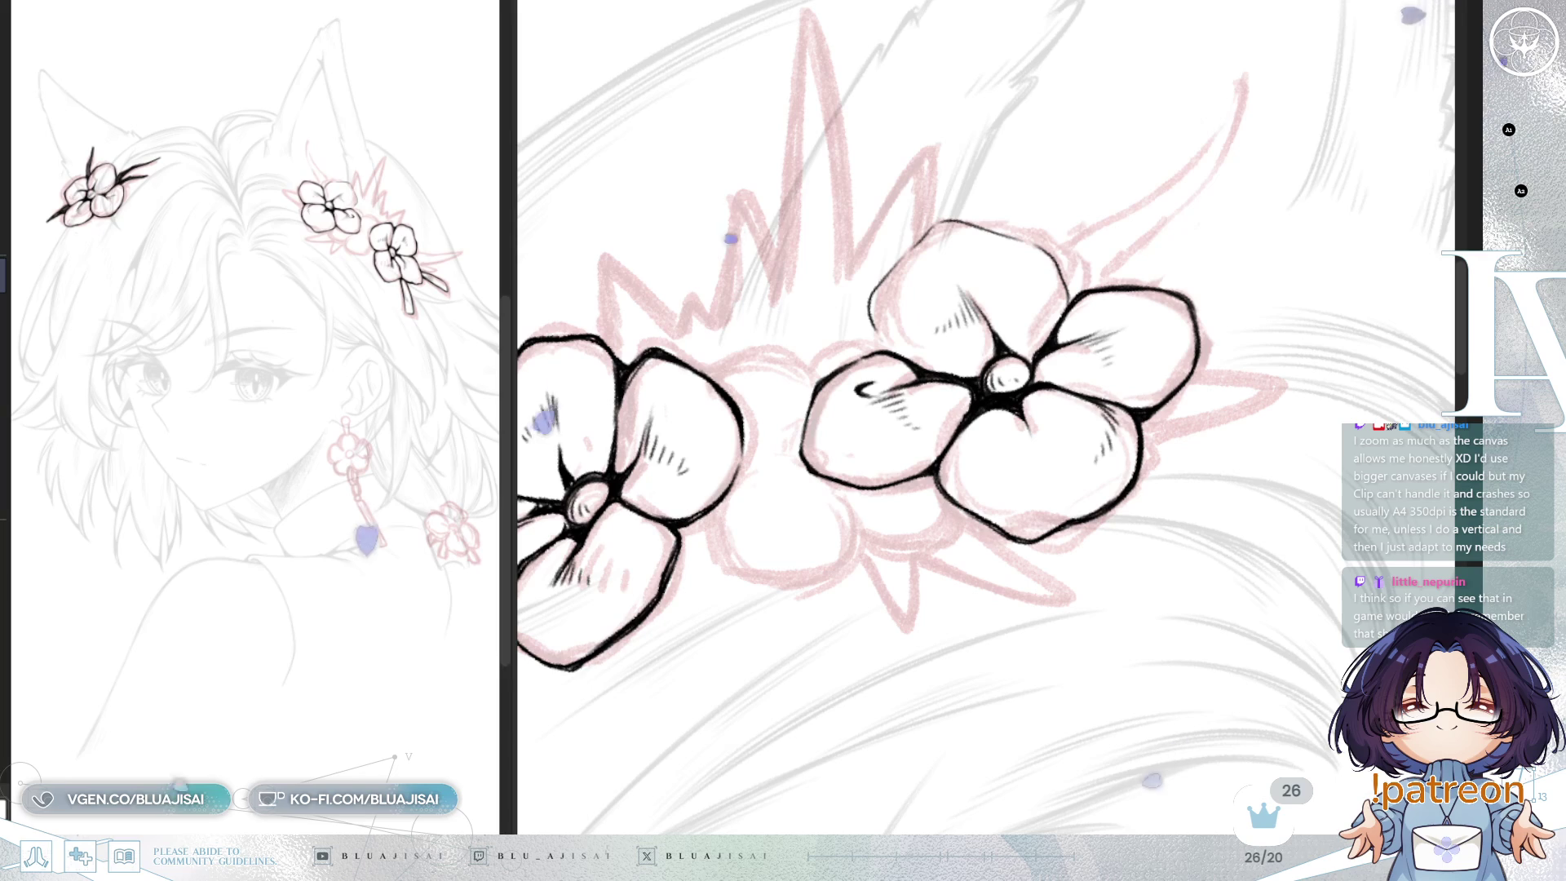
pyautogui.press('h')
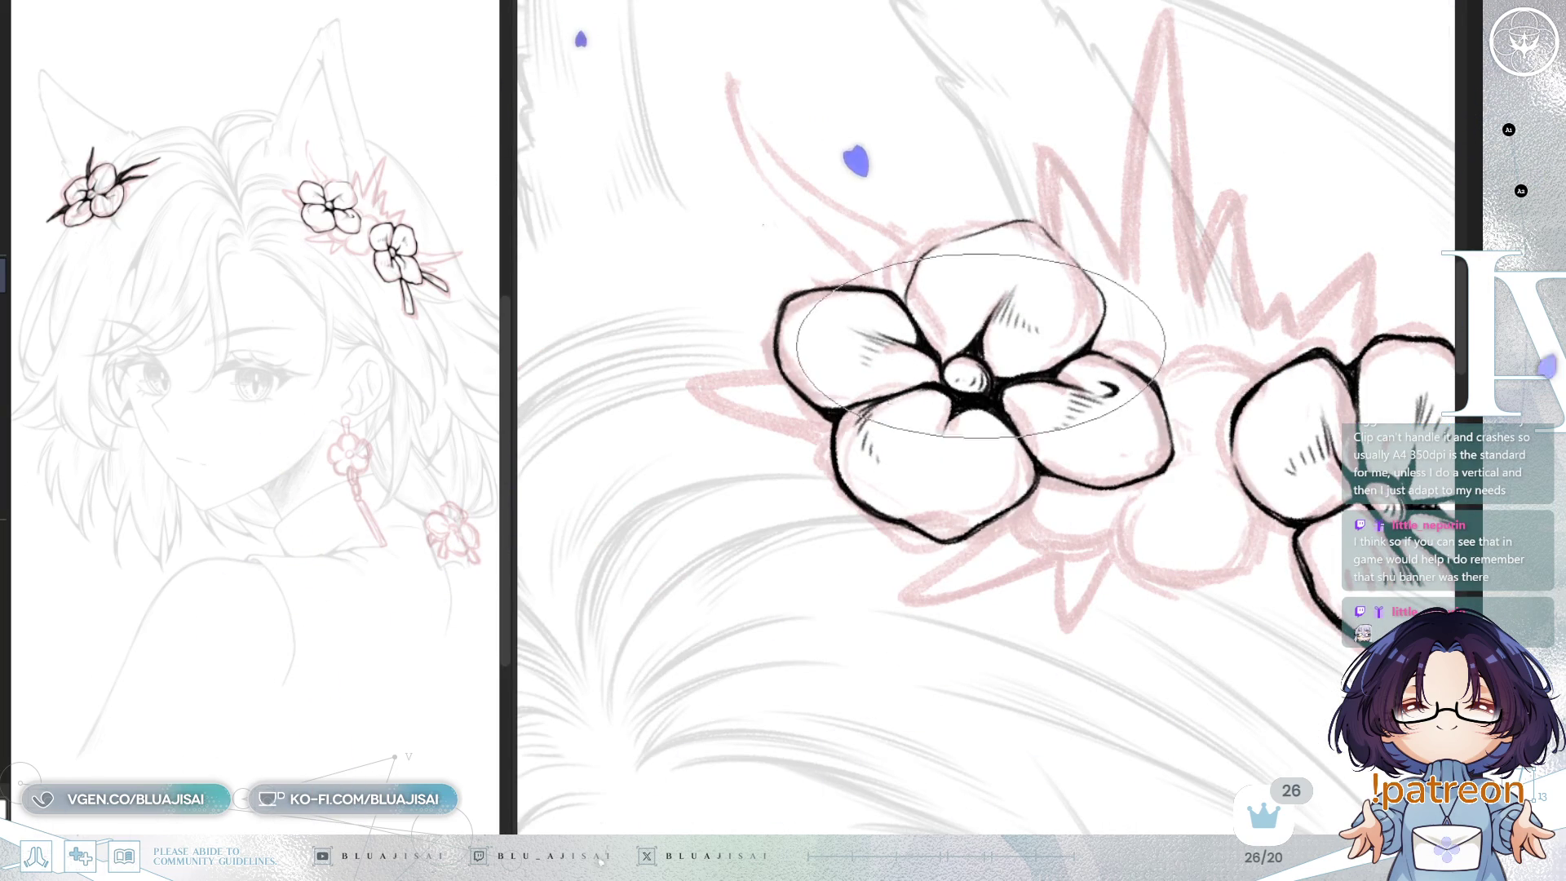
pyautogui.scroll(2, 938, 338)
pyautogui.scroll(2, 889, 347)
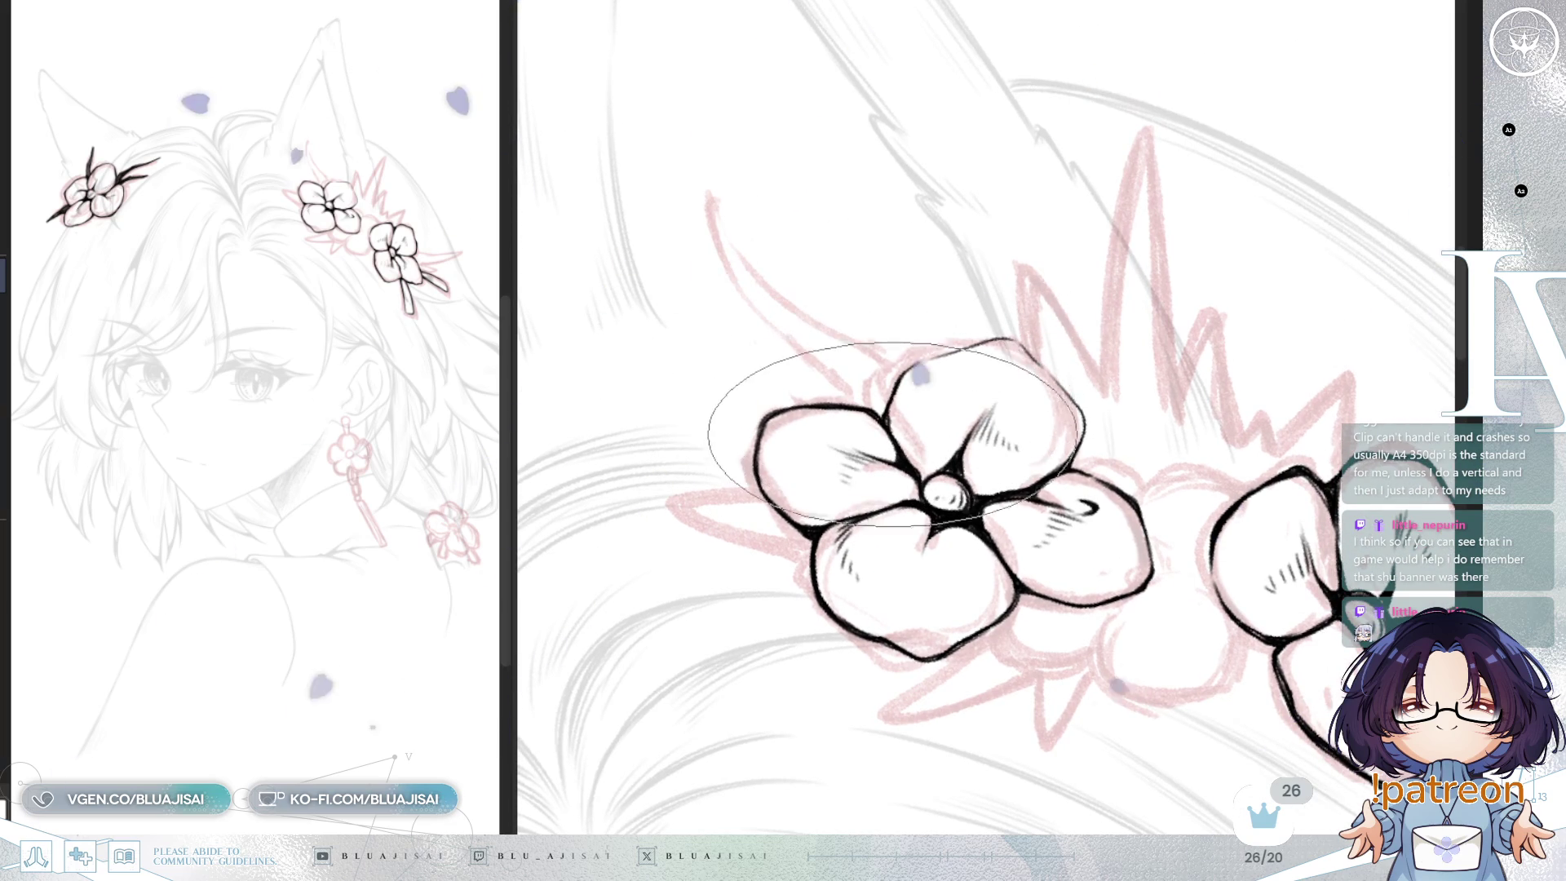
pyautogui.moveTo(901, 424); pyautogui.dragTo(881, 420)
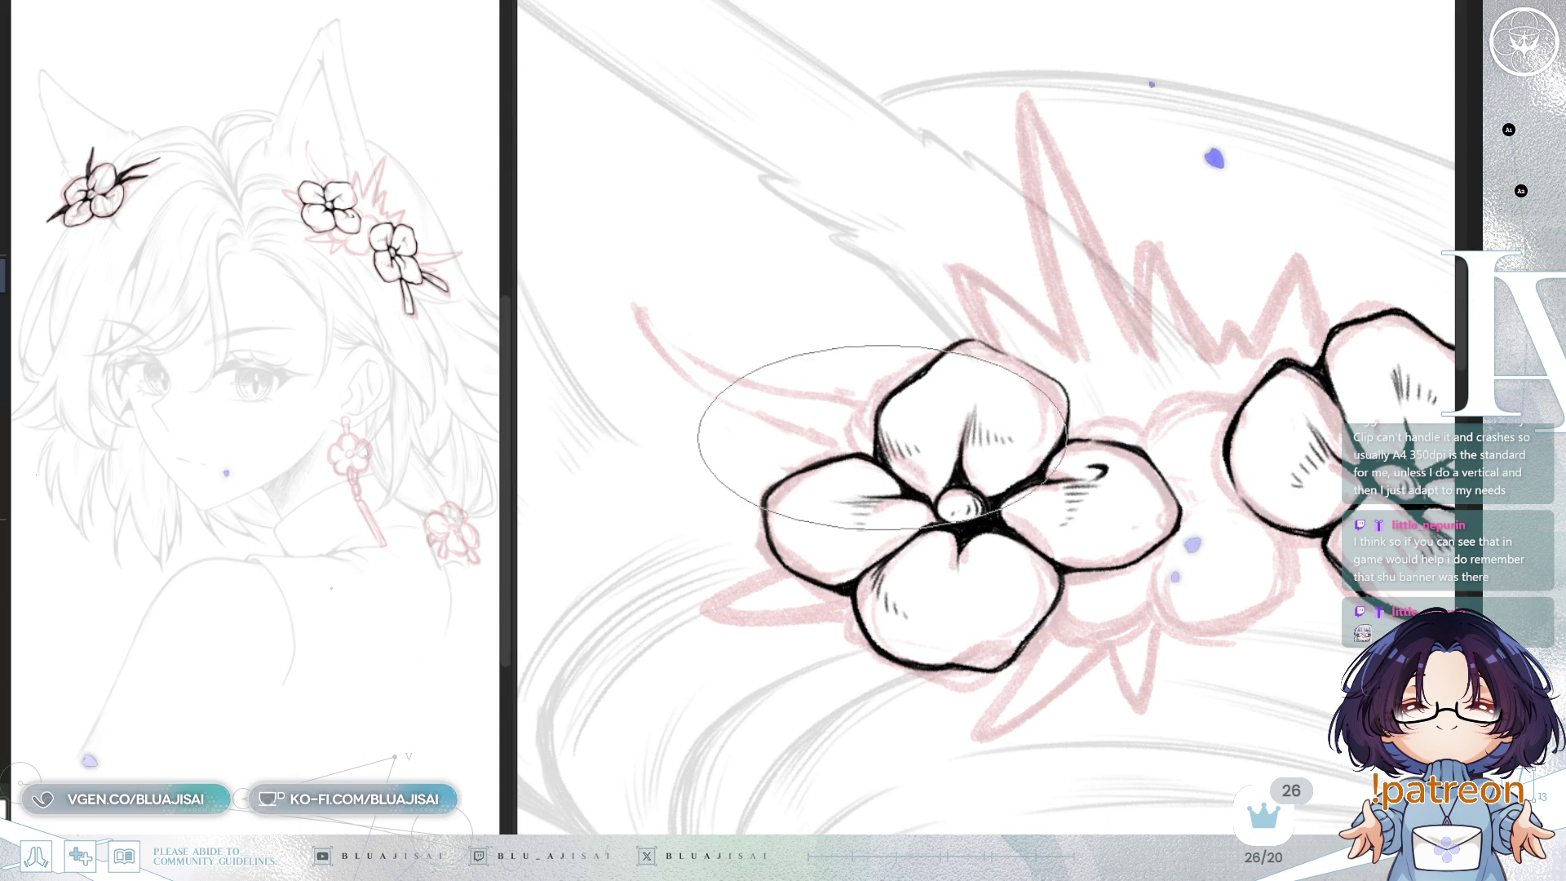
pyautogui.press('h')
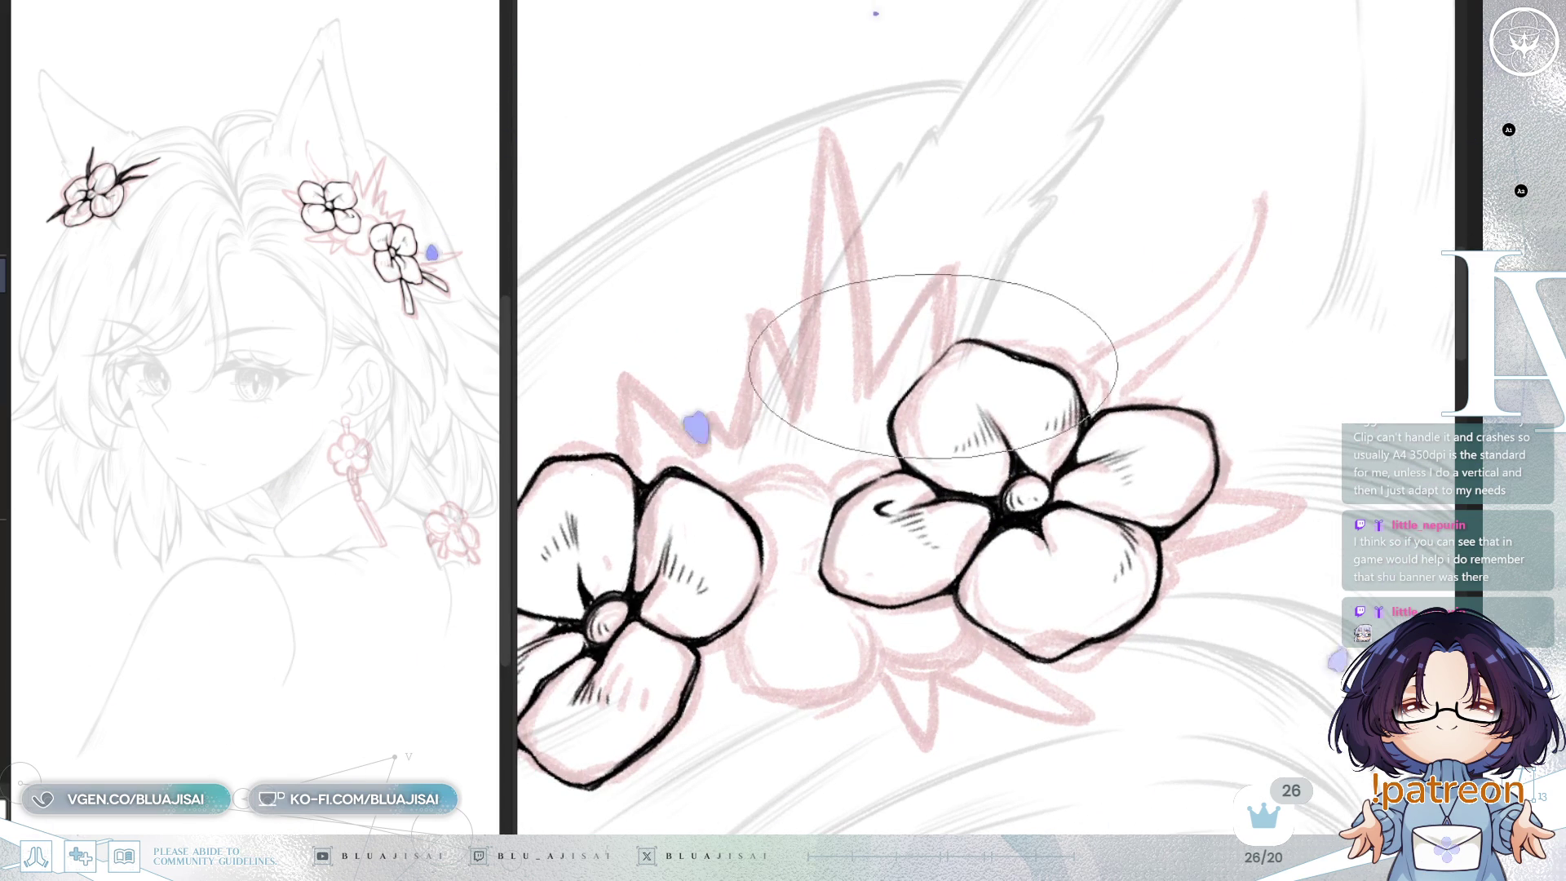
pyautogui.hotkey('ctrl', '0')
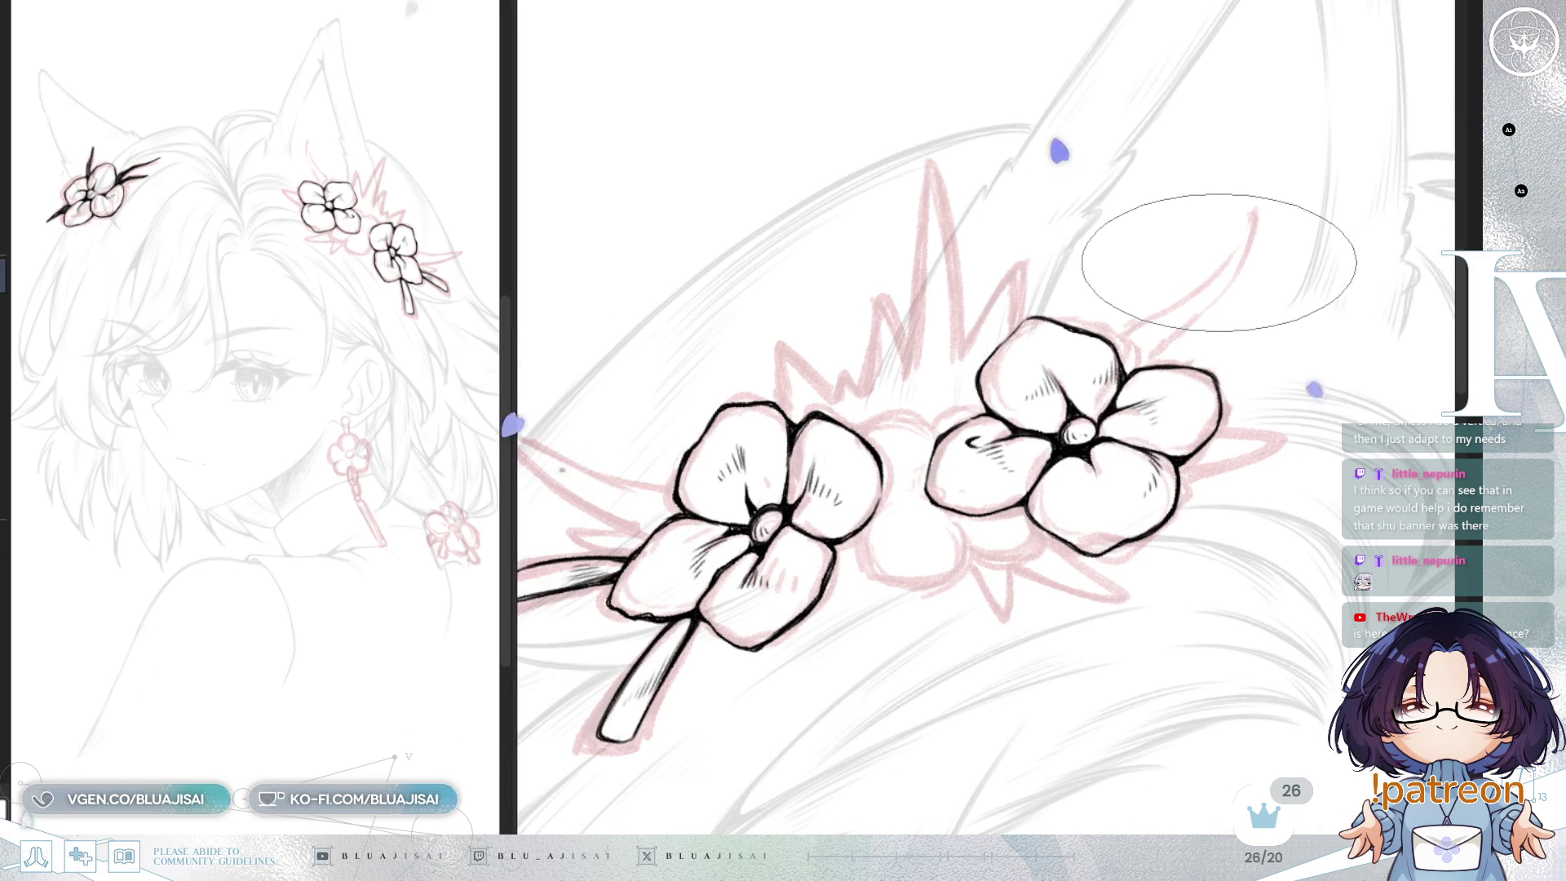
pyautogui.scroll(3, 1210, 268)
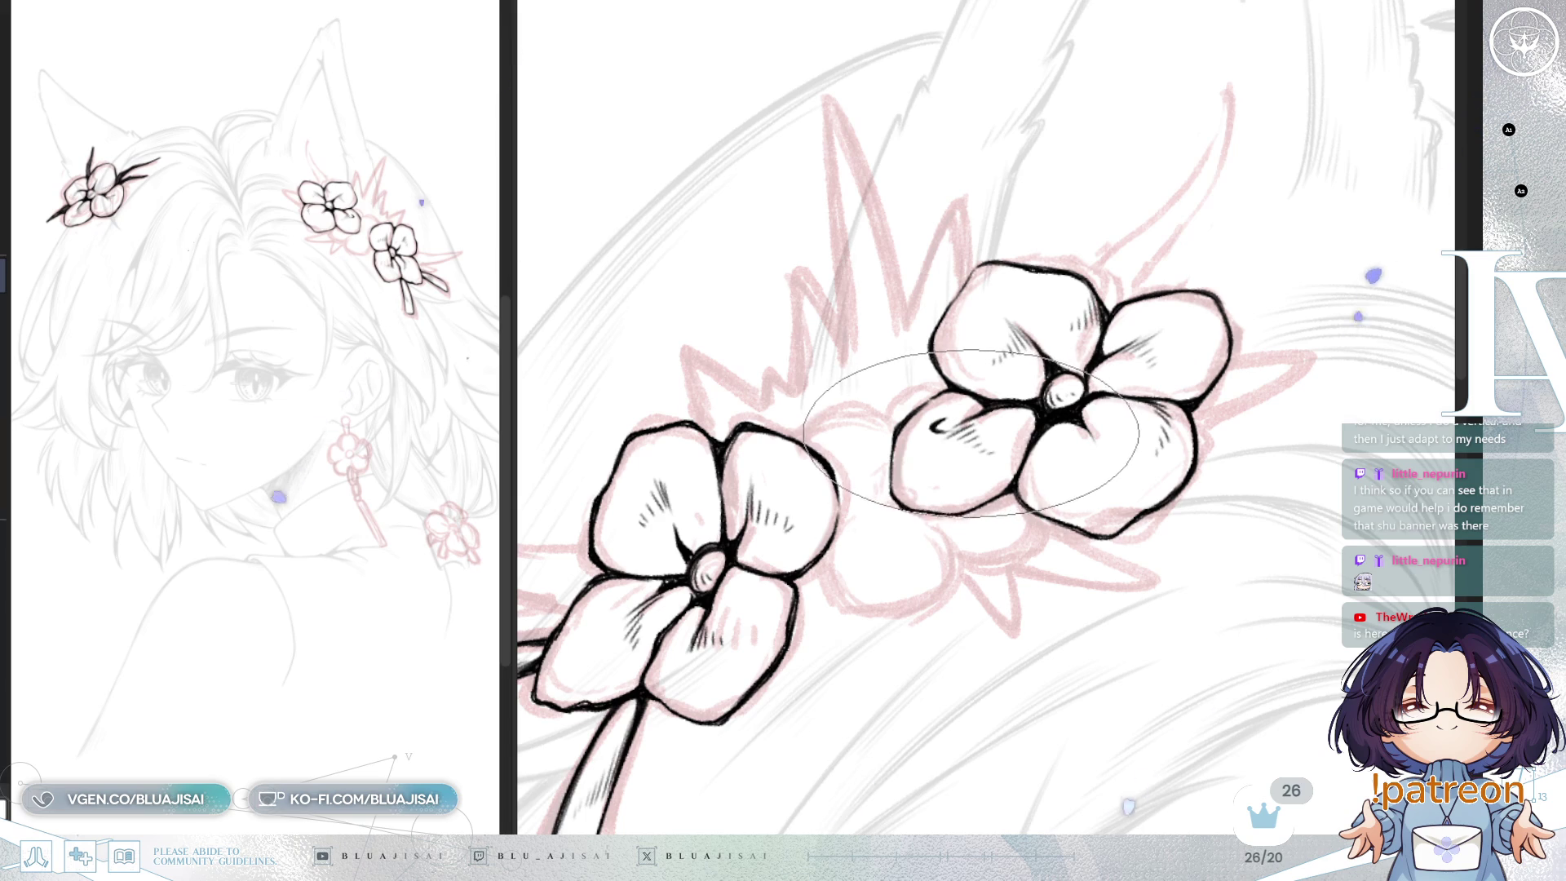
pyautogui.scroll(-2, 973, 437)
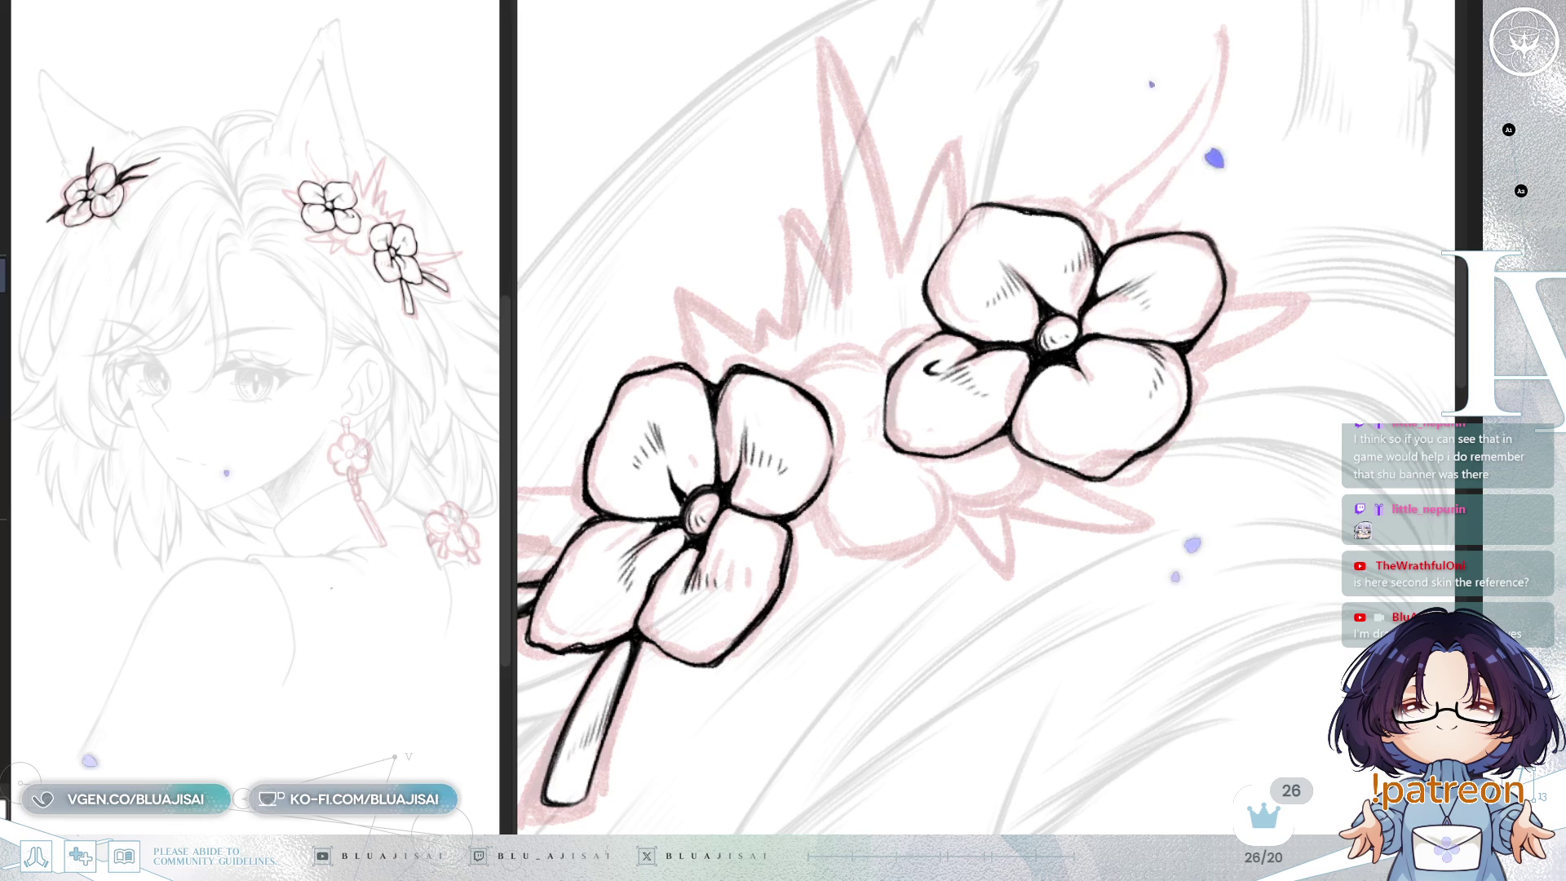
pyautogui.moveTo(1093, 261)
pyautogui.mouseDown()
pyautogui.moveTo(927, 376)
pyautogui.moveTo(955, 343)
pyautogui.moveTo(923, 344)
pyautogui.moveTo(949, 336)
pyautogui.moveTo(889, 433)
pyautogui.moveTo(922, 451)
pyautogui.mouseUp()
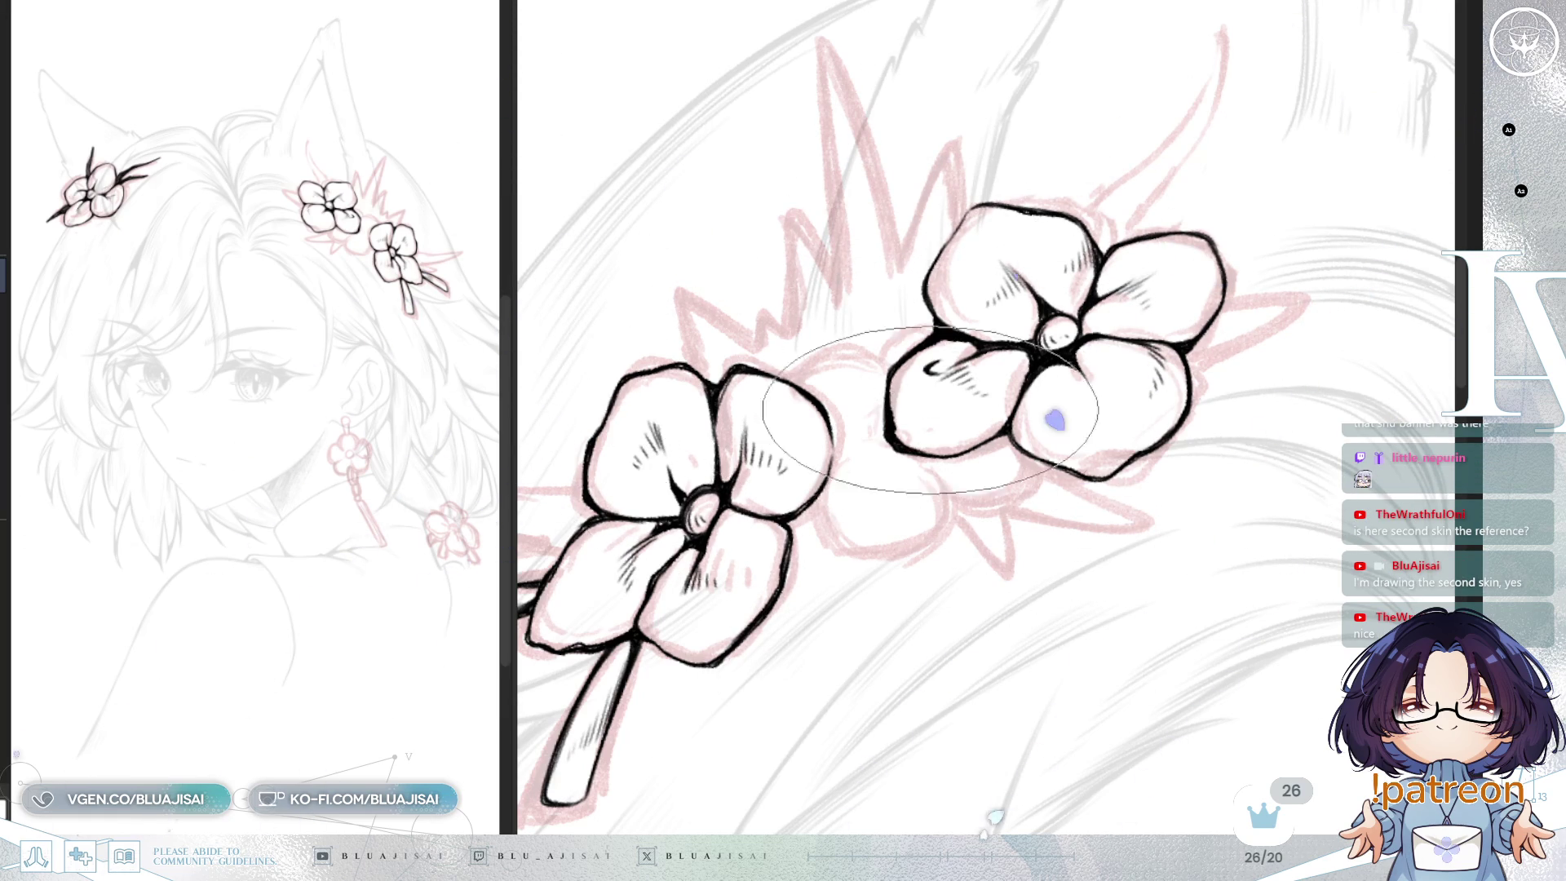
pyautogui.moveTo(1158, 490)
pyautogui.mouseDown()
pyautogui.moveTo(842, 531)
pyautogui.moveTo(839, 463)
pyautogui.moveTo(843, 486)
pyautogui.mouseUp()
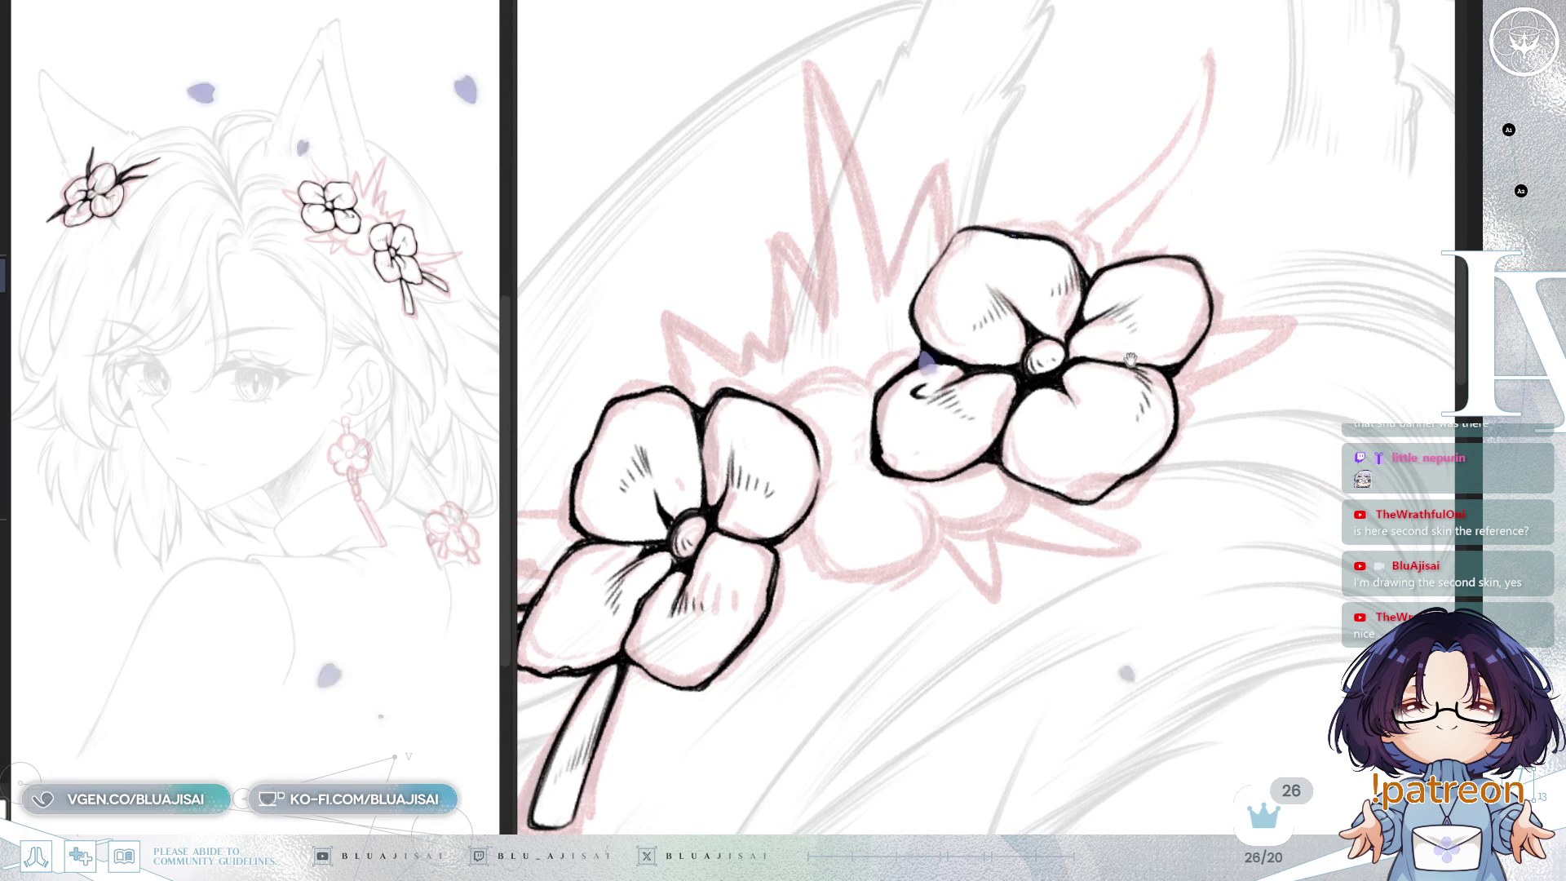
pyautogui.moveTo(971, 391); pyautogui.dragTo(951, 481)
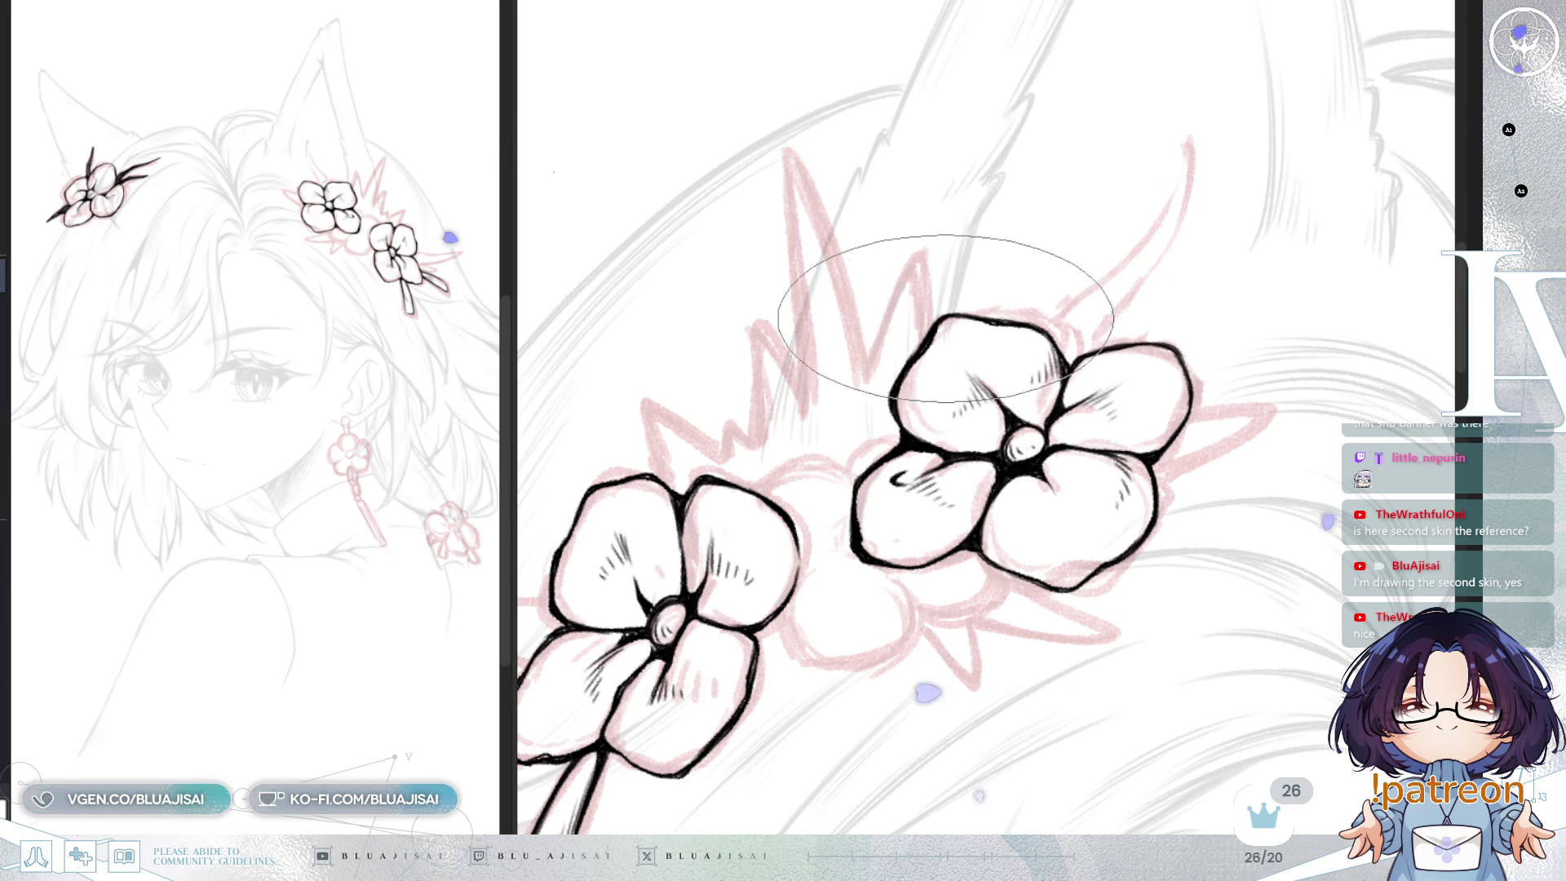
pyautogui.moveTo(1017, 279)
pyautogui.mouseDown()
pyautogui.moveTo(1155, 281)
pyautogui.moveTo(1143, 333)
pyautogui.mouseUp()
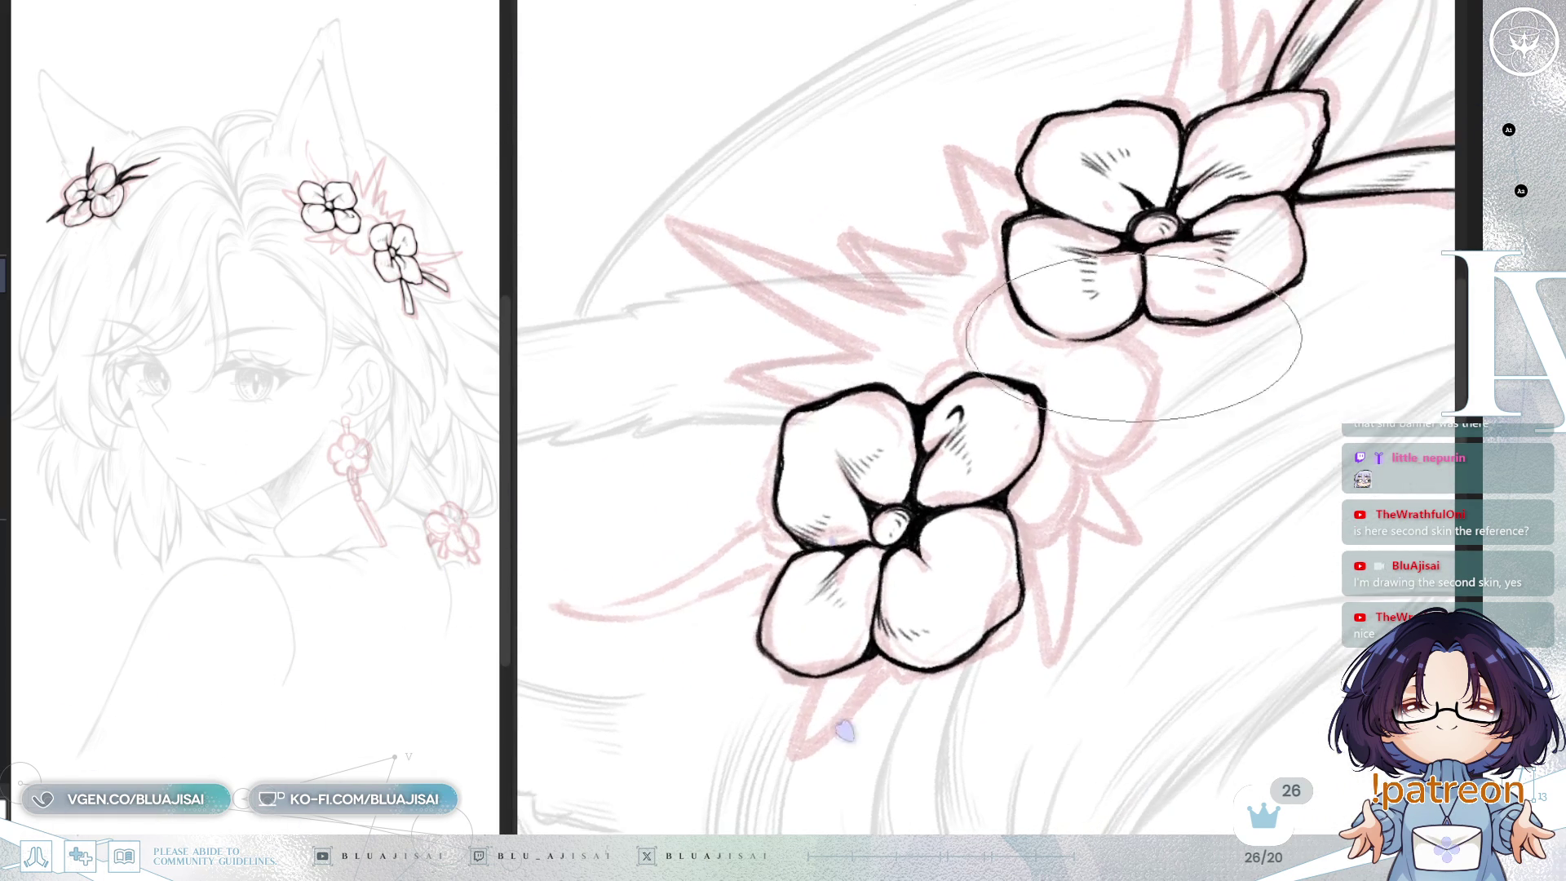
# Step: Outline the middle flower's petals with light hatching, redrawing one misplaced short stroke
pyautogui.moveTo(990, 332); pyautogui.dragTo(1057, 343)
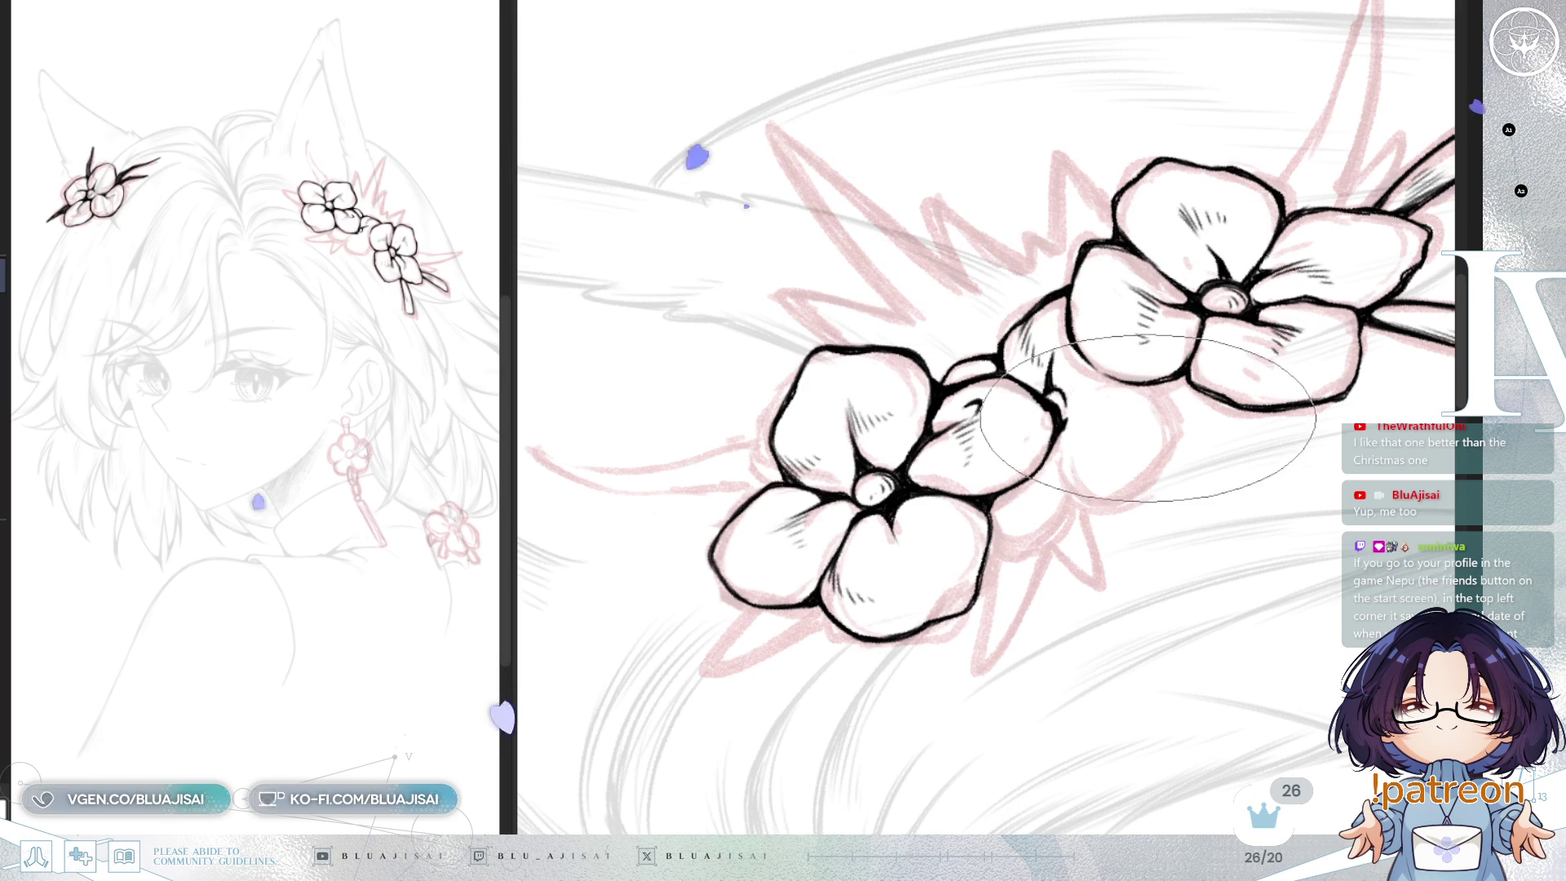
pyautogui.moveTo(1128, 467)
pyautogui.mouseDown()
pyautogui.moveTo(1071, 451)
pyautogui.moveTo(1113, 450)
pyautogui.mouseUp()
pyautogui.press('End')
pyautogui.press('End')
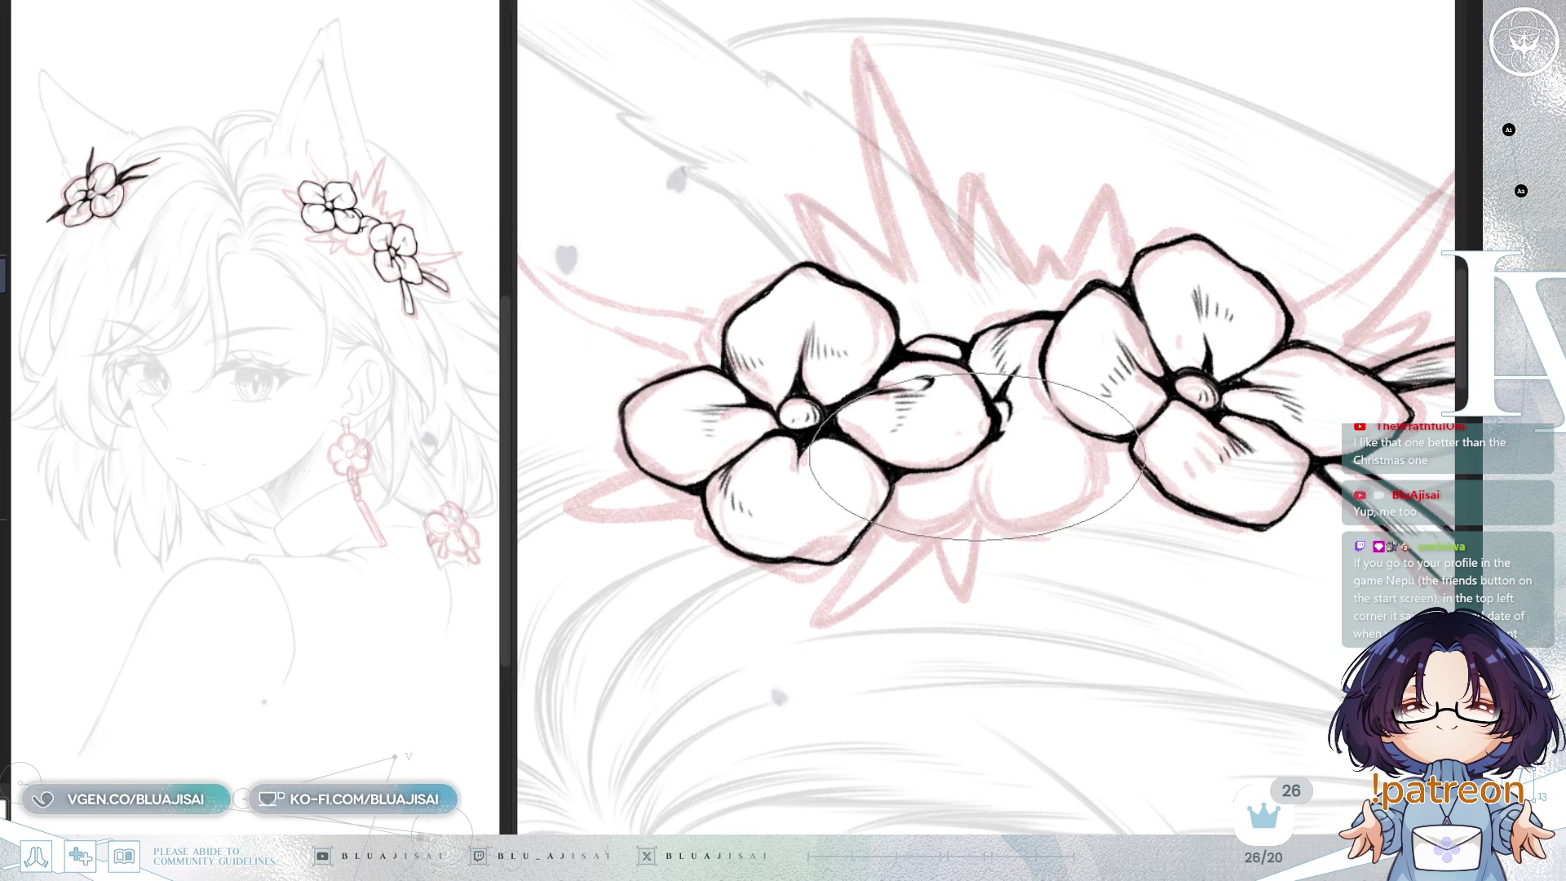
pyautogui.hotkey('ctrl', 'z')
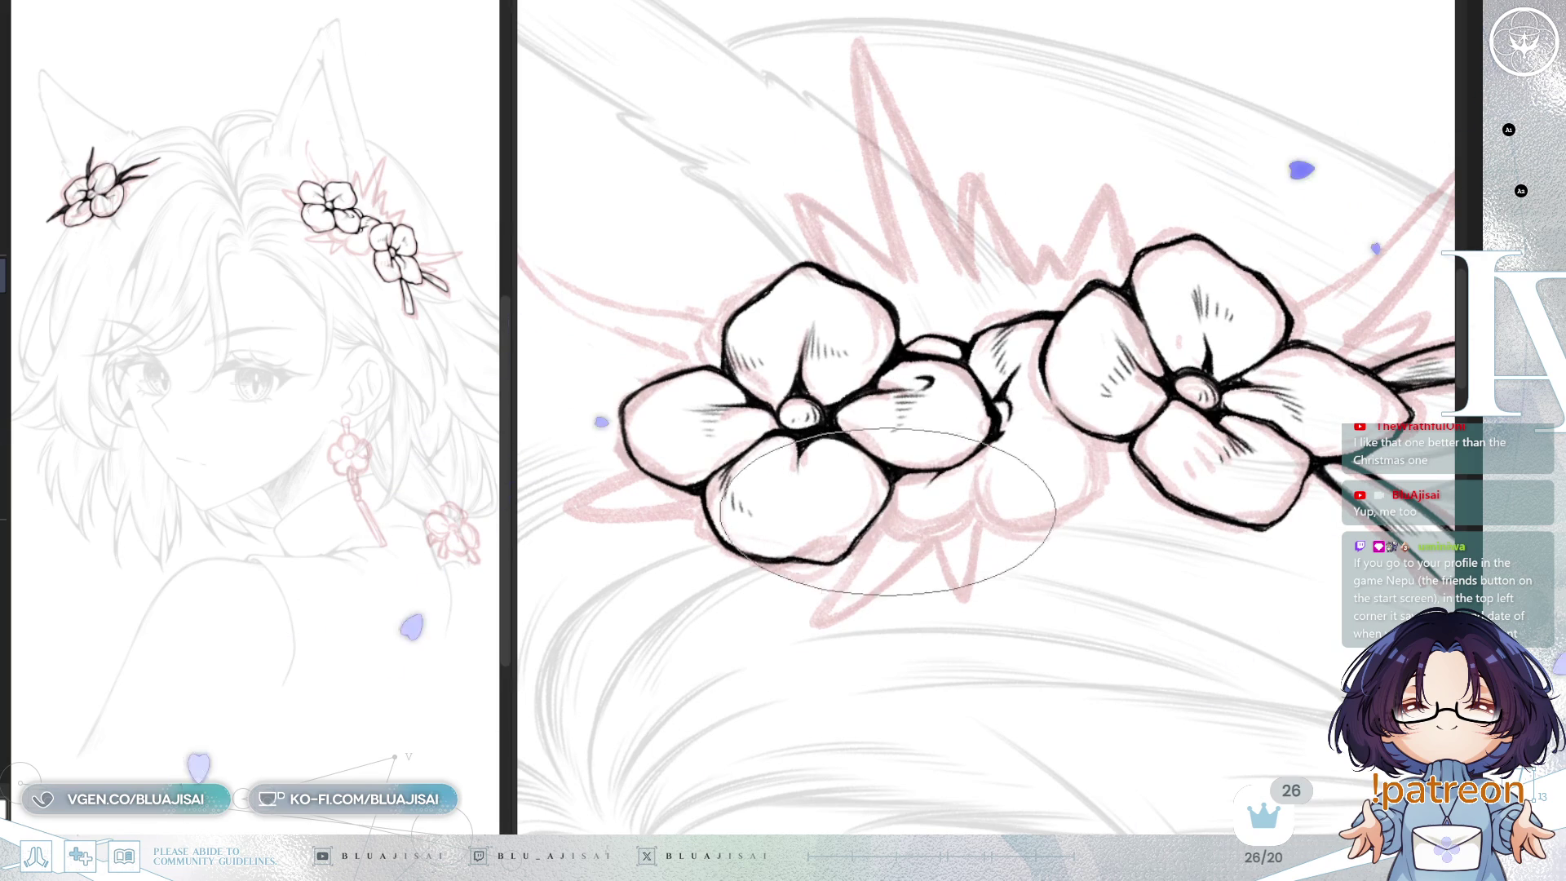
pyautogui.moveTo(881, 518)
pyautogui.mouseDown()
pyautogui.moveTo(898, 535)
pyautogui.moveTo(976, 502)
pyautogui.mouseUp()
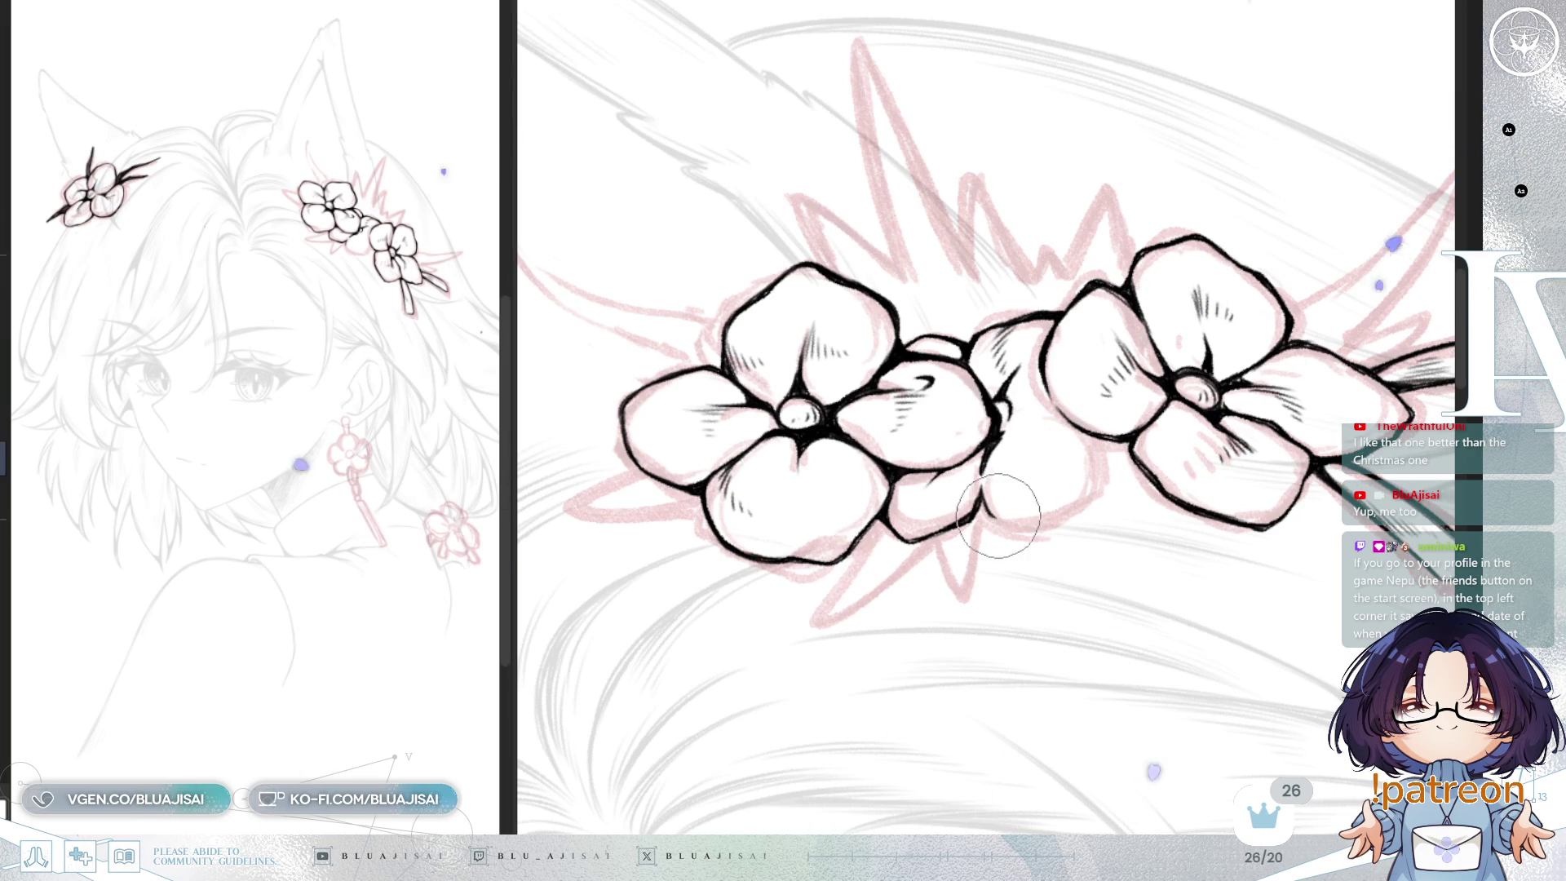
pyautogui.moveTo(1090, 477); pyautogui.dragTo(1080, 498)
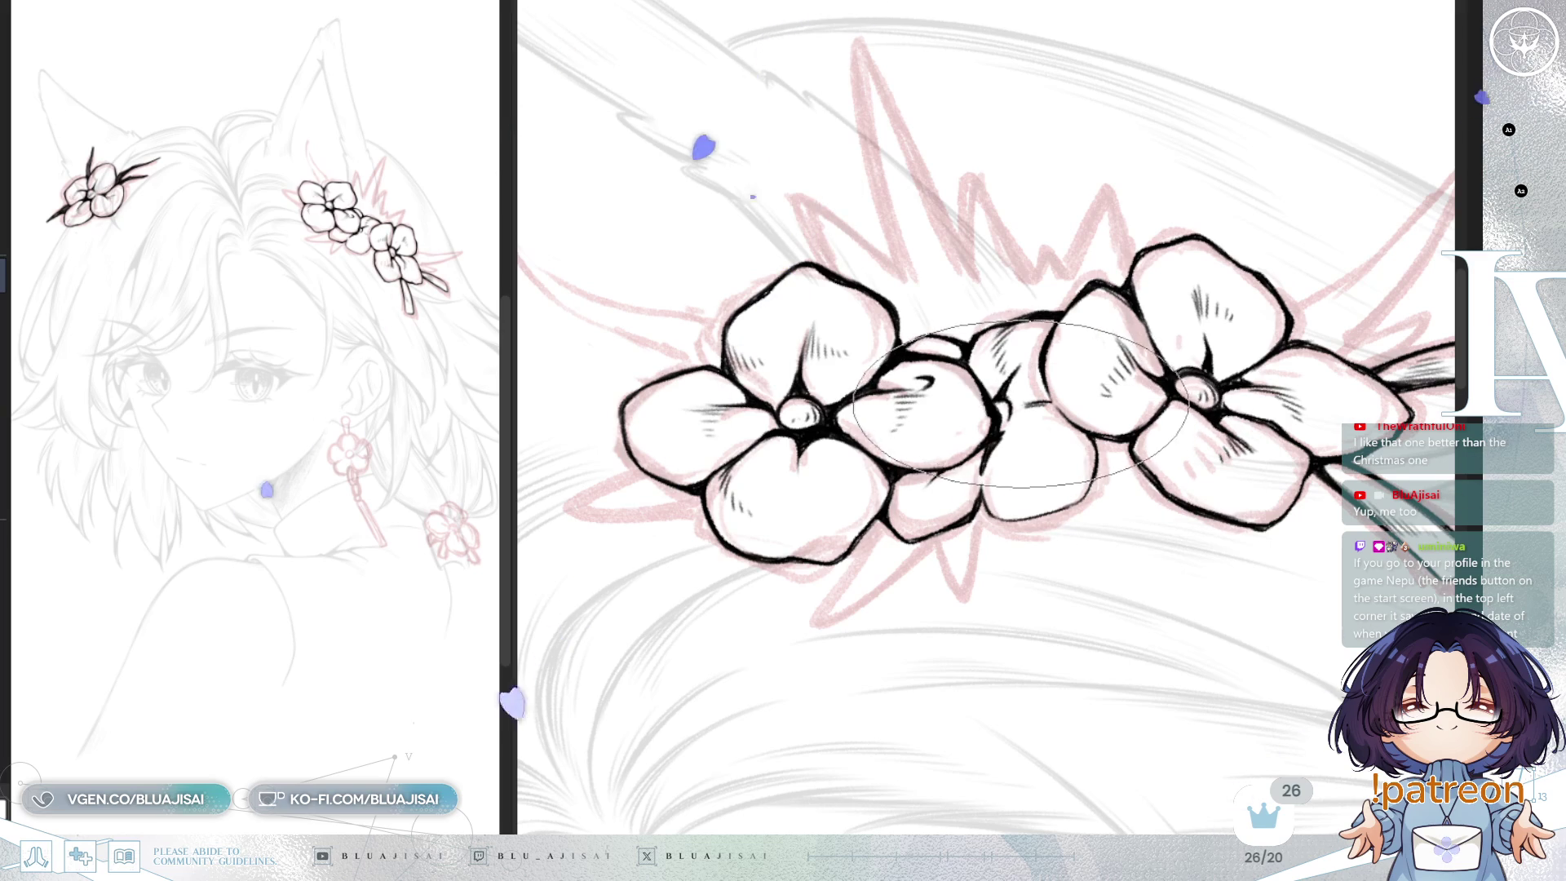
pyautogui.press('h')
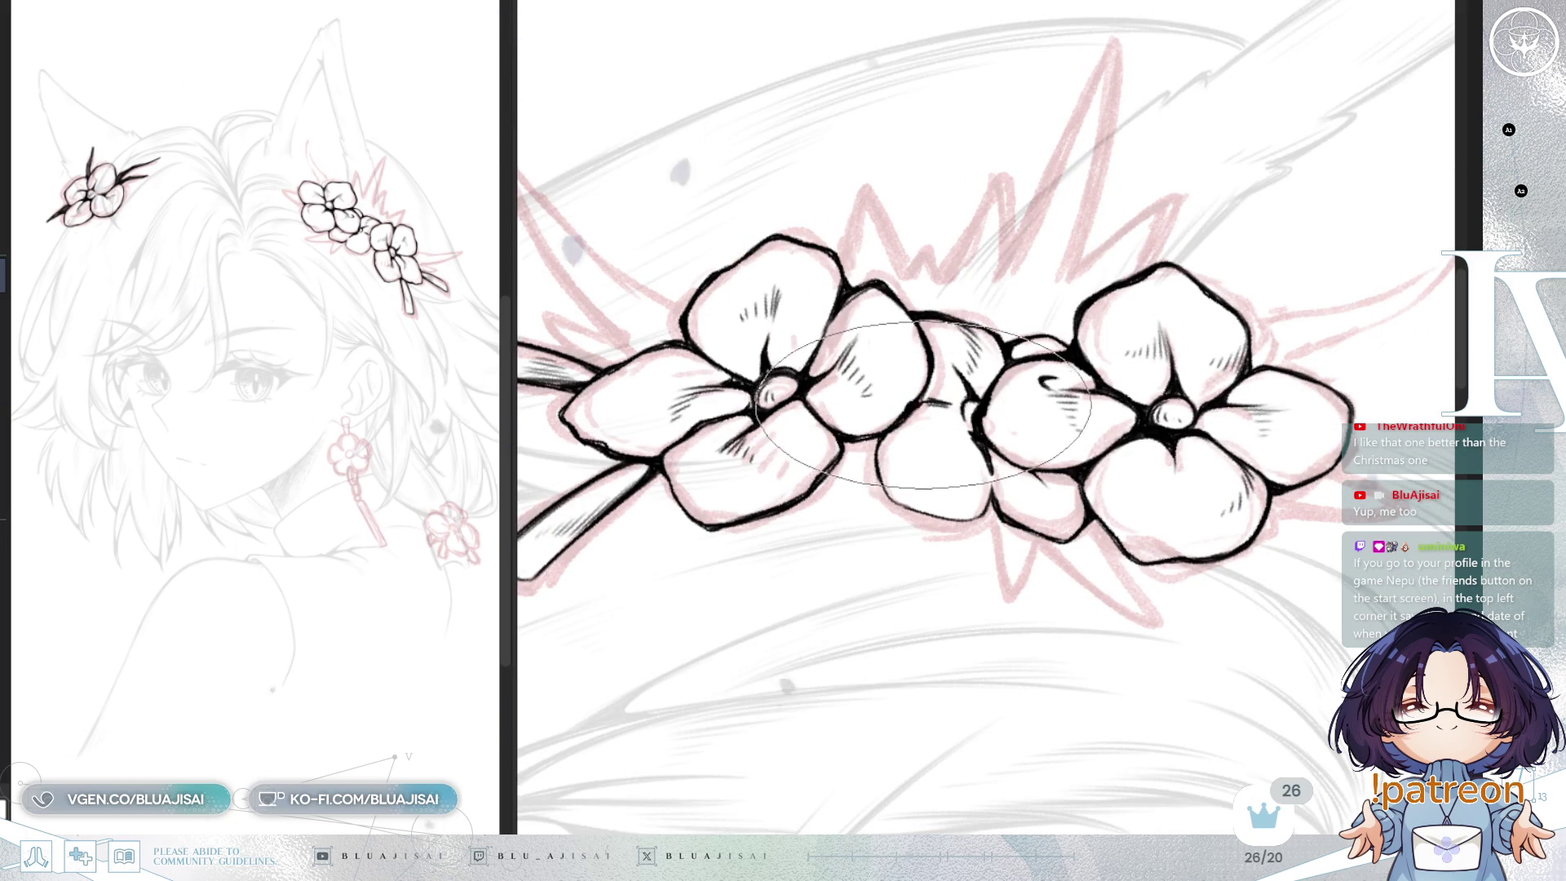
pyautogui.moveTo(920, 406); pyautogui.dragTo(1002, 456)
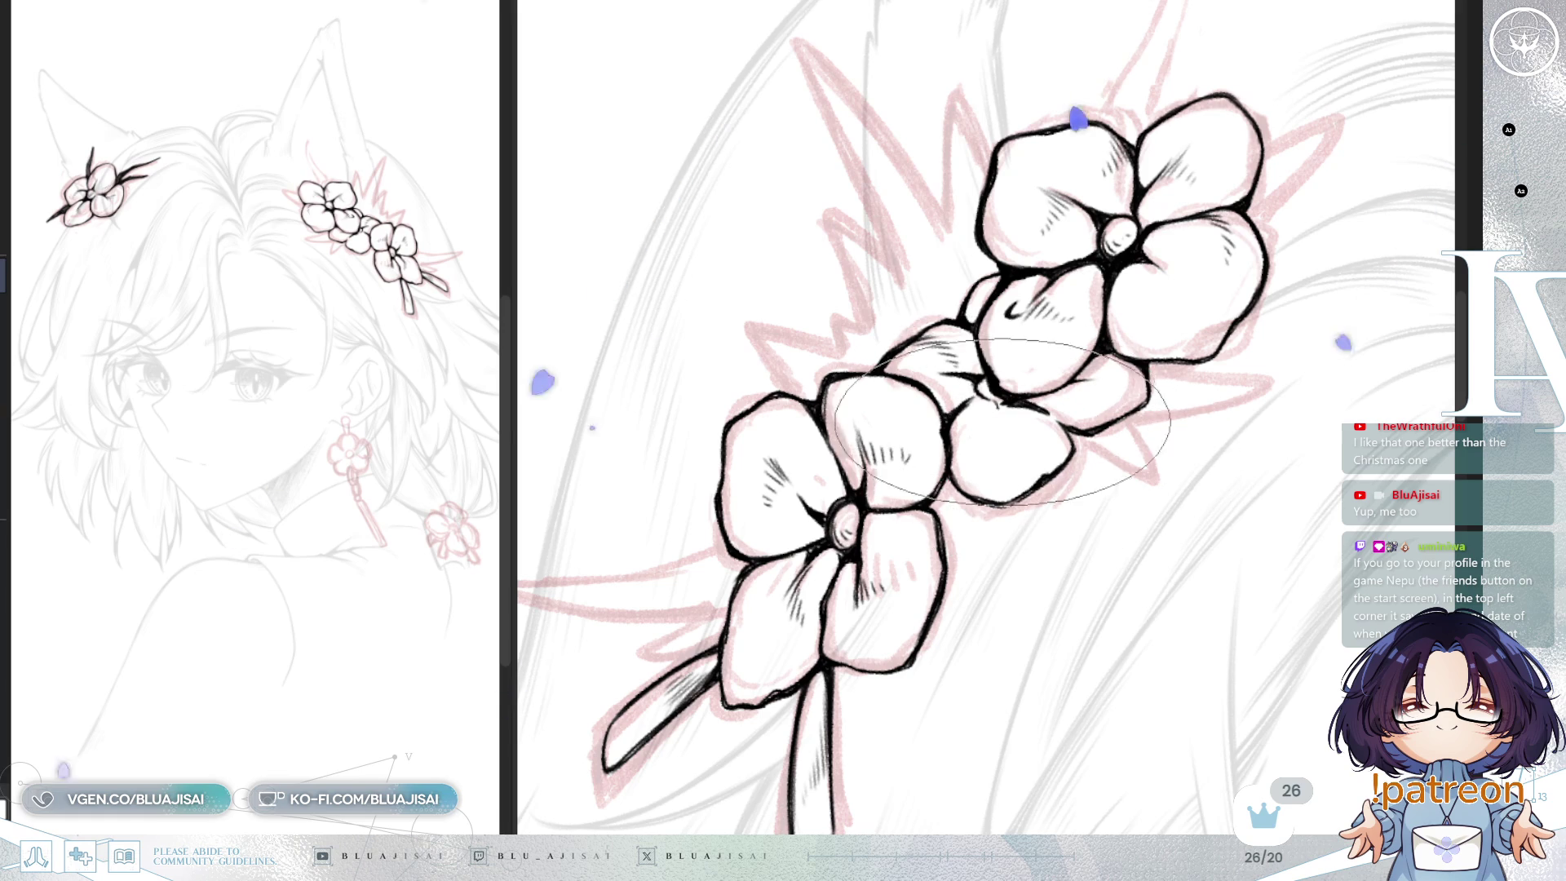
pyautogui.press('m')
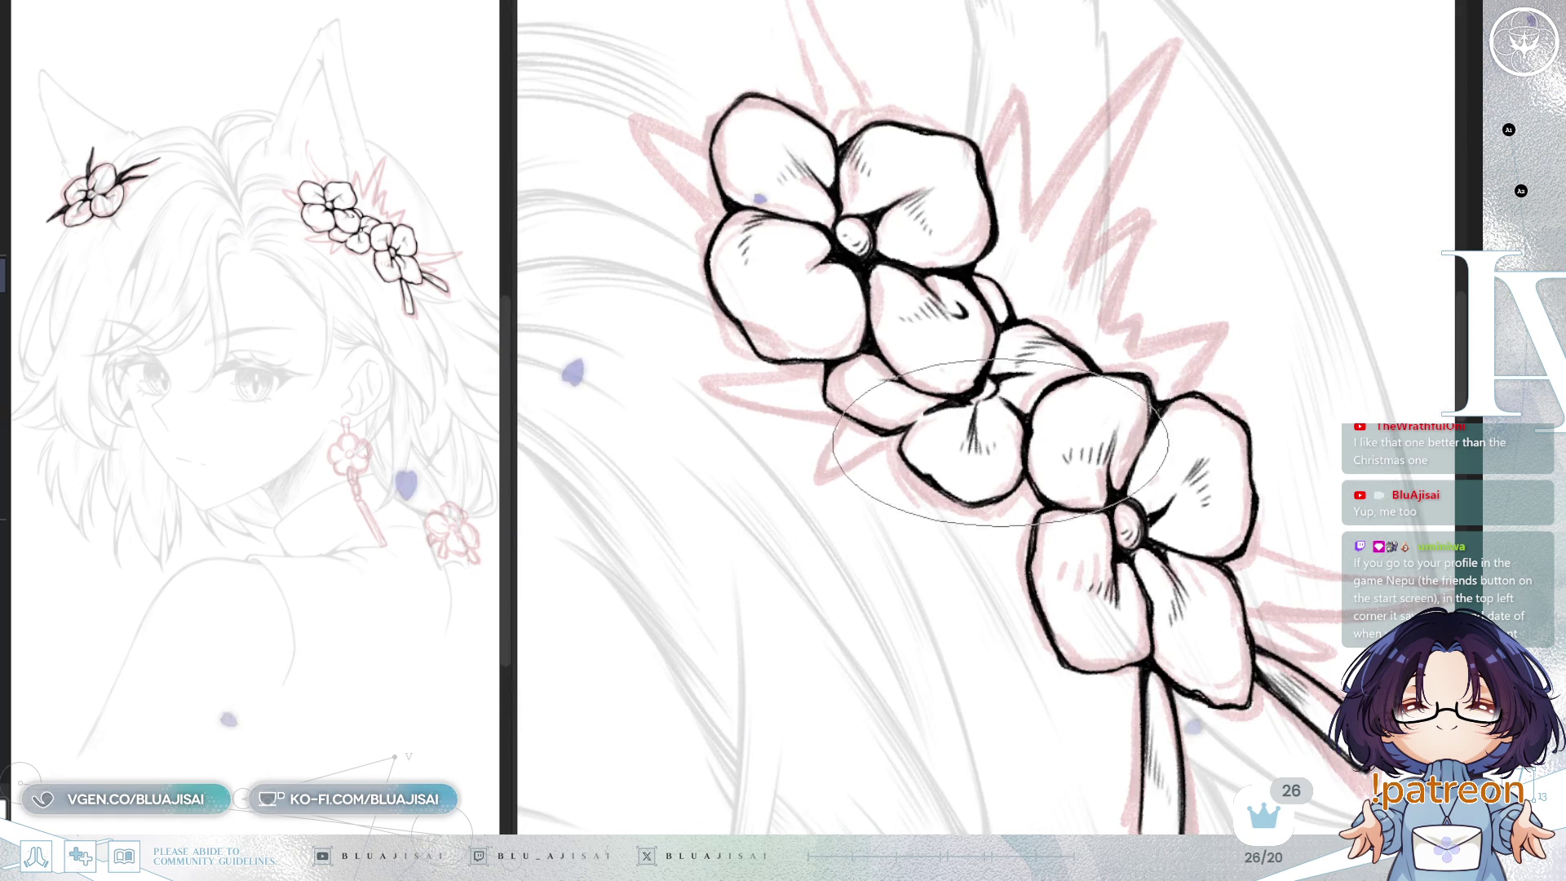
pyautogui.scroll(-3, 1240, 298)
pyautogui.press('Delete')
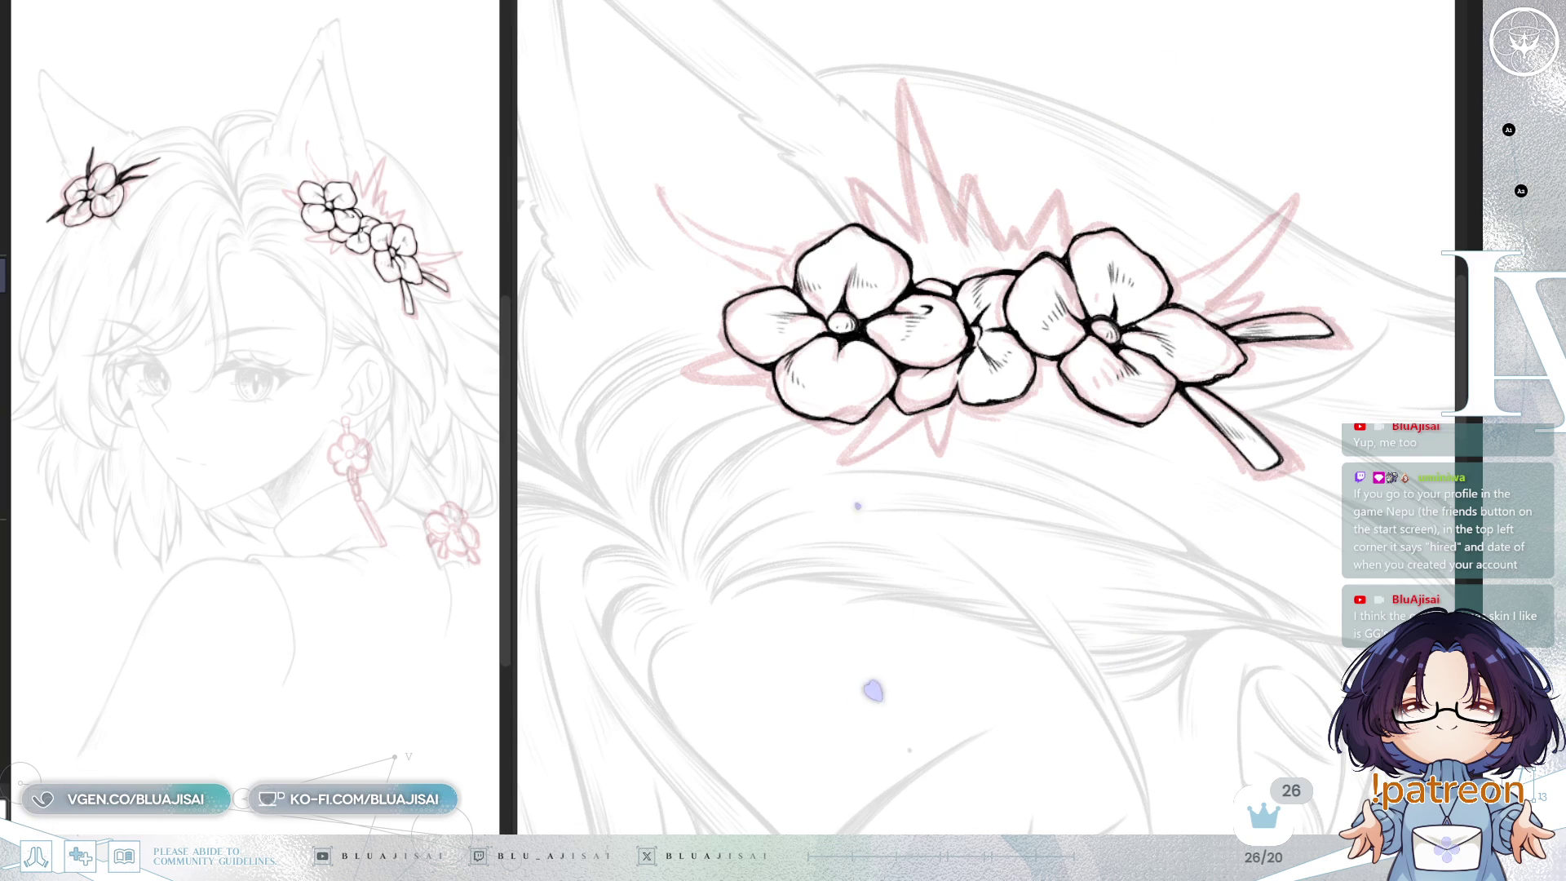
# Step: Ink a thin pointed leaf spike behind the flowers, then mirror and tilt the view
pyautogui.scroll(5, 1260, 377)
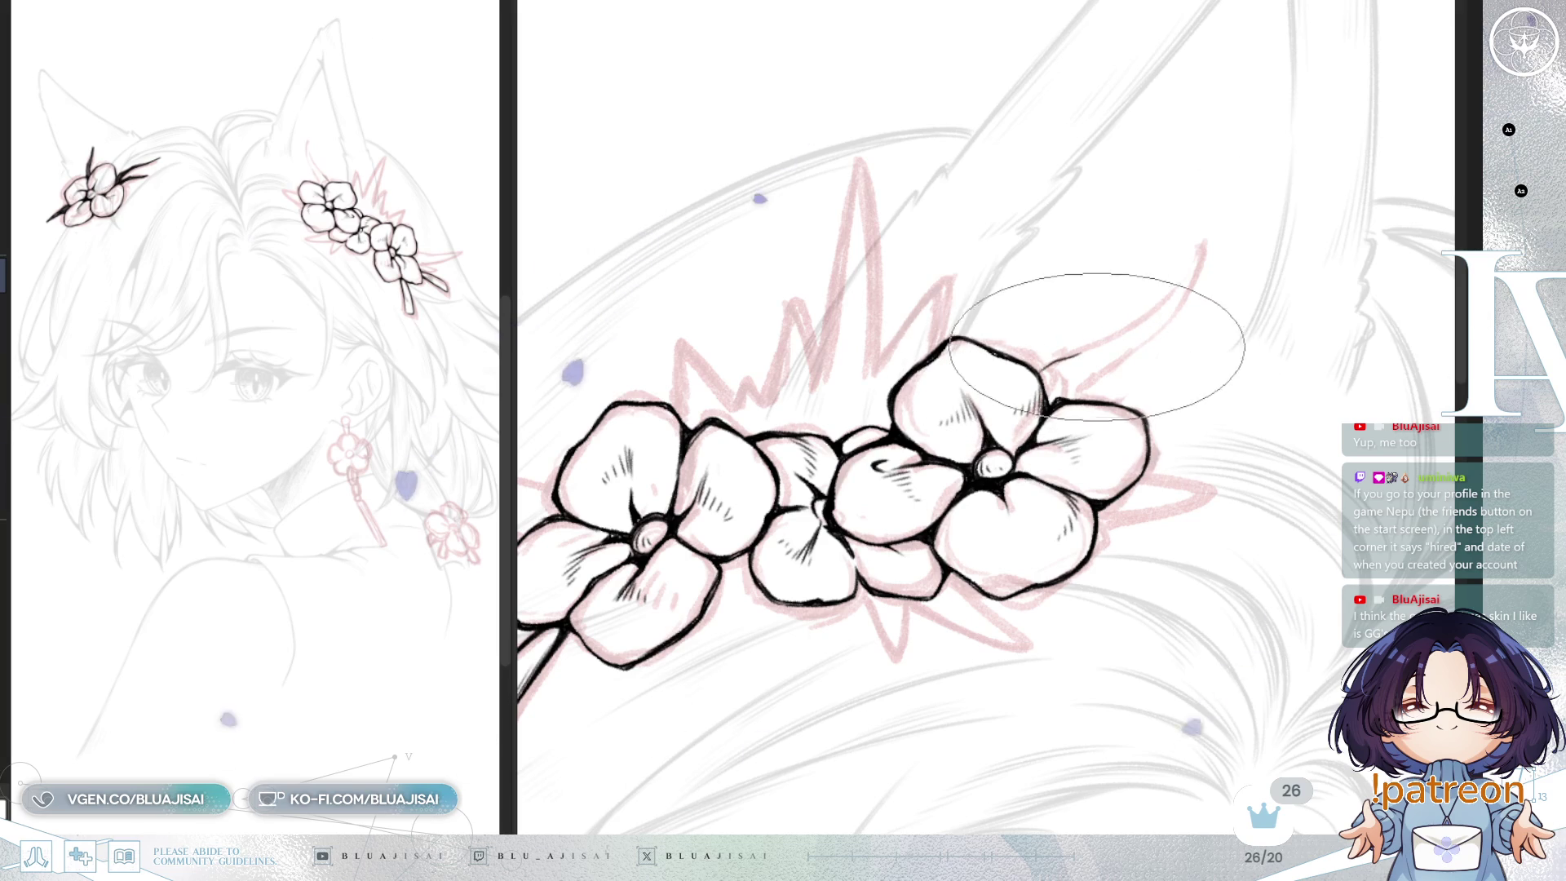
pyautogui.moveTo(1049, 362)
pyautogui.mouseDown()
pyautogui.moveTo(1155, 309)
pyautogui.moveTo(1205, 237)
pyautogui.mouseUp()
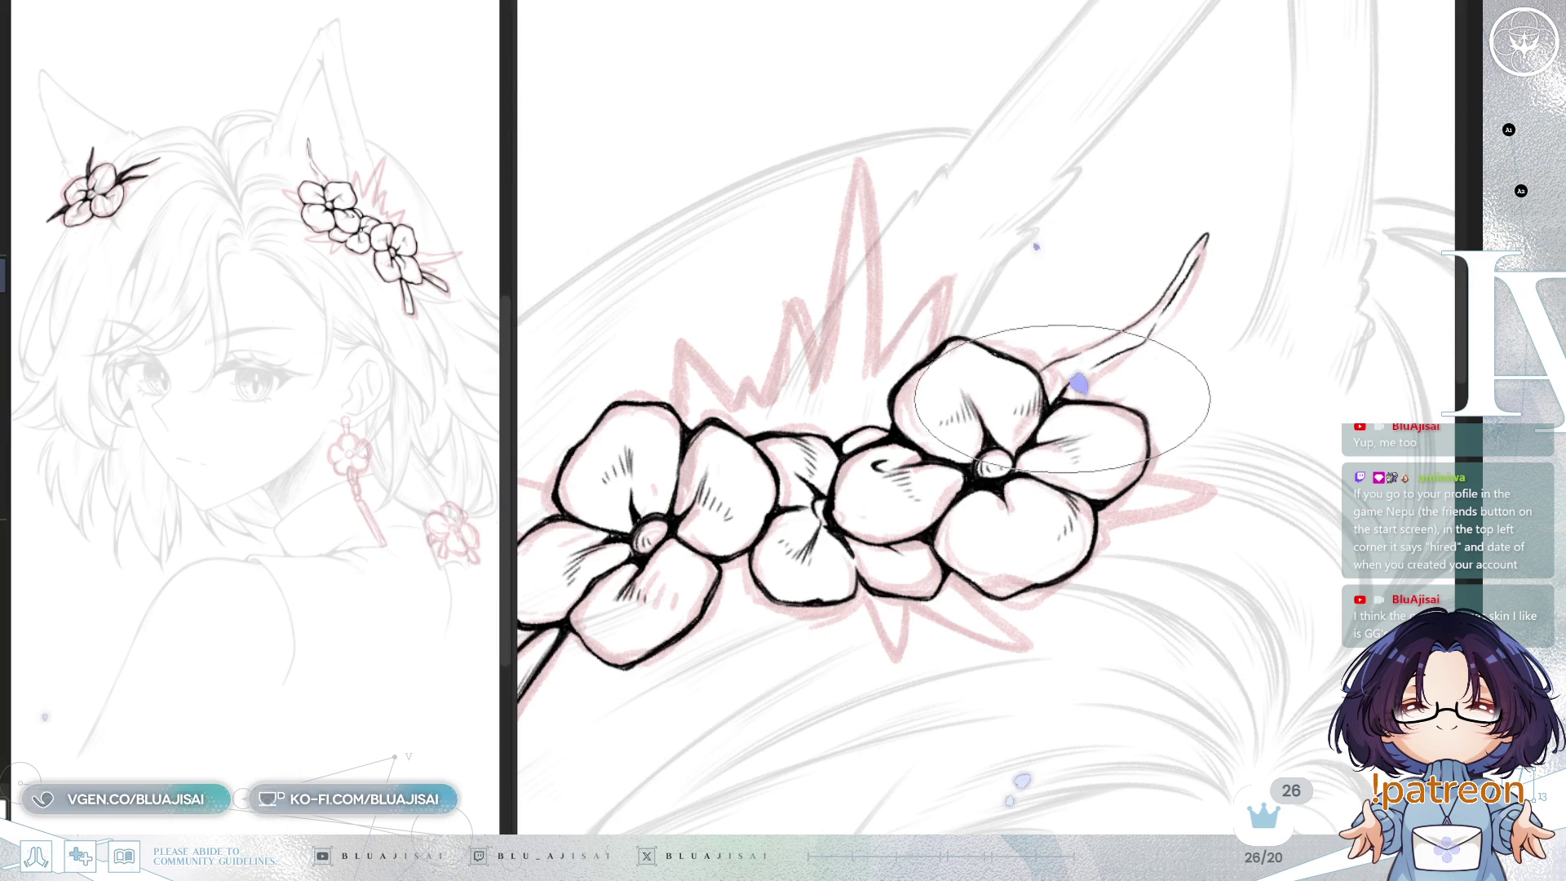
pyautogui.moveTo(1030, 464)
pyautogui.mouseDown()
pyautogui.moveTo(1064, 455)
pyautogui.moveTo(845, 324)
pyautogui.mouseUp()
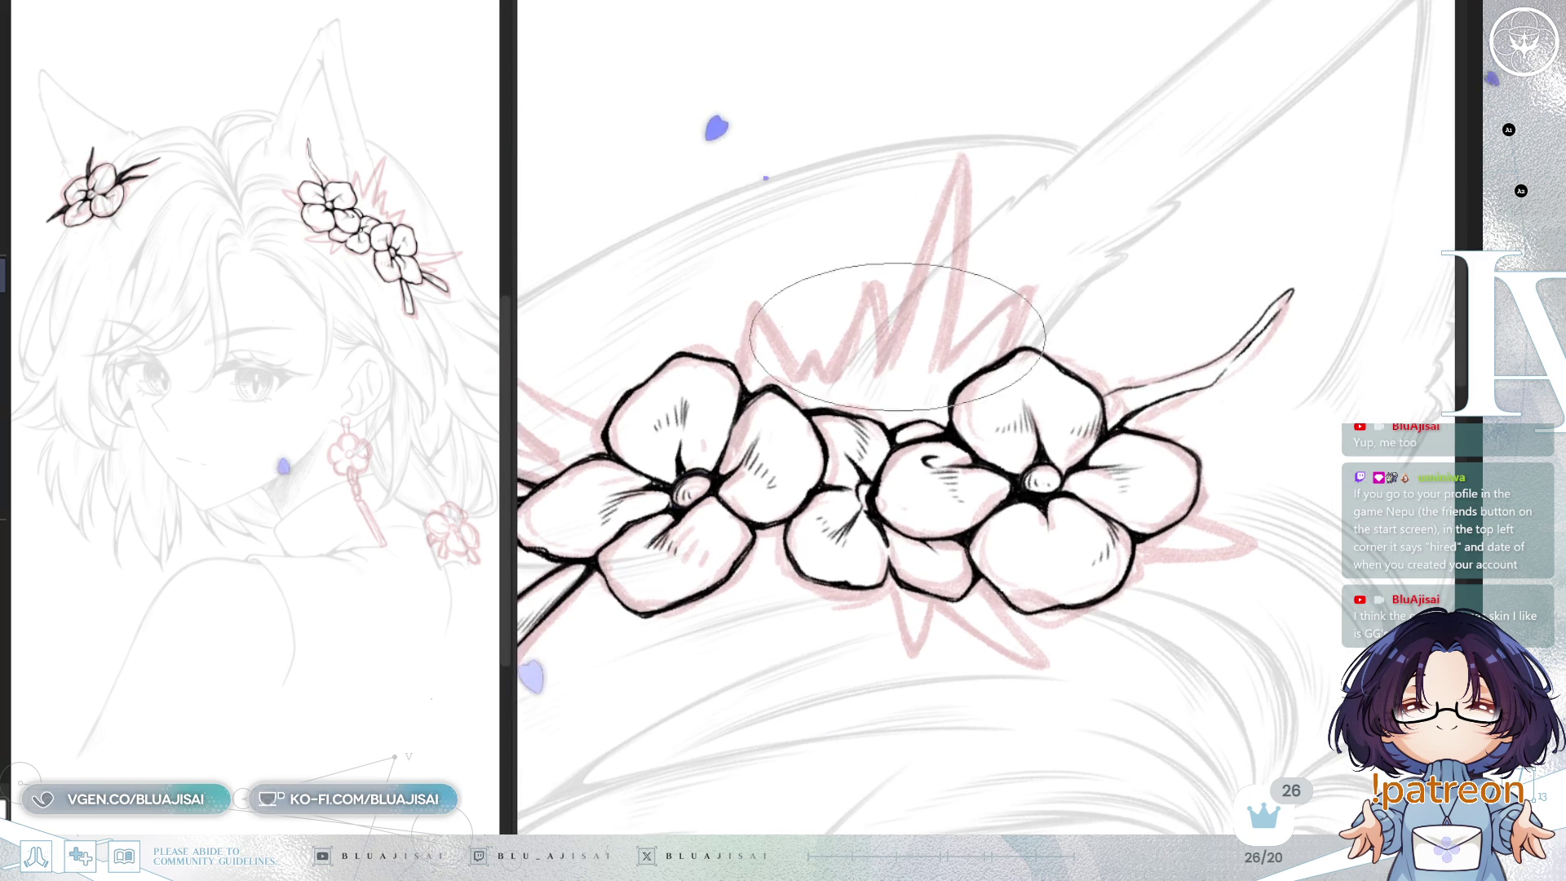
pyautogui.moveTo(924, 281)
pyautogui.mouseDown()
pyautogui.moveTo(954, 152)
pyautogui.moveTo(934, 376)
pyautogui.moveTo(1024, 272)
pyautogui.mouseUp()
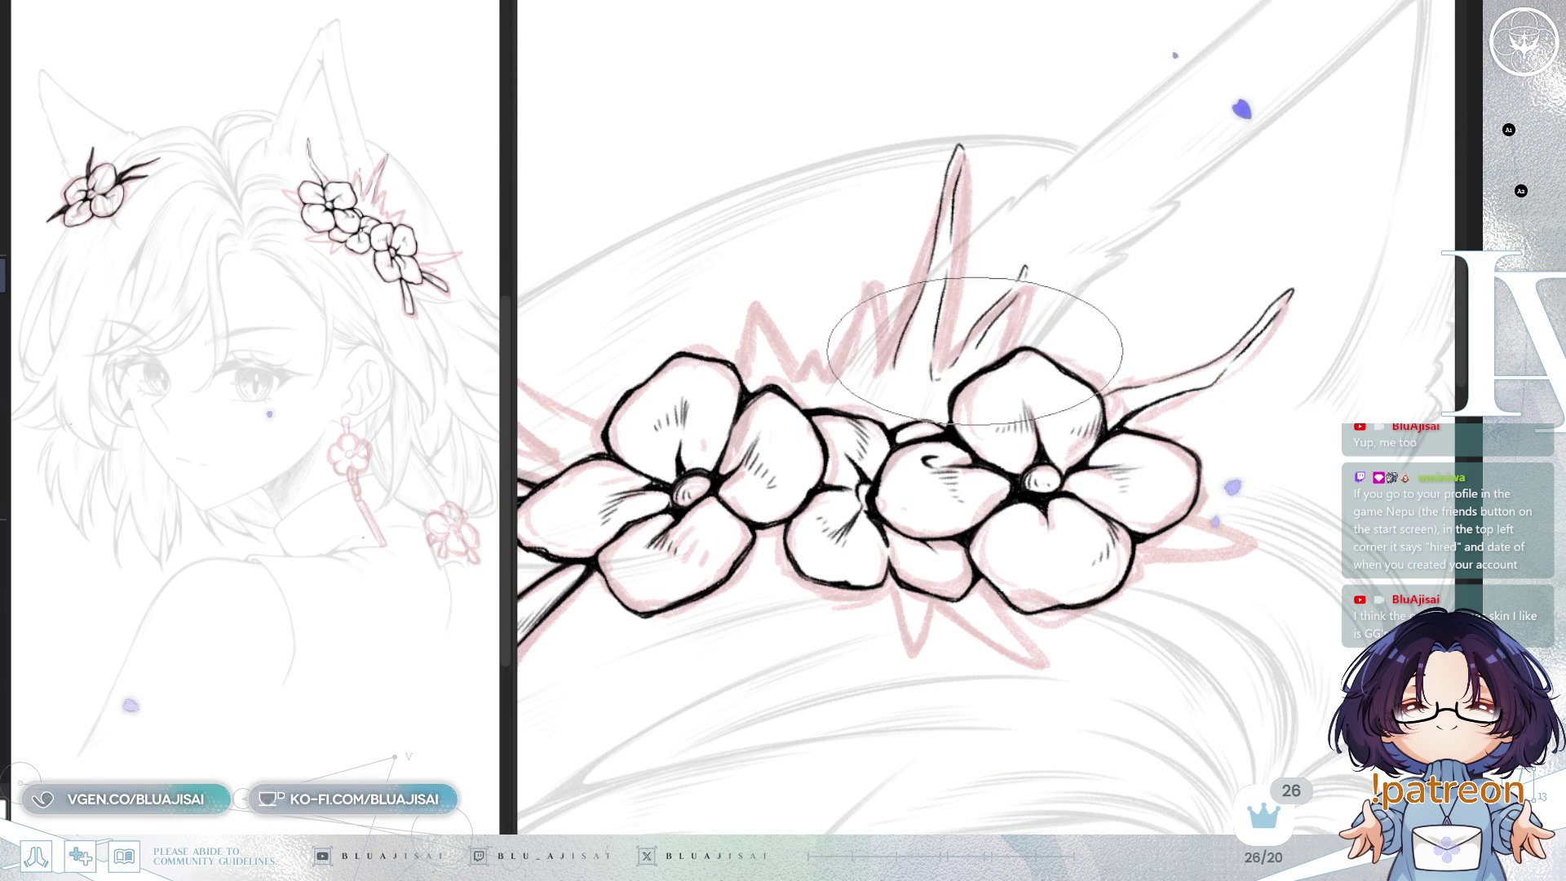
pyautogui.press('h')
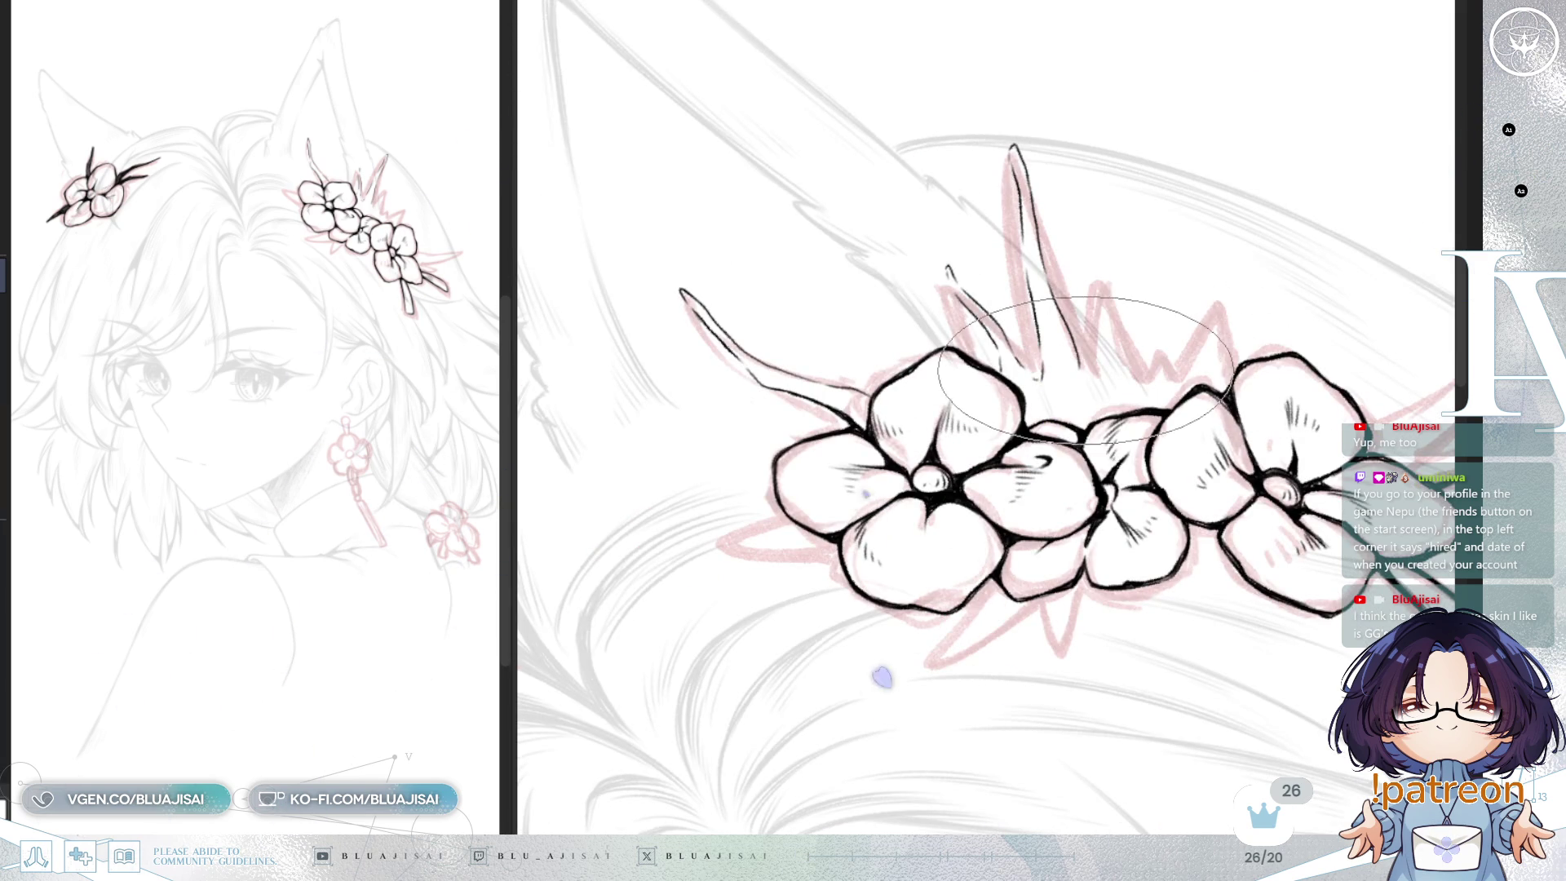
pyautogui.press('6')
pyautogui.press('6')
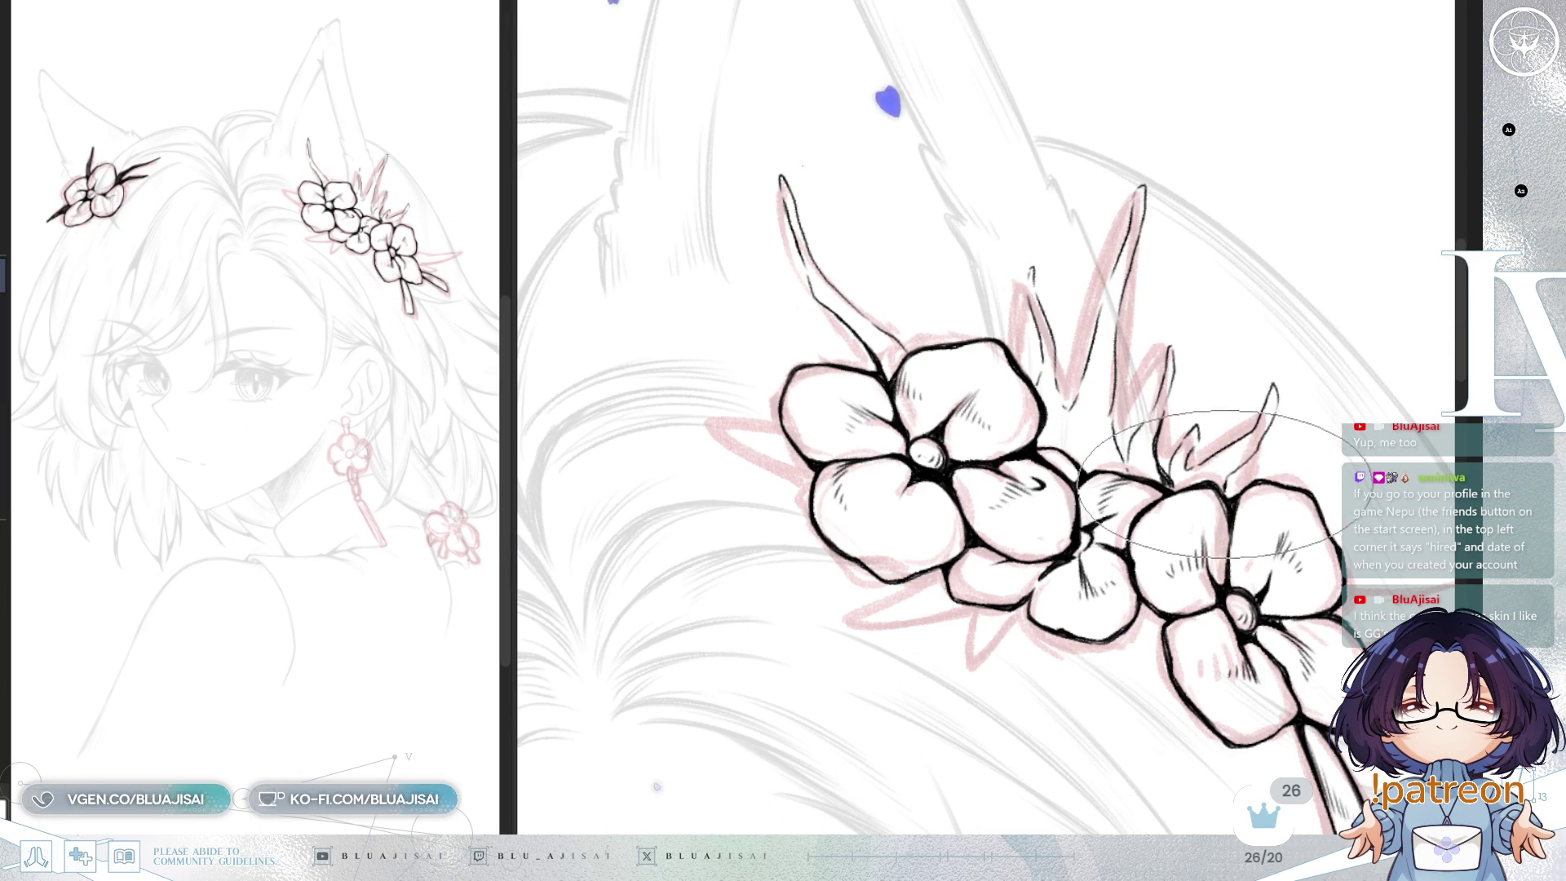
pyautogui.moveTo(1309, 379)
pyautogui.mouseDown()
pyautogui.moveTo(1215, 338)
pyautogui.moveTo(1154, 210)
pyautogui.moveTo(1154, 323)
pyautogui.moveTo(1028, 367)
pyautogui.mouseUp()
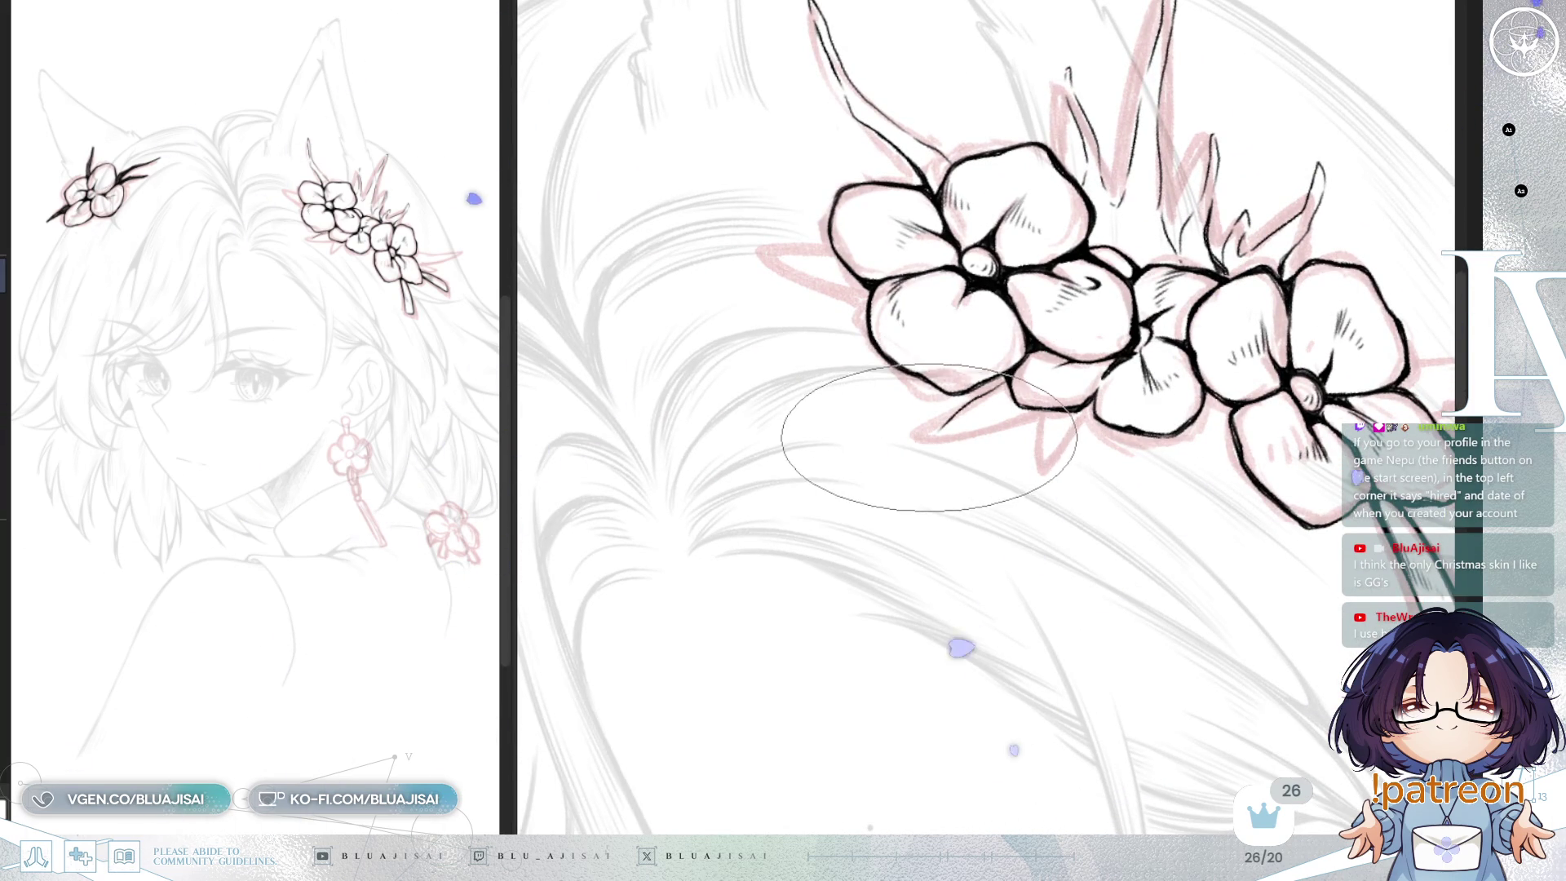
# Step: Ink a spike below the flowers and a hook-tipped leaf beside the top petal
pyautogui.moveTo(972, 397); pyautogui.dragTo(905, 466)
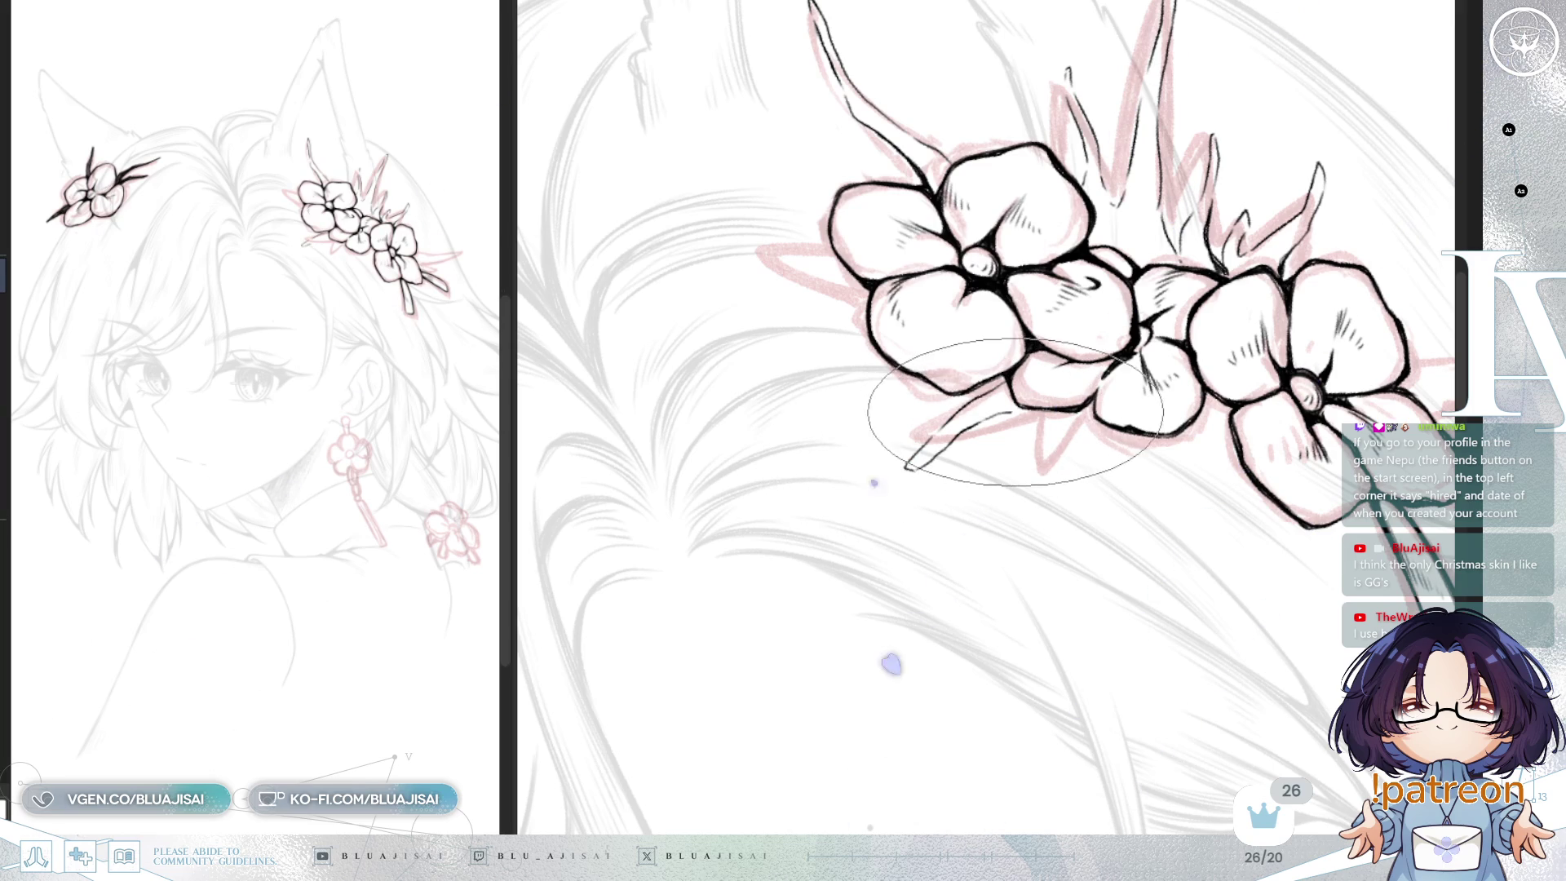
pyautogui.moveTo(1024, 457); pyautogui.dragTo(1029, 494)
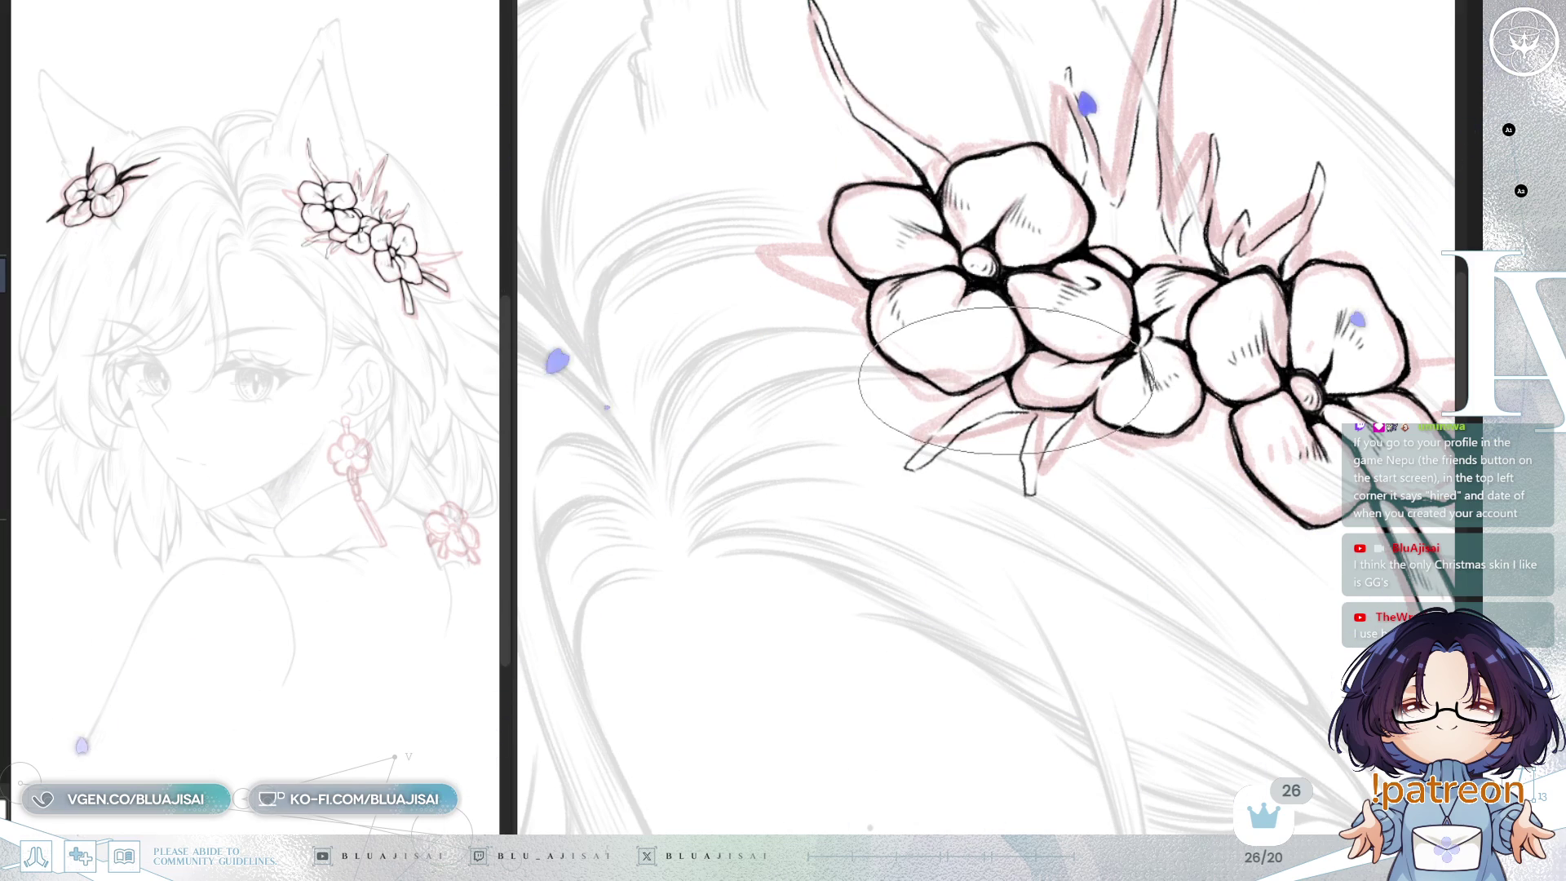
pyautogui.moveTo(972, 397)
pyautogui.mouseDown()
pyautogui.moveTo(1231, 360)
pyautogui.moveTo(1152, 381)
pyautogui.moveTo(1149, 412)
pyautogui.mouseUp()
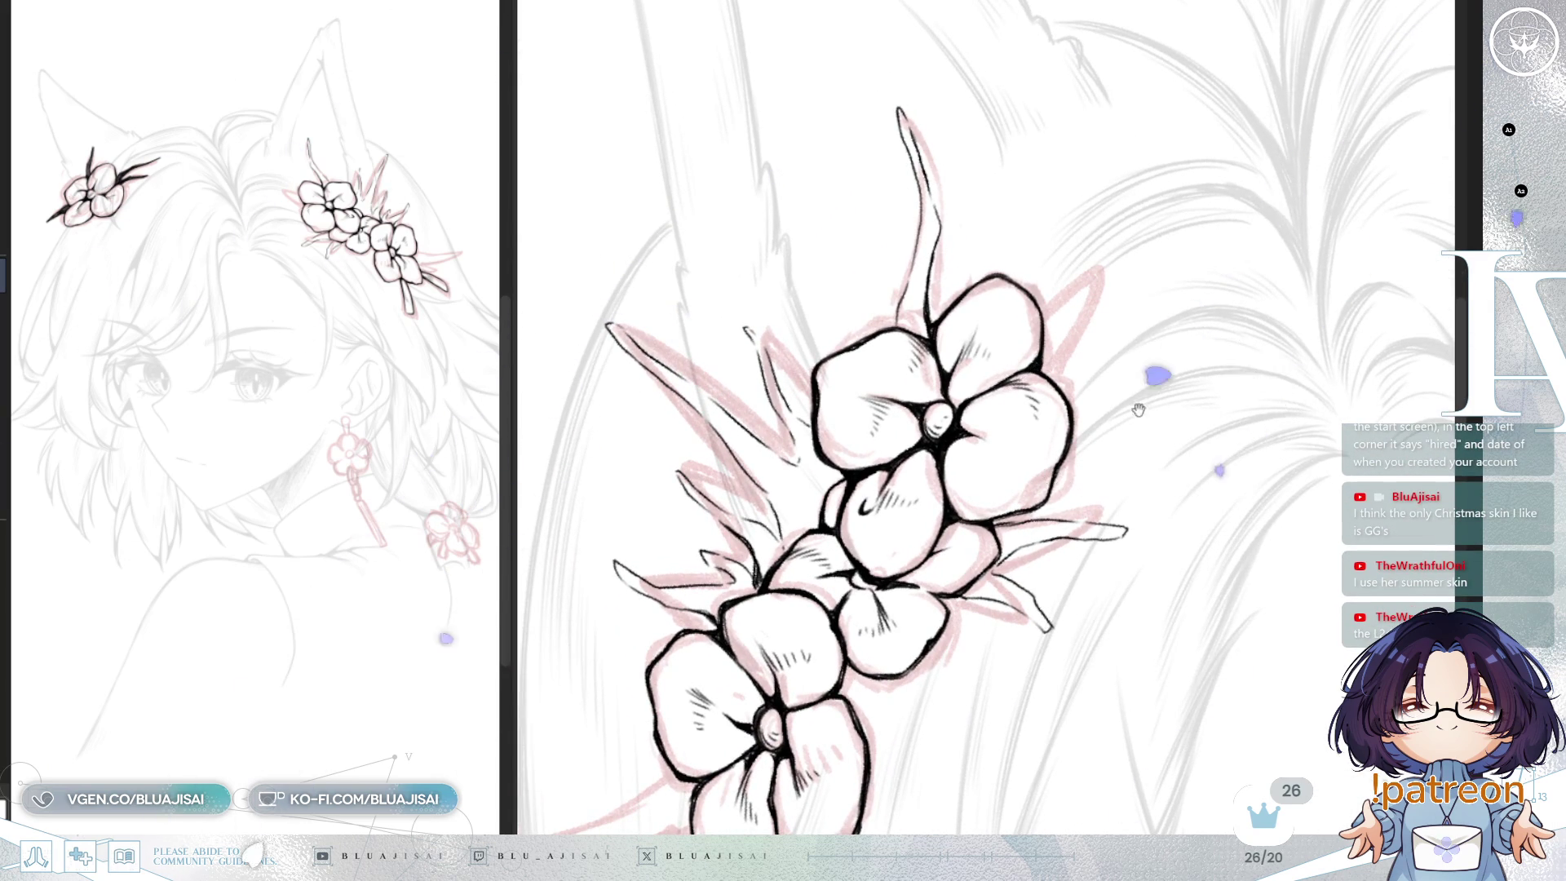
pyautogui.moveTo(1046, 321); pyautogui.dragTo(1073, 299)
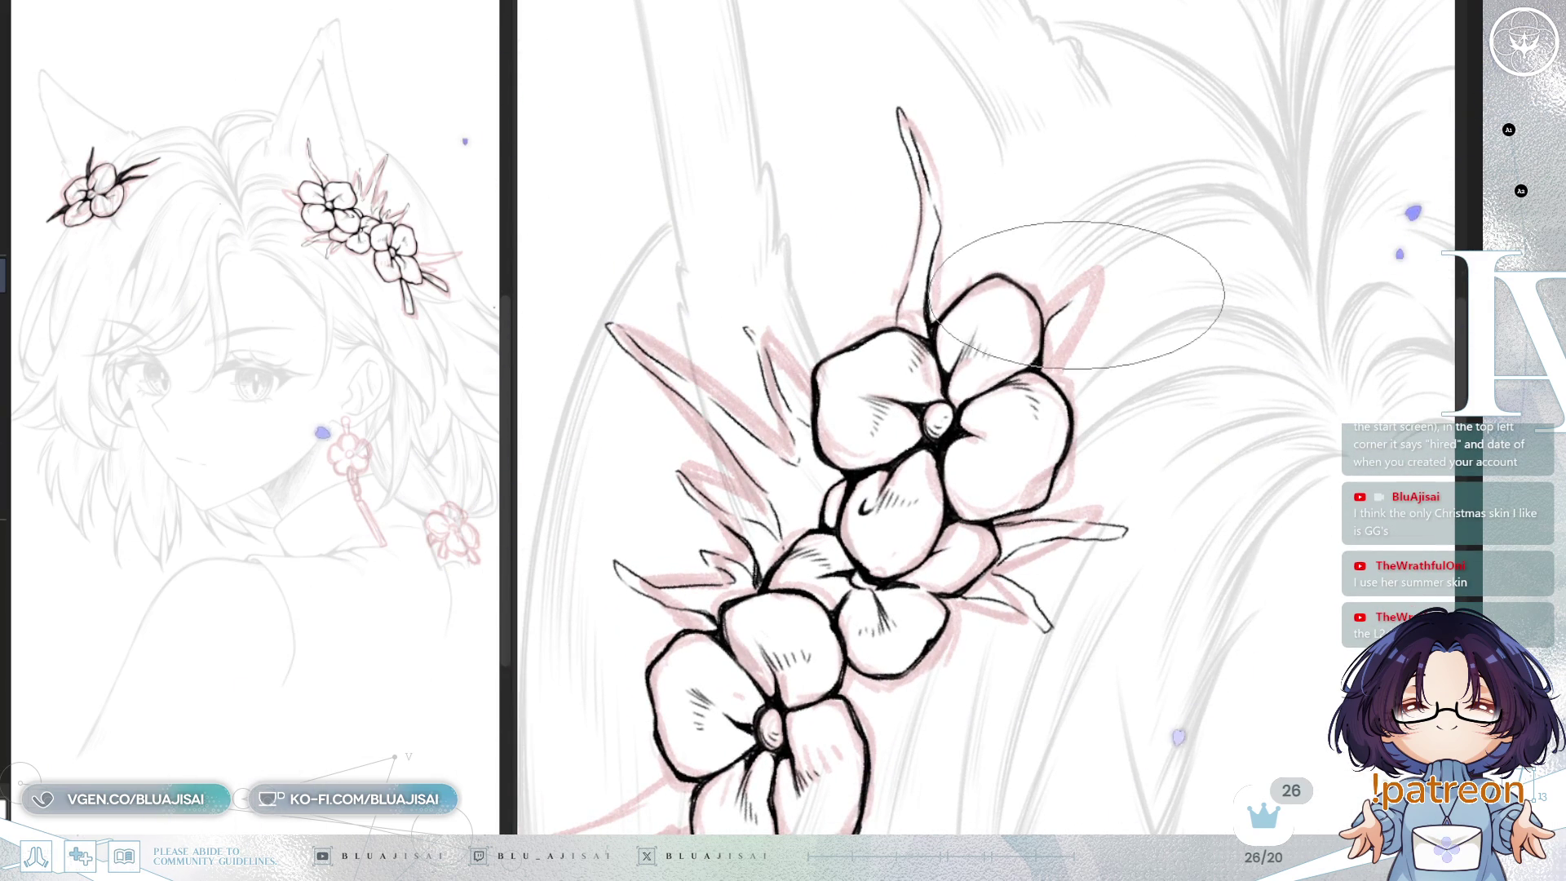
pyautogui.moveTo(1151, 254); pyautogui.dragTo(1147, 267)
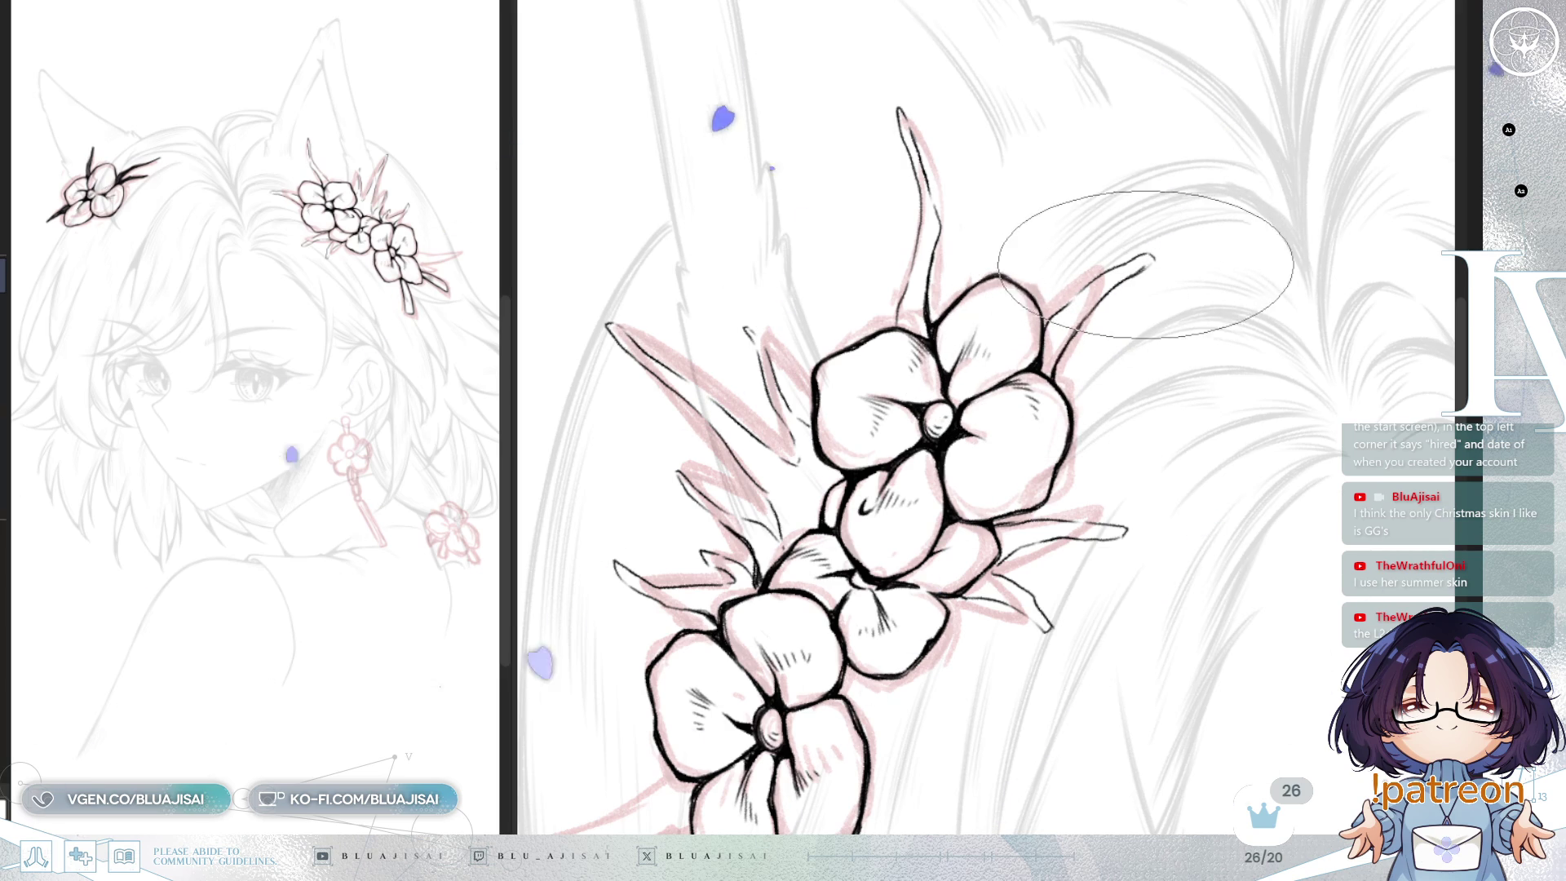
# Step: Add thin spikes curving out to the right and a hooked spike toward the flower
pyautogui.moveTo(1175, 274); pyautogui.dragTo(1240, 326)
pyautogui.scroll(3, 1058, 474)
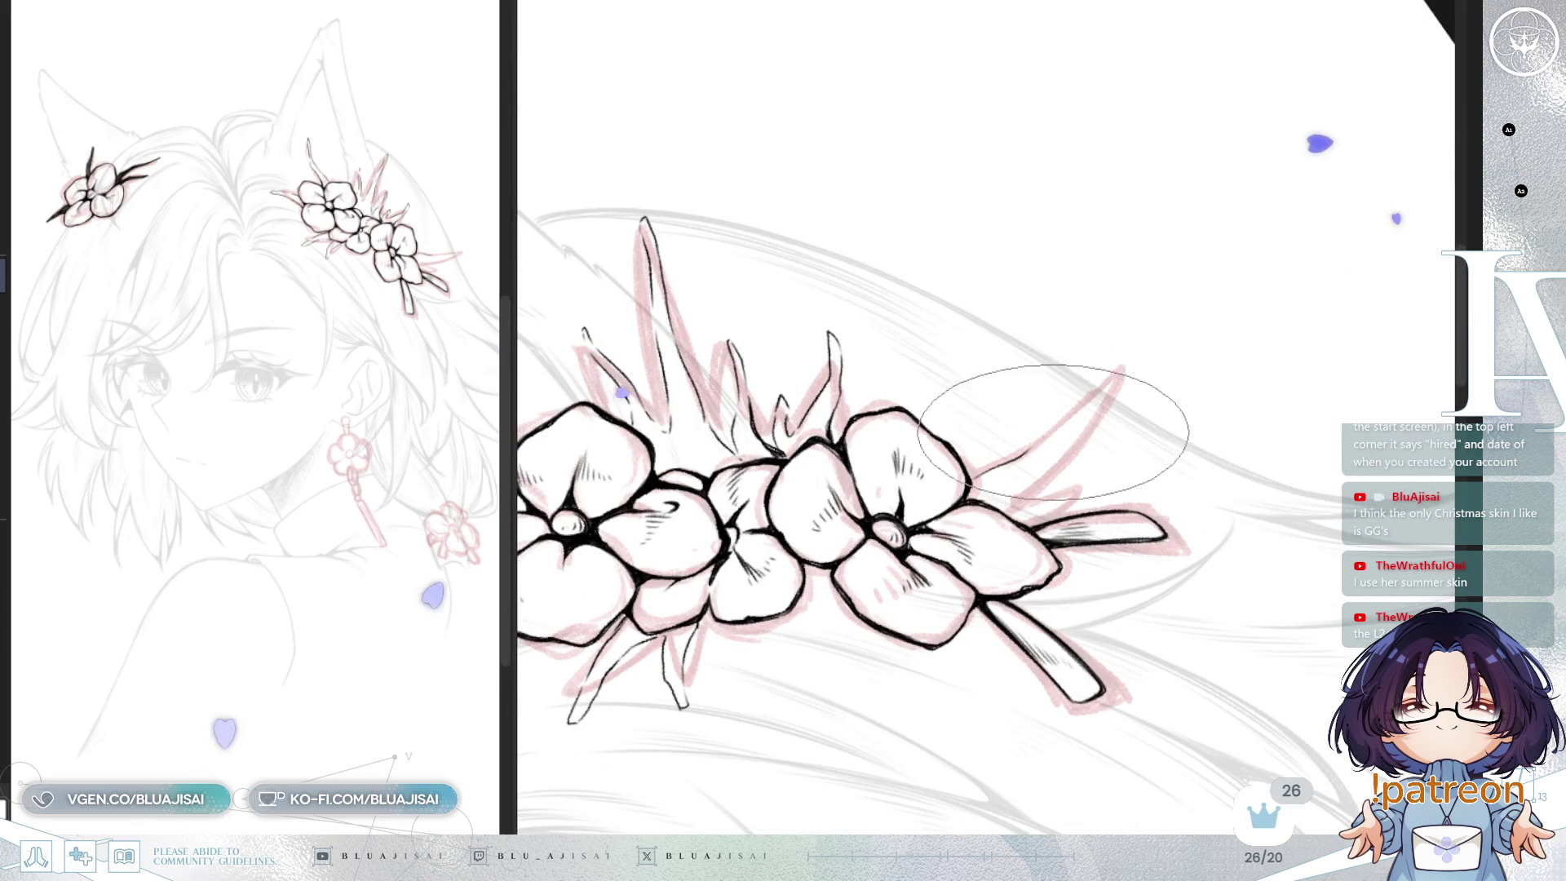
pyautogui.moveTo(1040, 438)
pyautogui.mouseDown()
pyautogui.moveTo(1081, 365)
pyautogui.moveTo(1055, 464)
pyautogui.mouseUp()
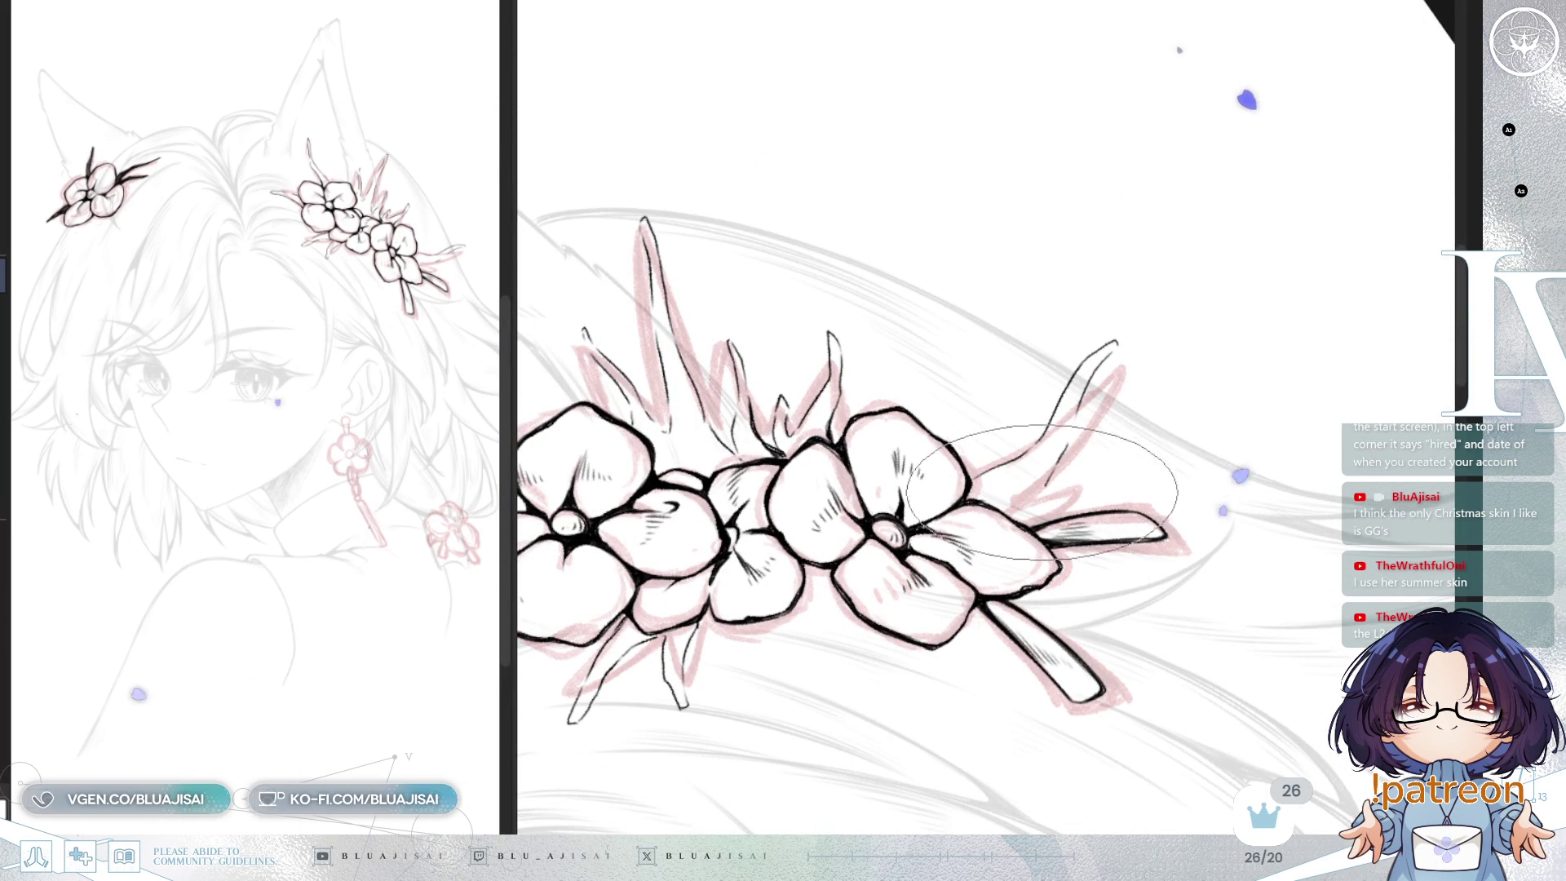
pyautogui.press('-')
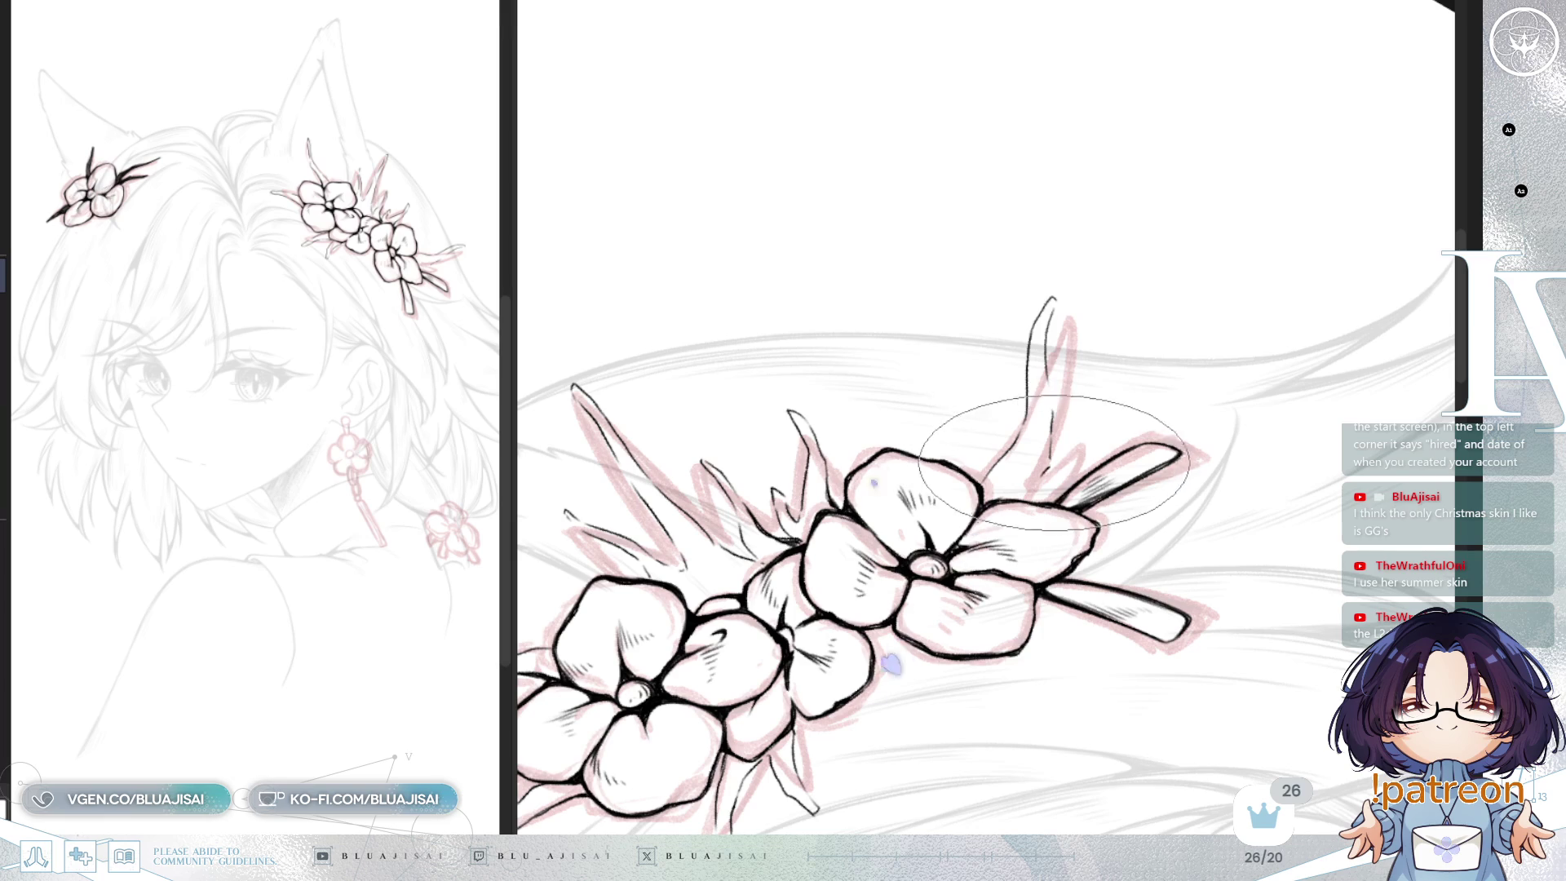
pyautogui.moveTo(1116, 406); pyautogui.dragTo(1071, 488)
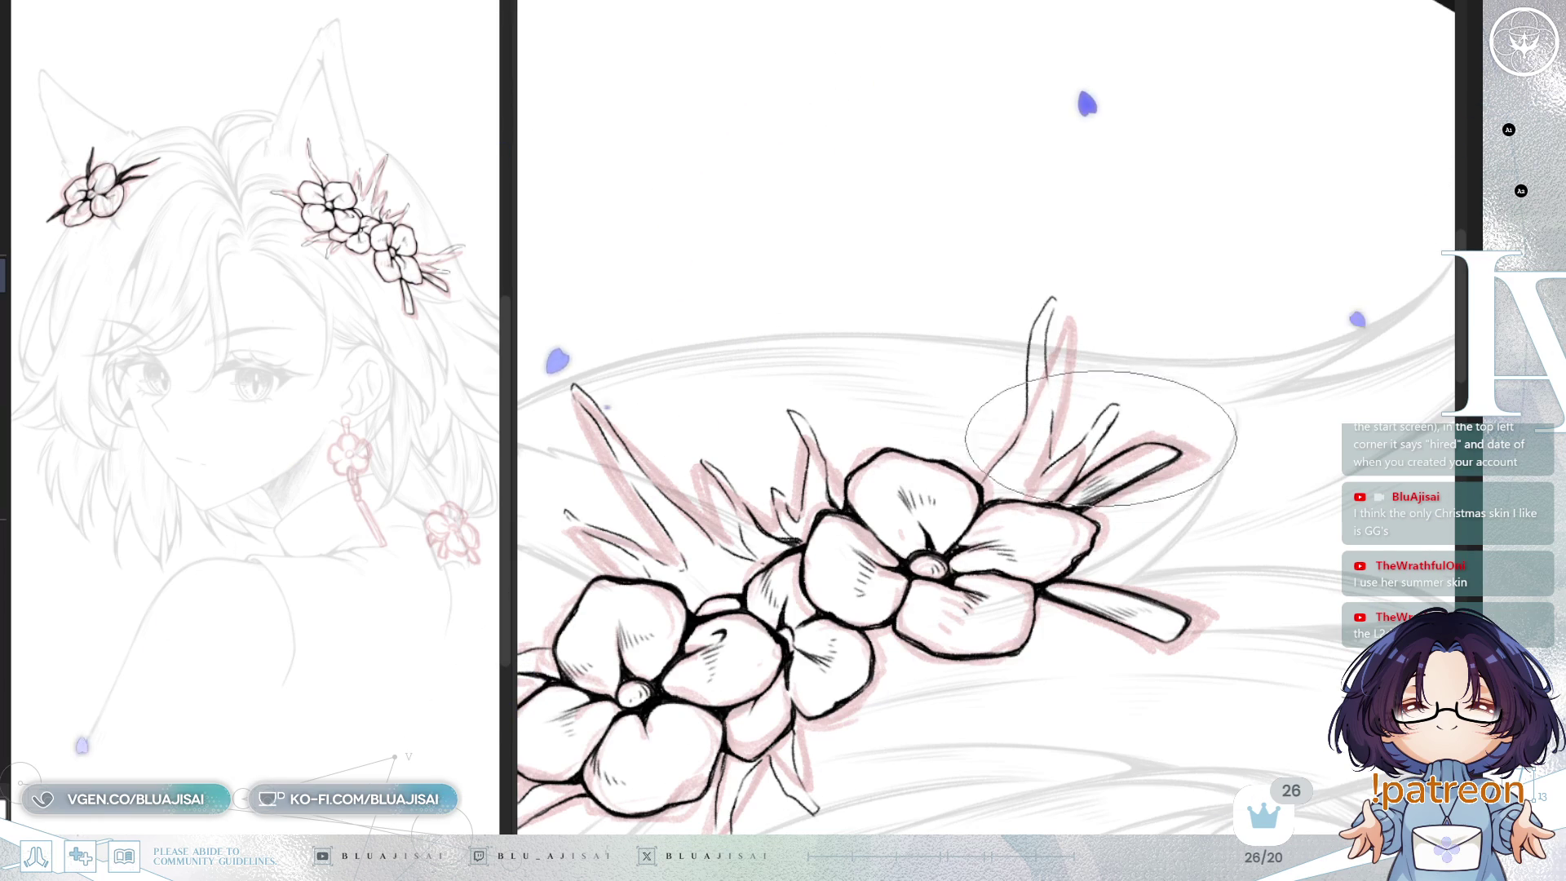
pyautogui.press('End')
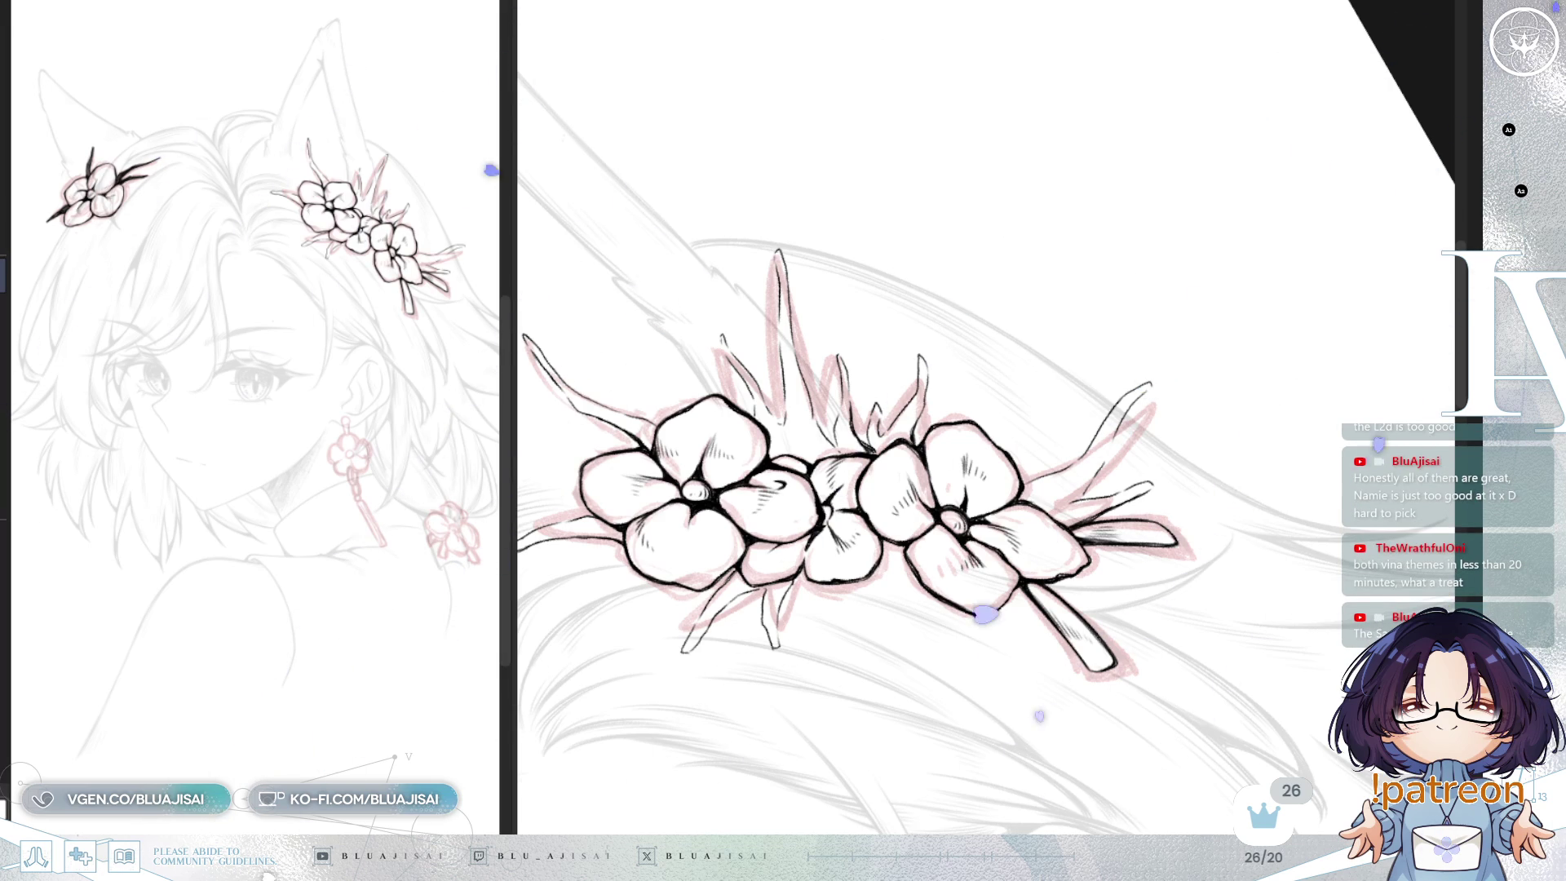
# Step: Unmirror the view and zoom in close on the cluster's top blossom
pyautogui.press('-')
pyautogui.press('-')
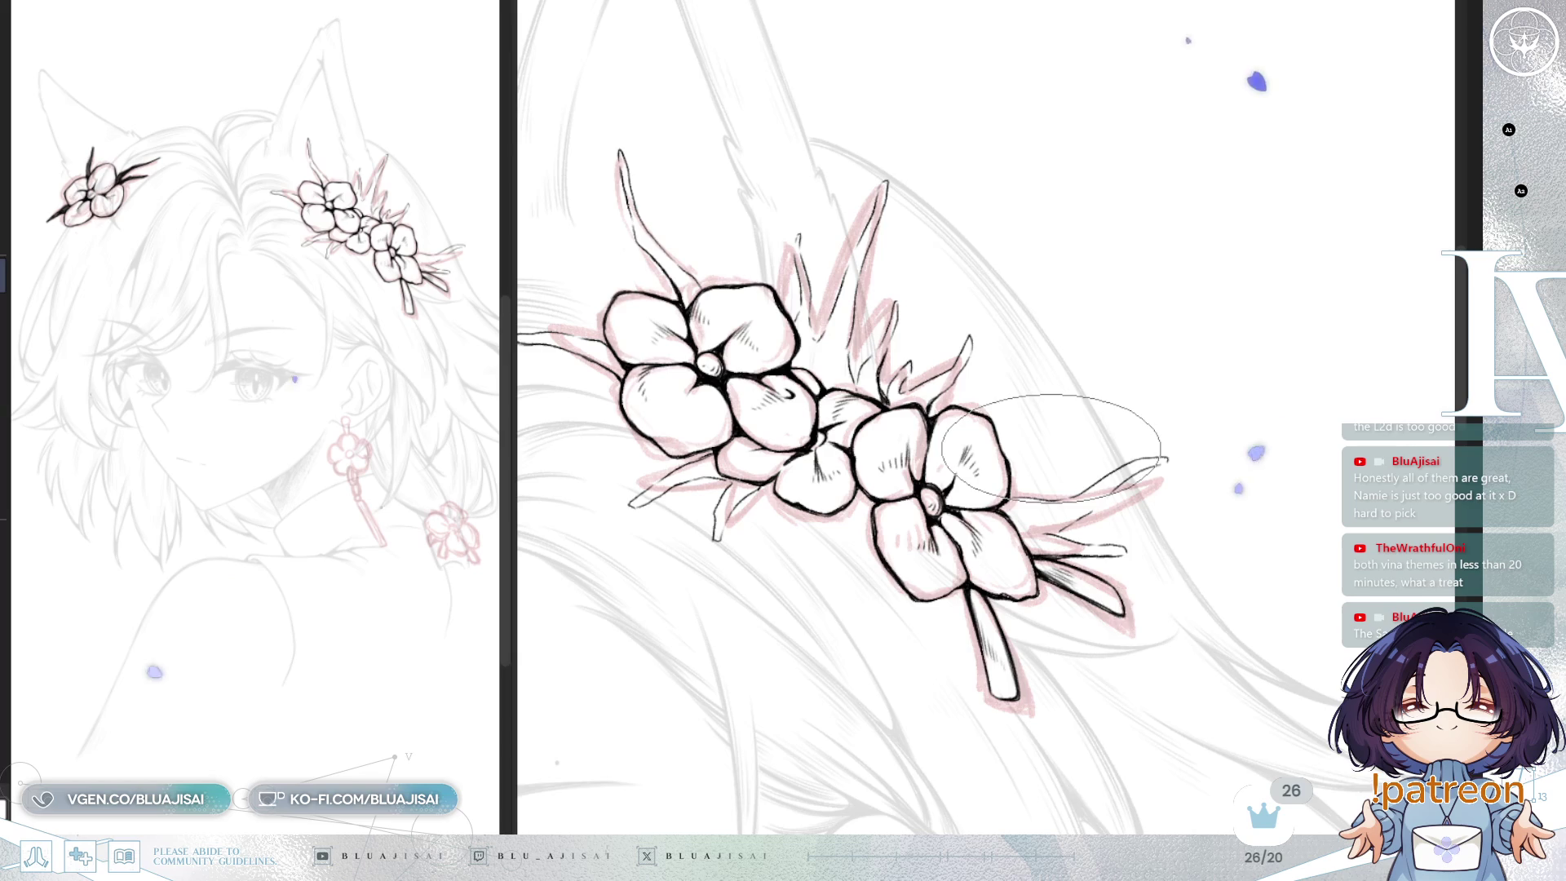
pyautogui.scroll(2, 903, 296)
pyautogui.scroll(1, 903, 296)
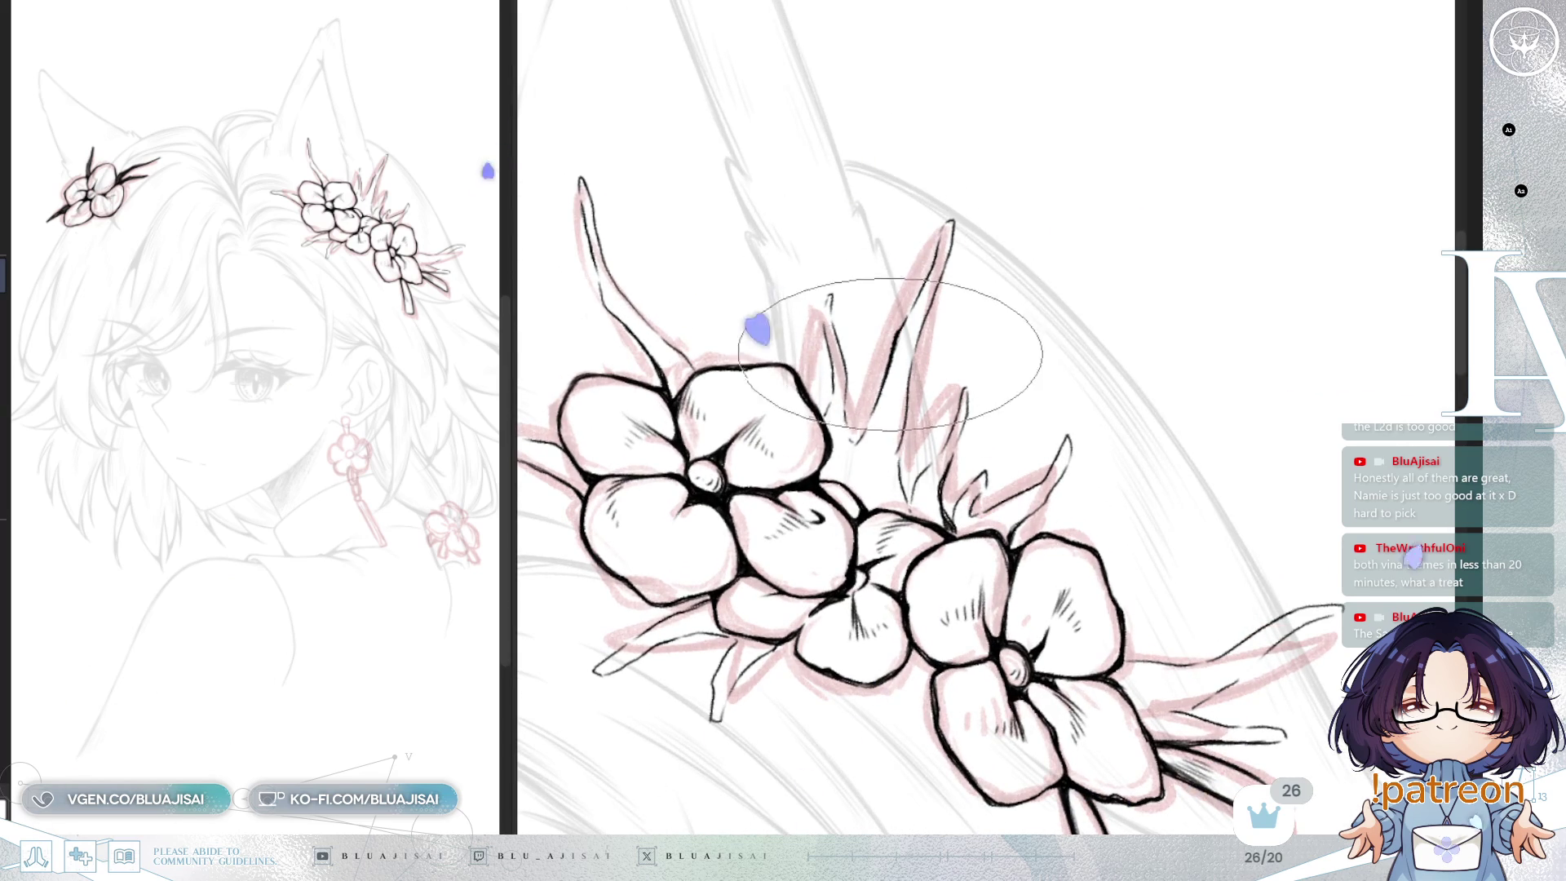
pyautogui.scroll(-2, 1110, 220)
pyautogui.press('h')
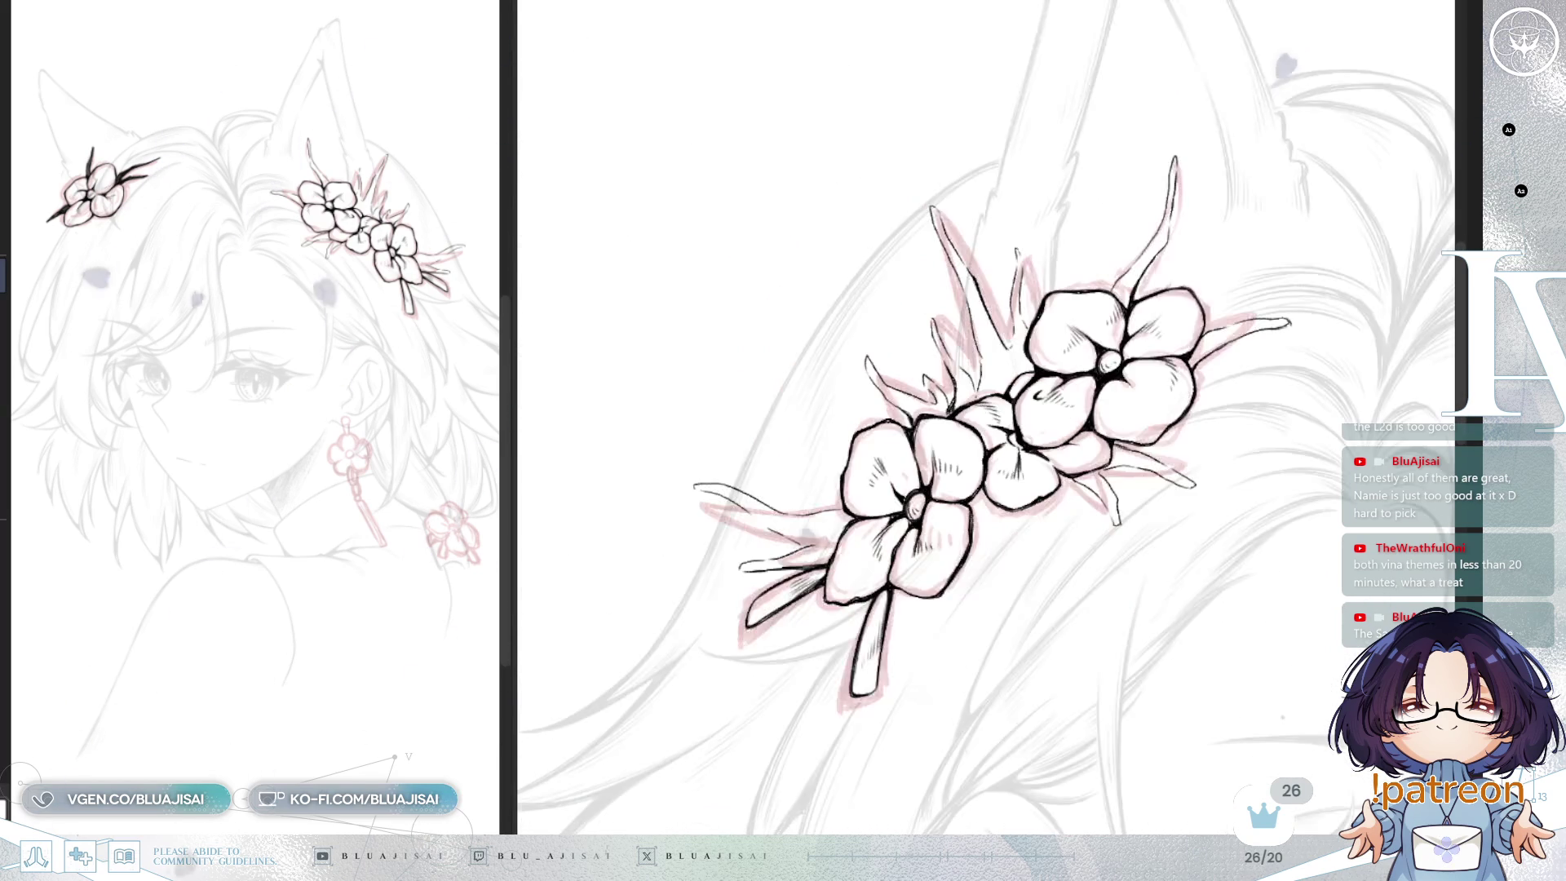
pyautogui.moveTo(1266, 435); pyautogui.dragTo(1247, 451)
pyautogui.scroll(-4, 1260, 461)
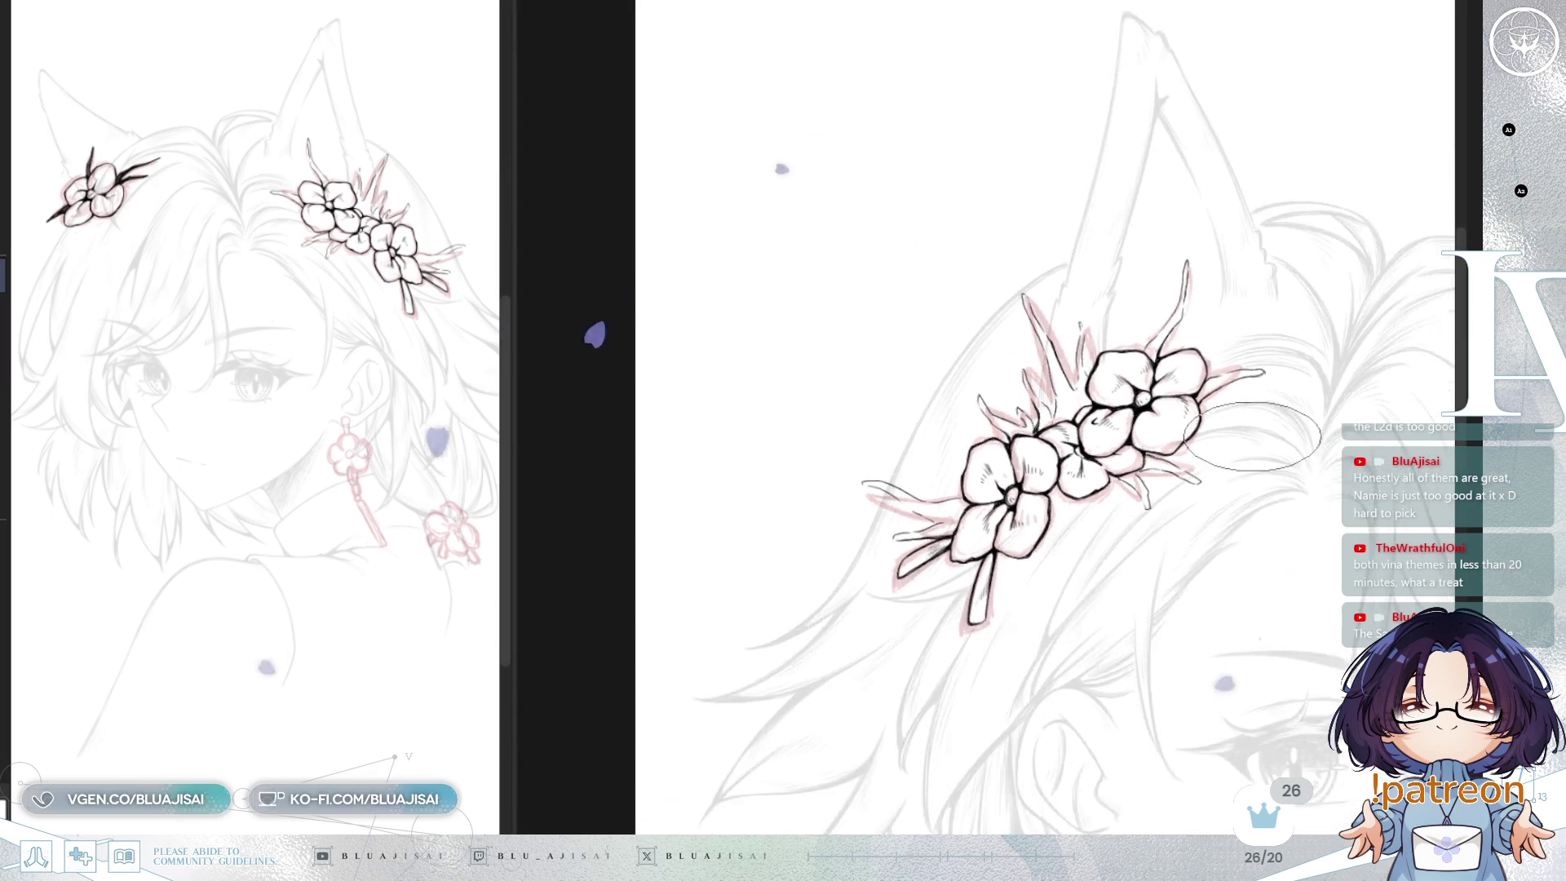
pyautogui.scroll(2, 1260, 440)
pyautogui.scroll(4, 989, 525)
pyautogui.scroll(3, 1075, 231)
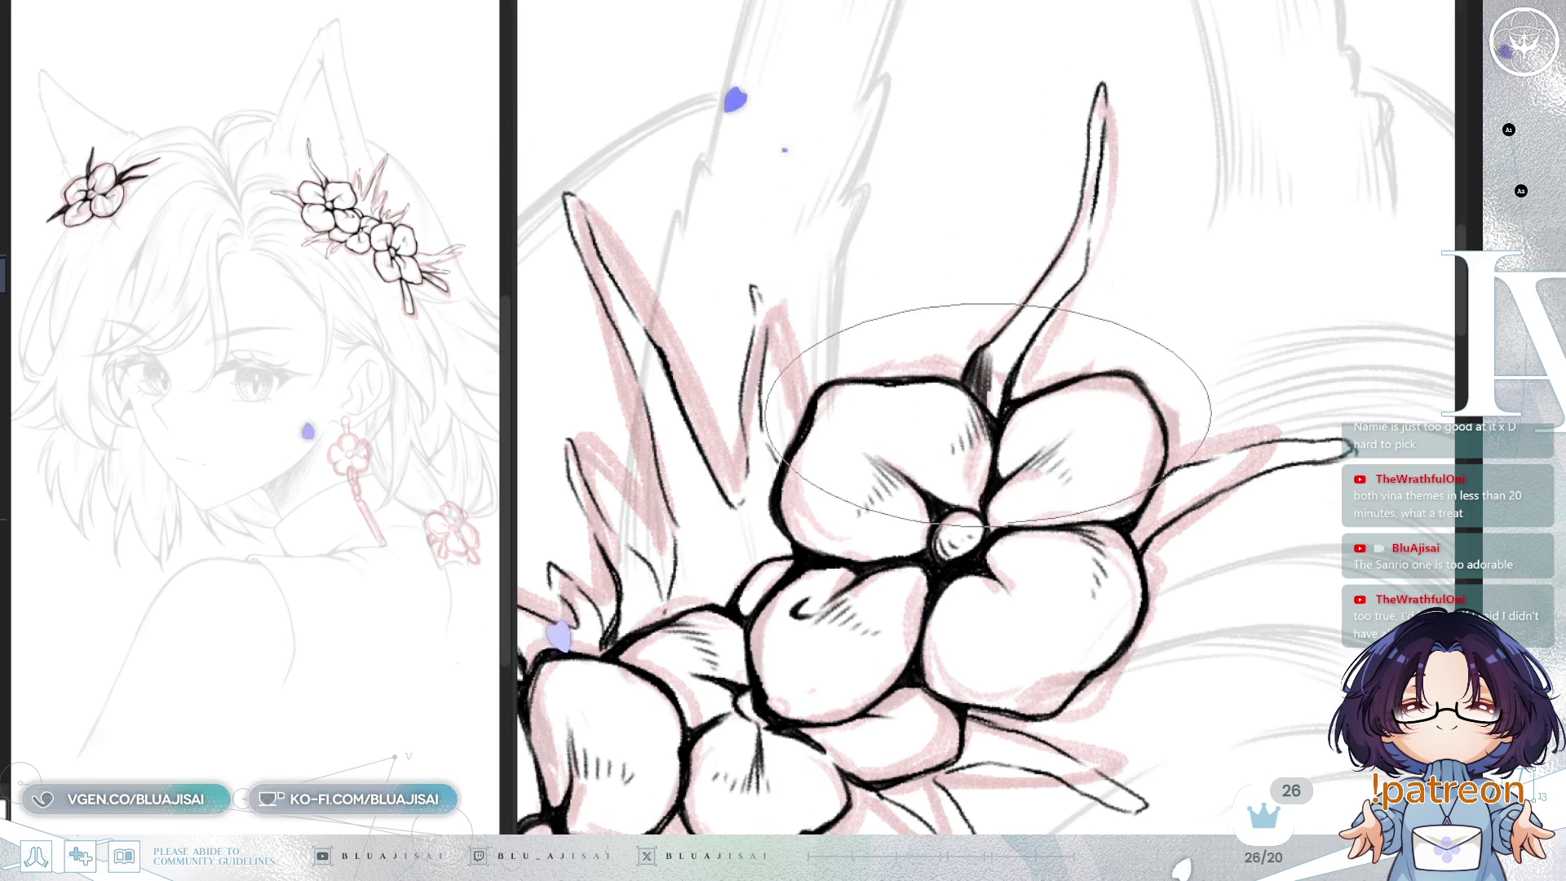
# Step: Fill the tall stem above the top flower solid black from its base
pyautogui.moveTo(988, 383); pyautogui.dragTo(985, 395)
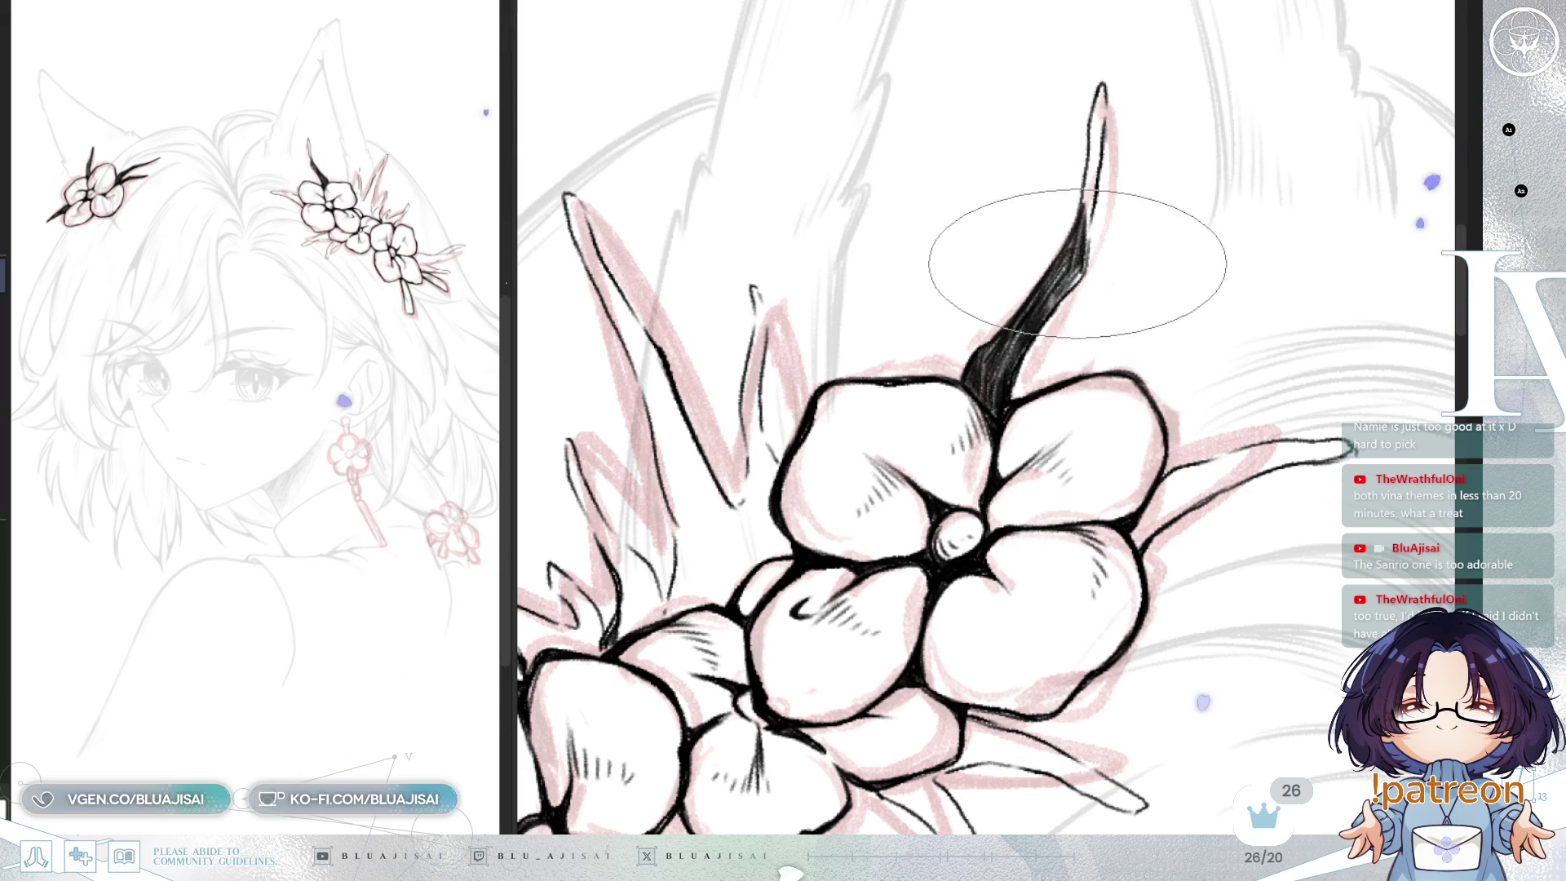
pyautogui.moveTo(1047, 316); pyautogui.dragTo(1044, 273)
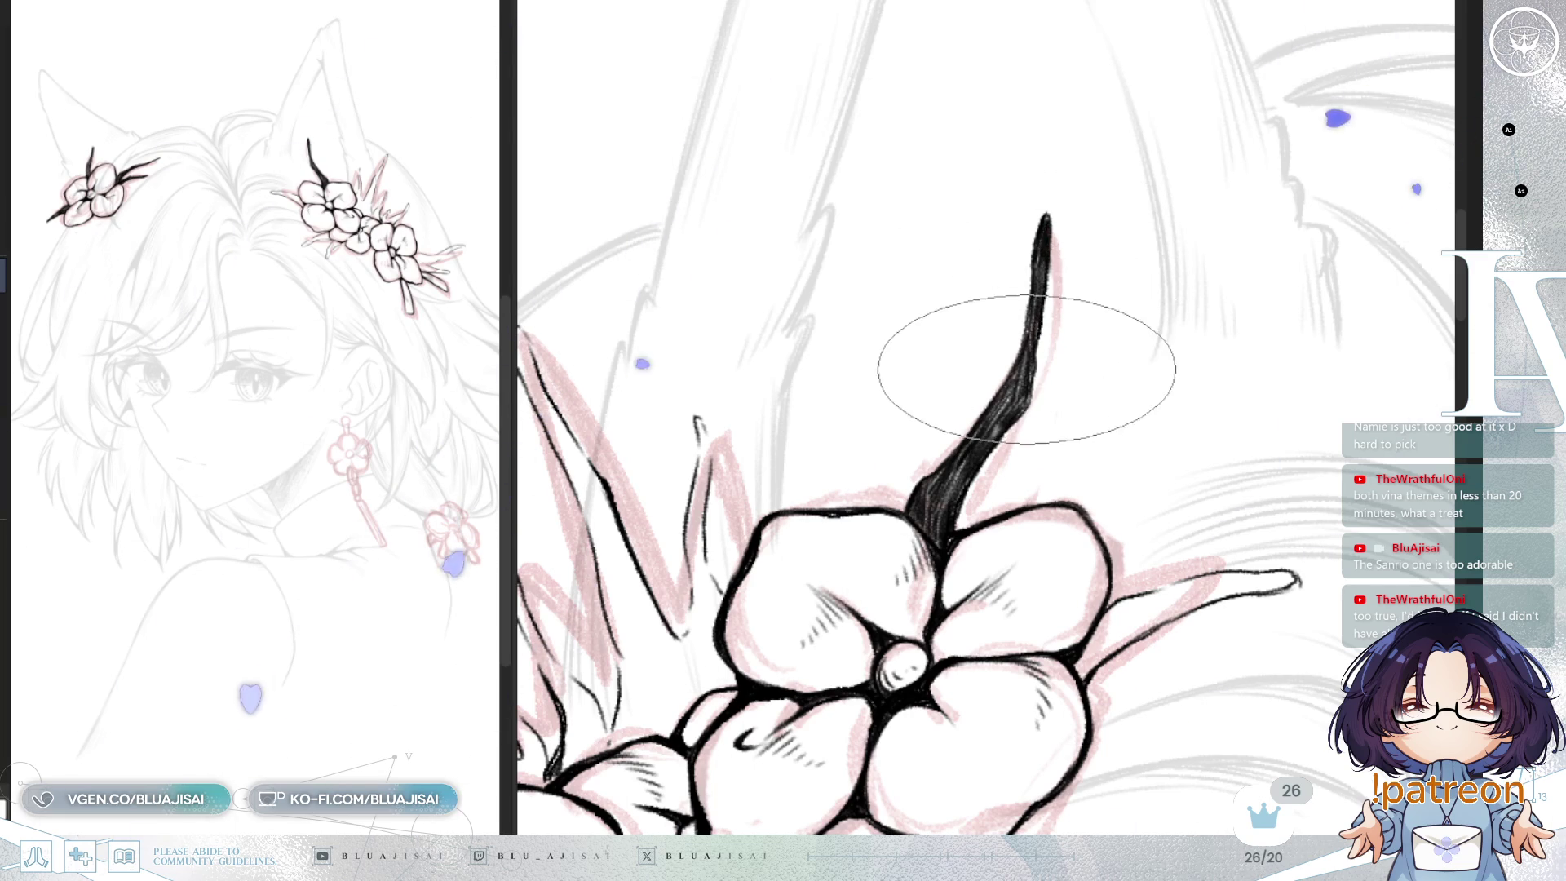
pyautogui.press('Delete')
pyautogui.press('Delete')
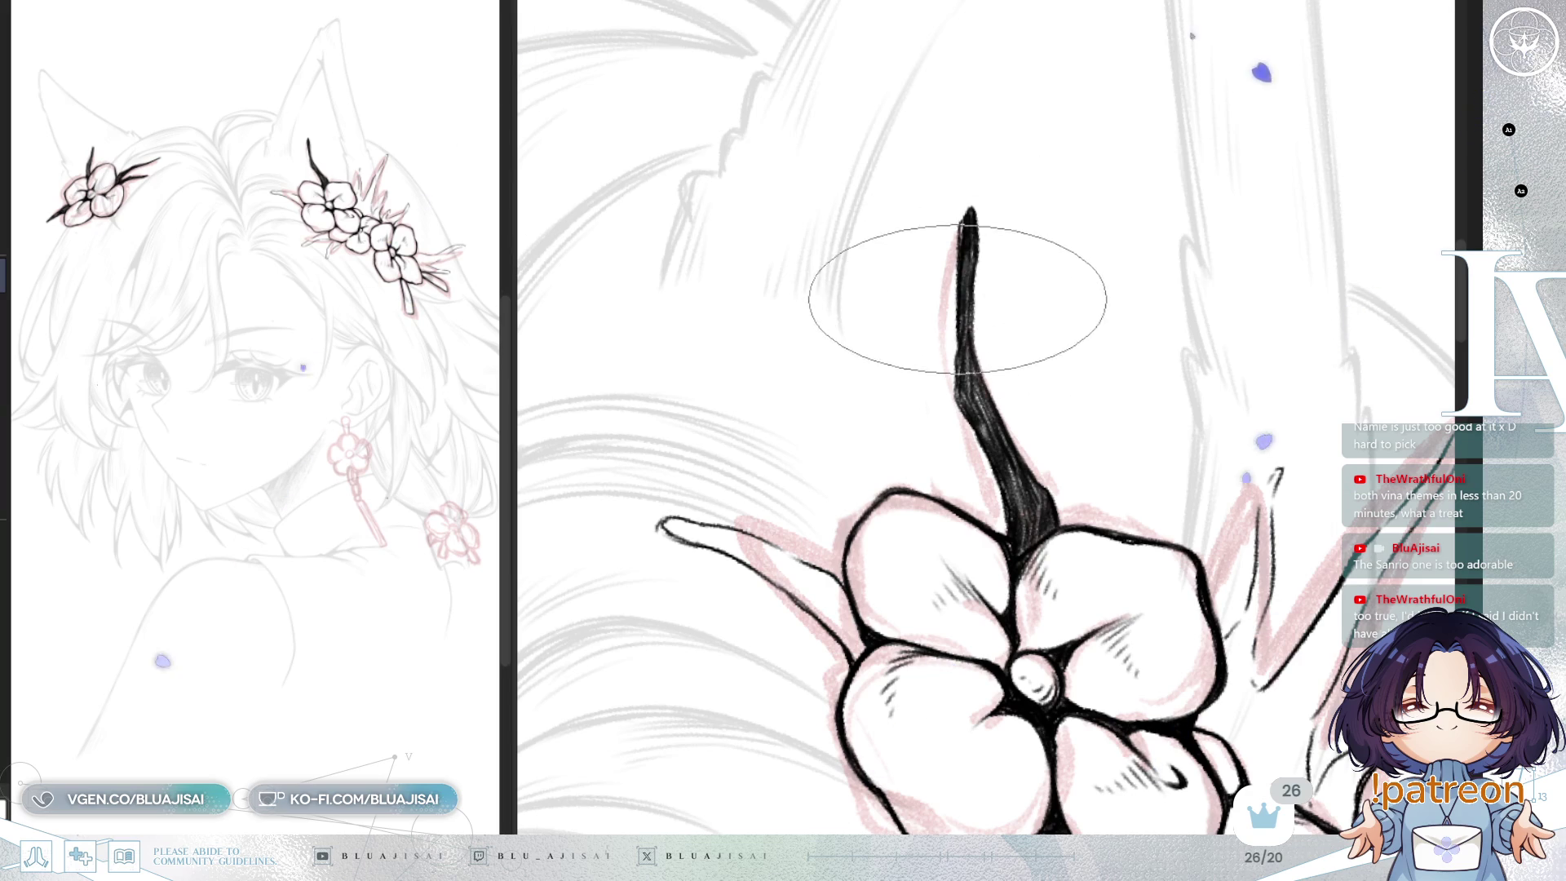
pyautogui.press('End')
pyautogui.press('End')
pyautogui.press('End')
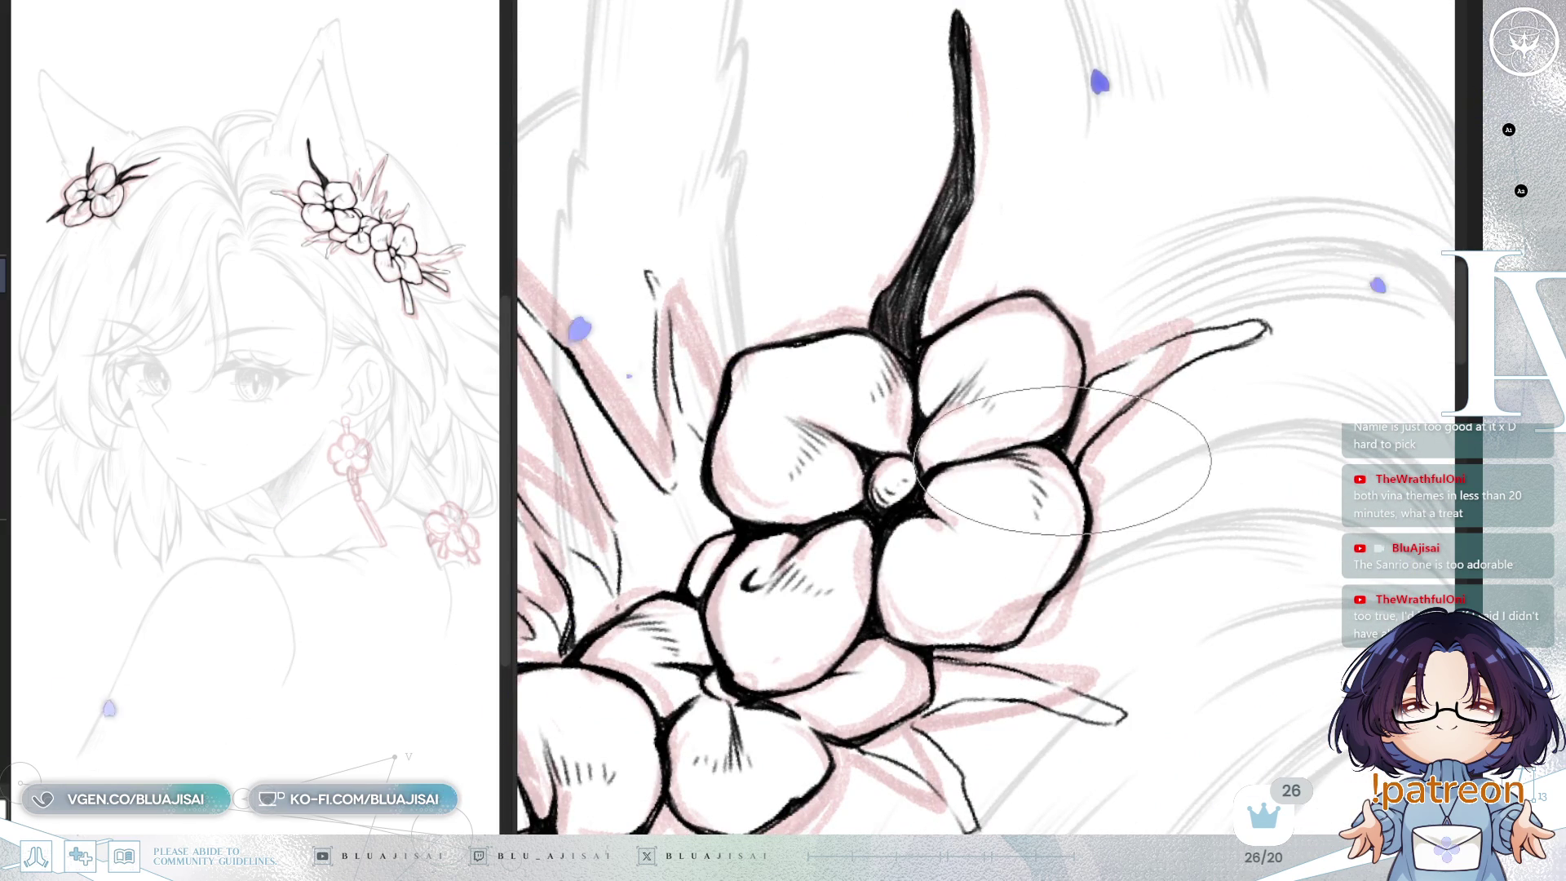
# Step: Darken the base of the leaf to the right of the flower
pyautogui.moveTo(1082, 440); pyautogui.dragTo(1083, 415)
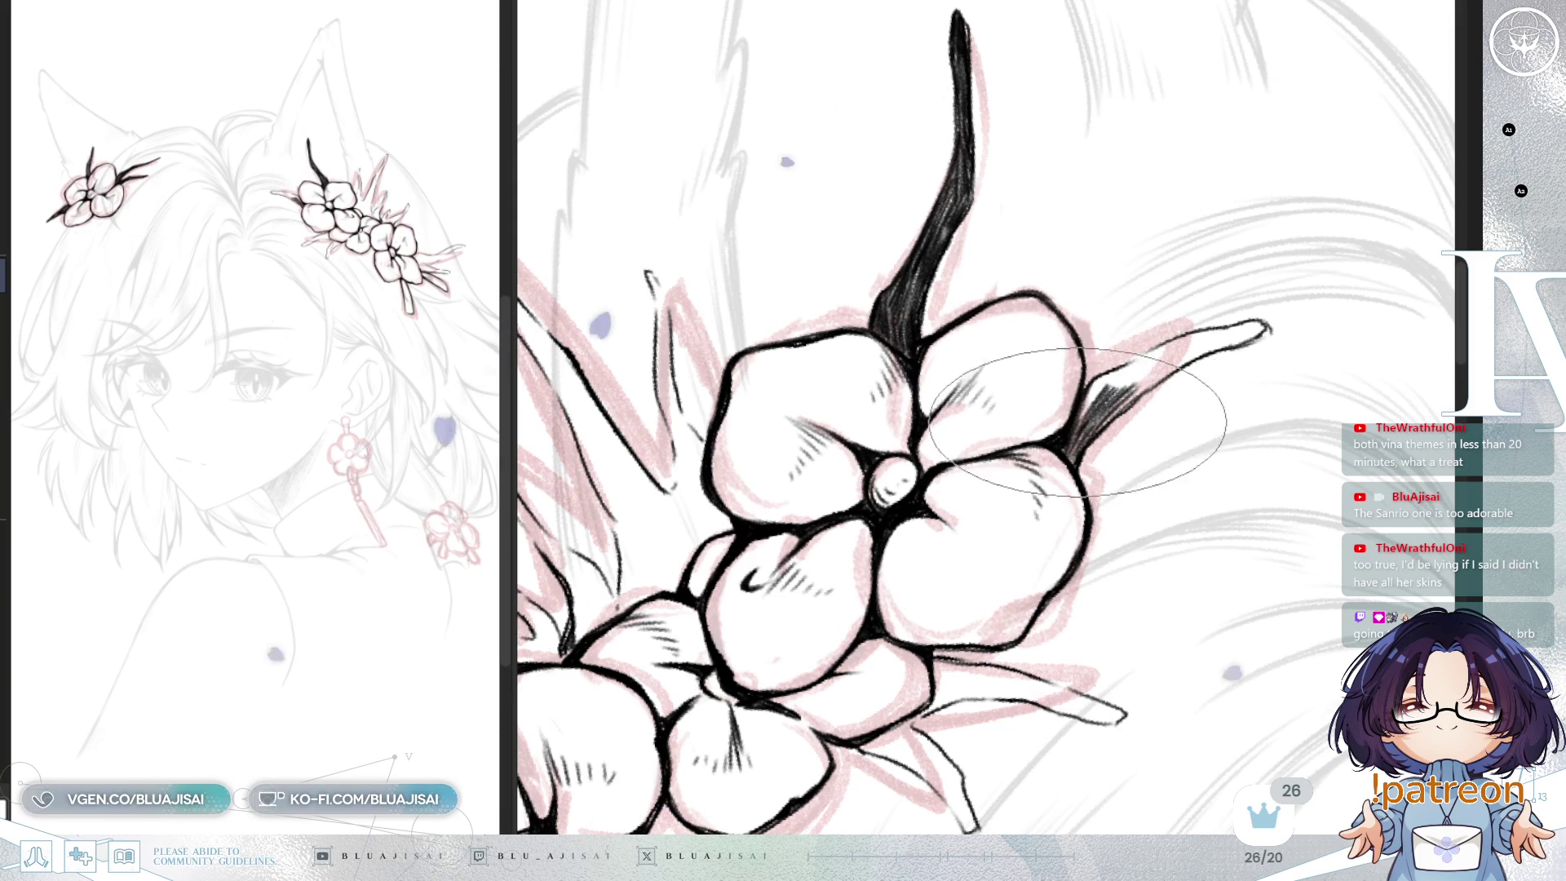
pyautogui.press('-')
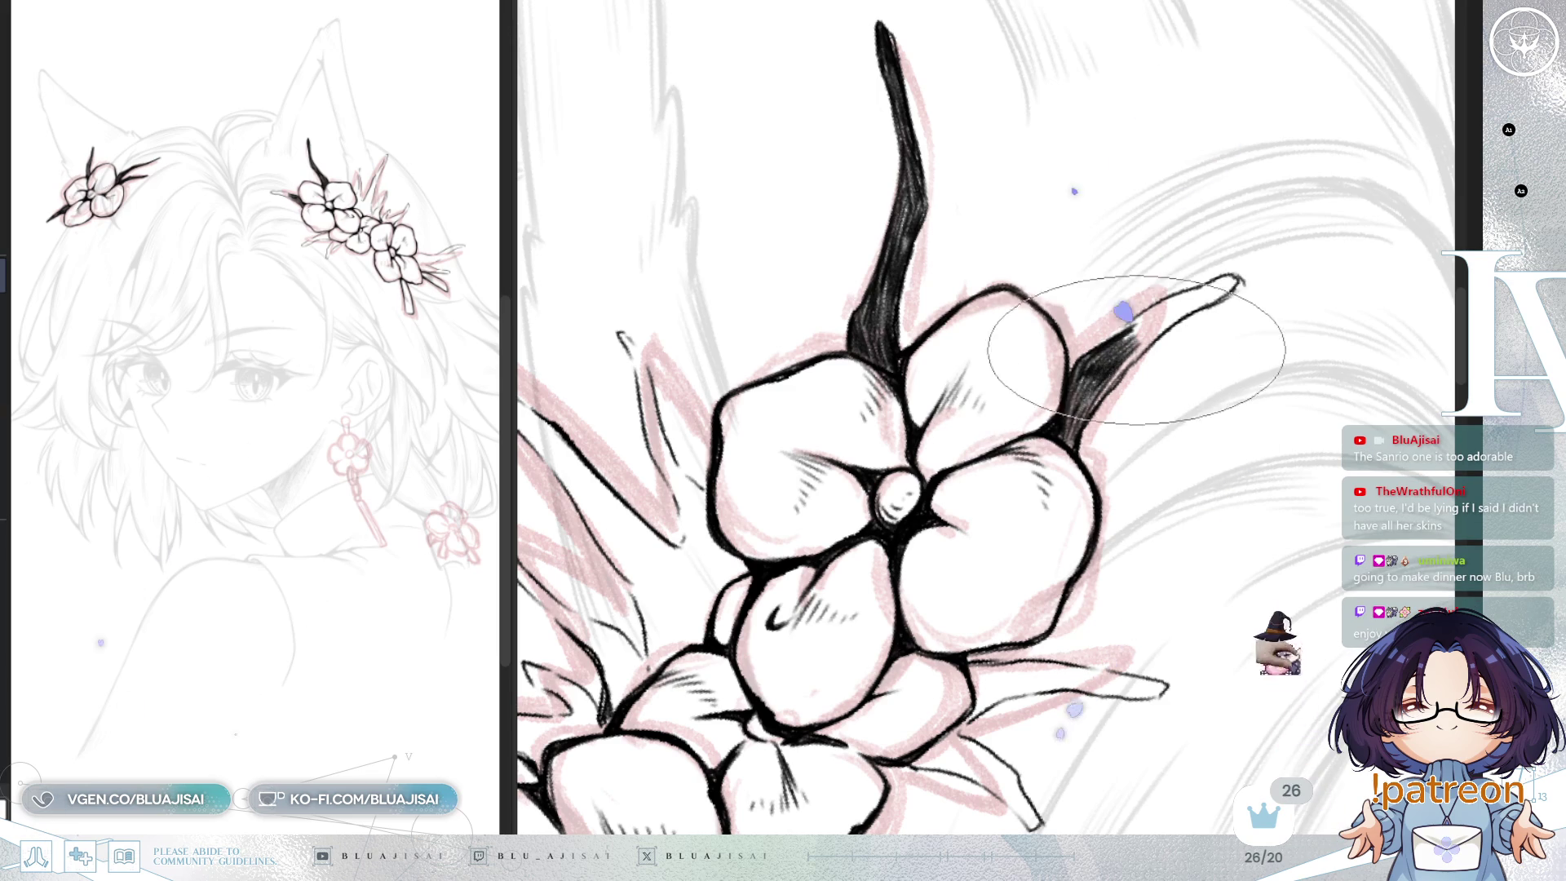
pyautogui.moveTo(1130, 359); pyautogui.dragTo(1126, 392)
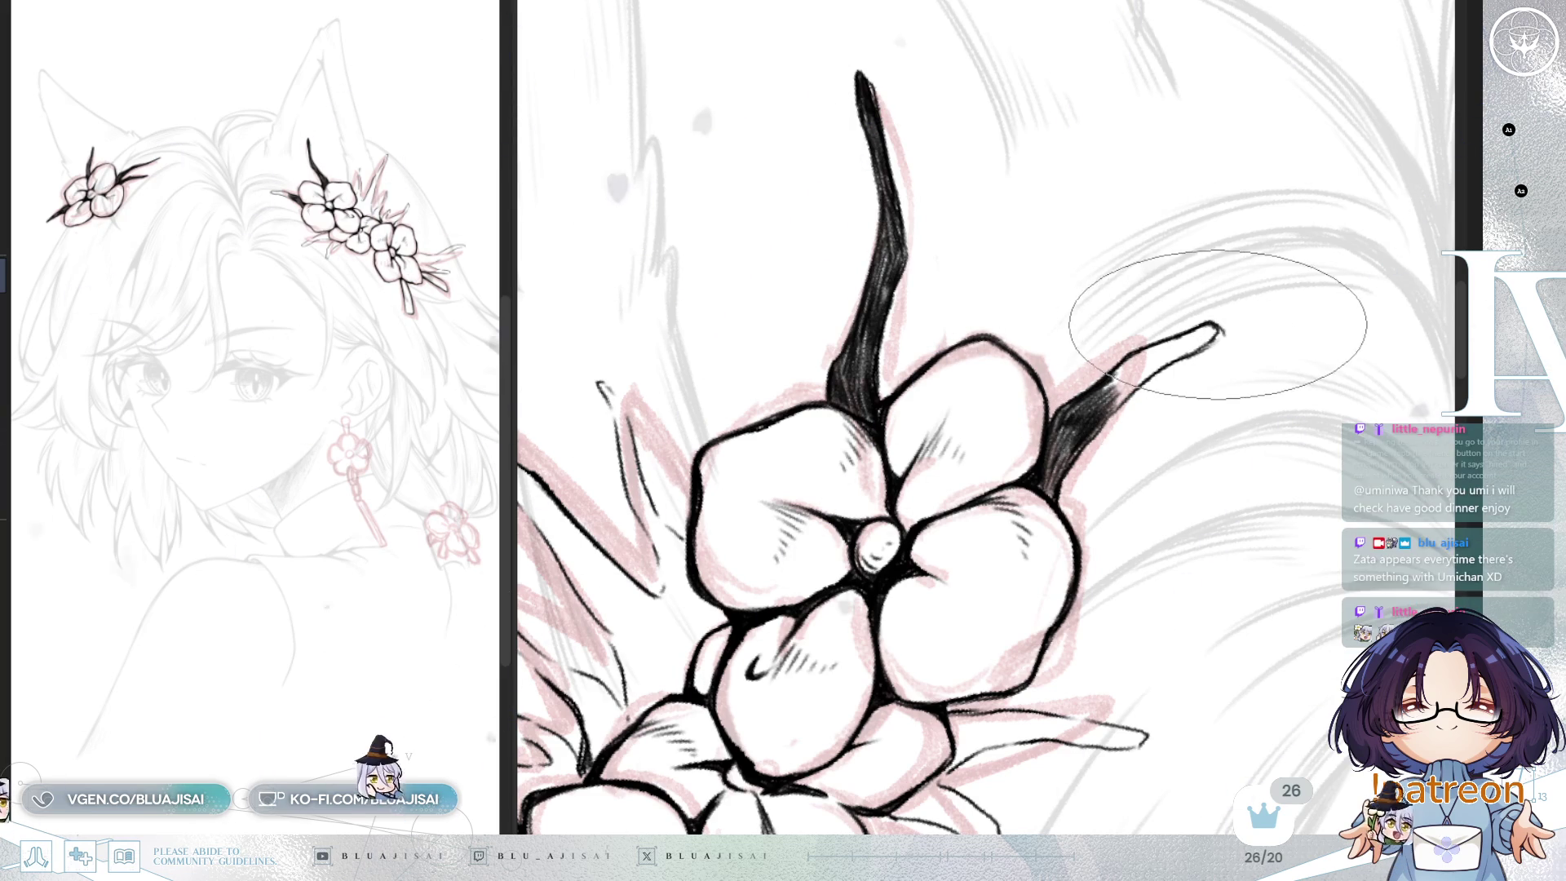
# Step: Paint the right spike's remaining white tip solid black to match the tall spike
pyautogui.press('Delete')
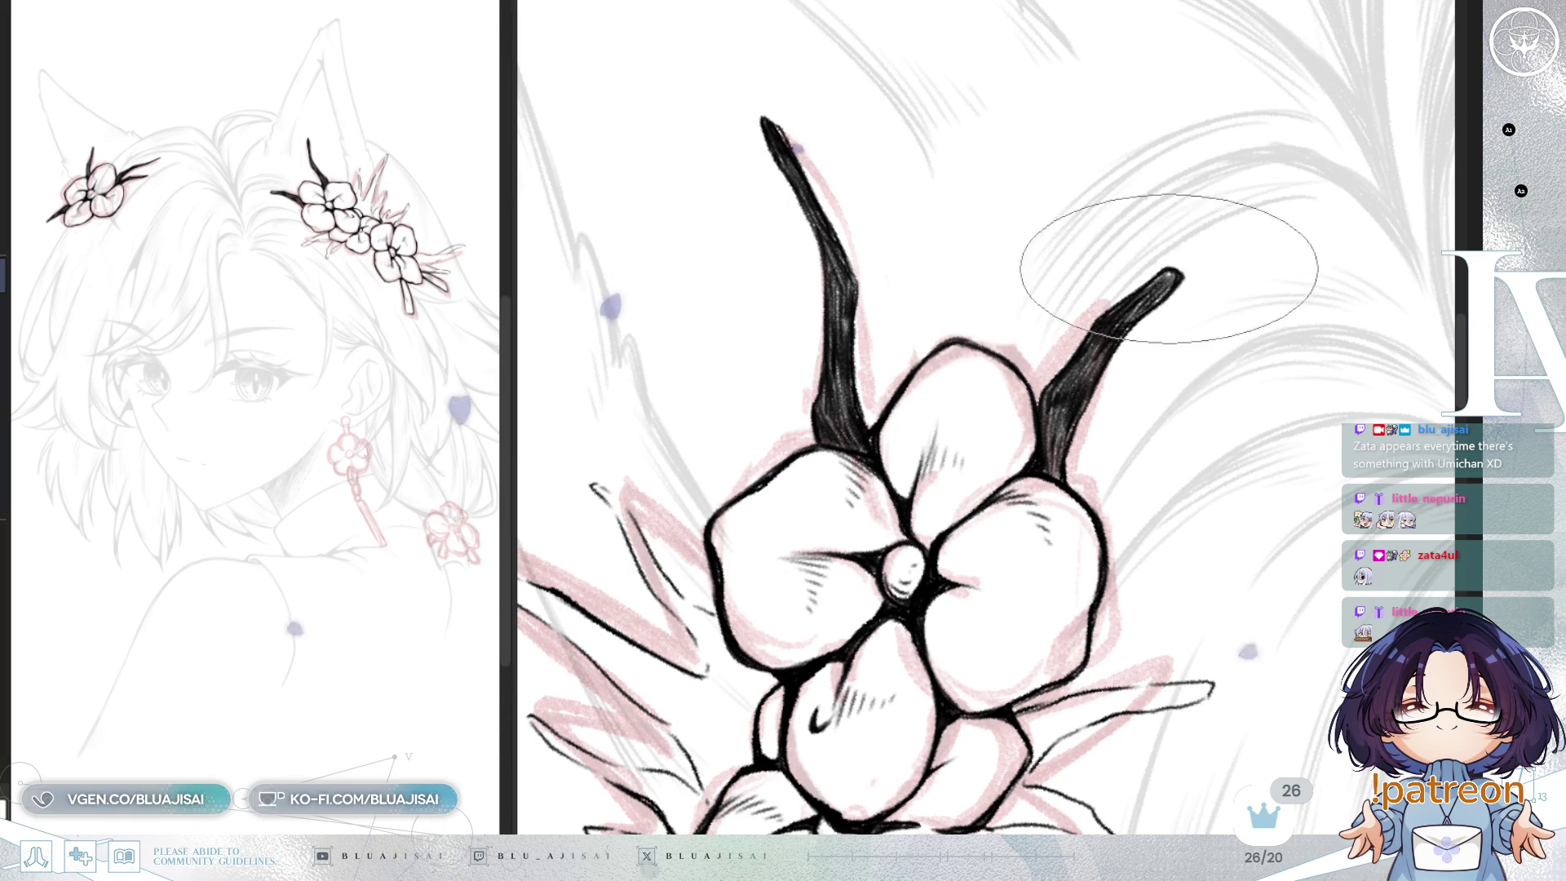
pyautogui.moveTo(1154, 288); pyautogui.dragTo(1158, 287)
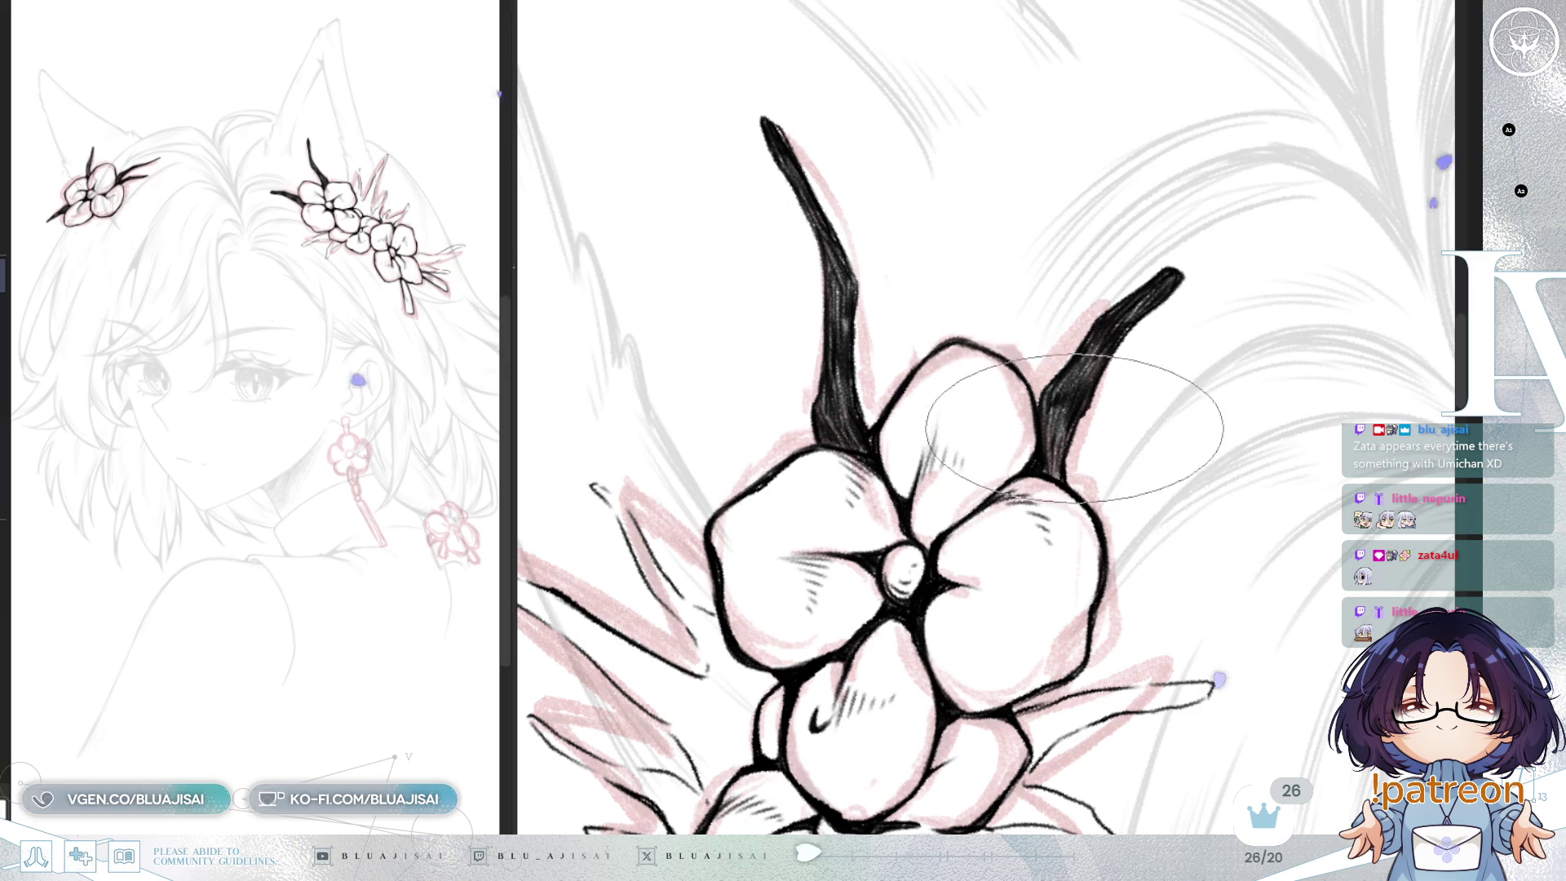
pyautogui.scroll(-3, 1087, 372)
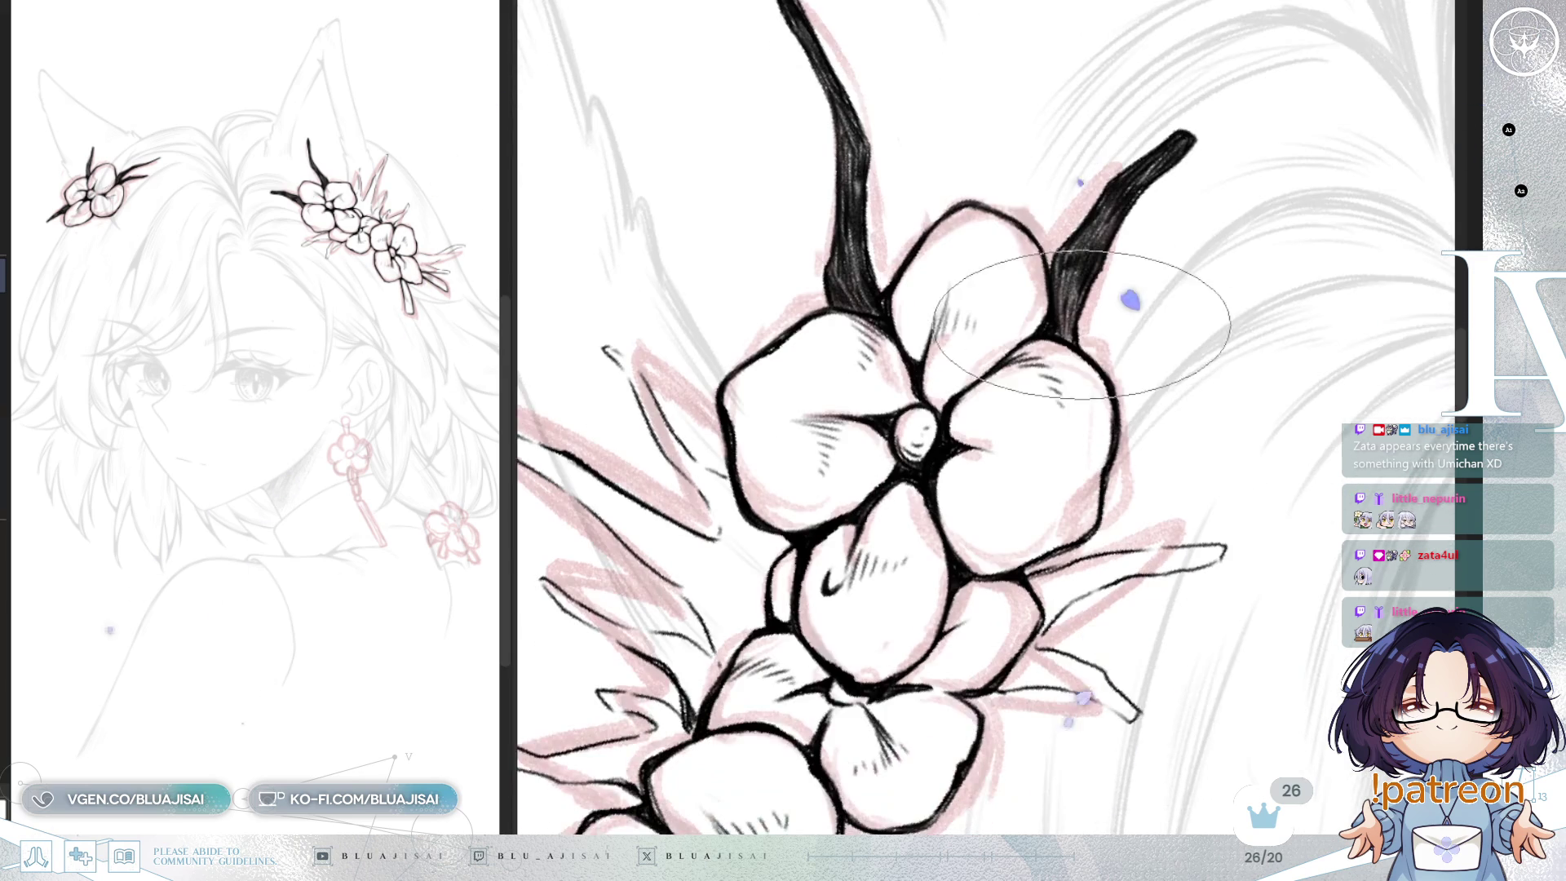
# Step: Hatch shading between the petals and thicken the right leaf spike into a black curled tip
pyautogui.moveTo(1177, 286)
pyautogui.mouseDown()
pyautogui.moveTo(1142, 351)
pyautogui.moveTo(1000, 391)
pyautogui.mouseUp()
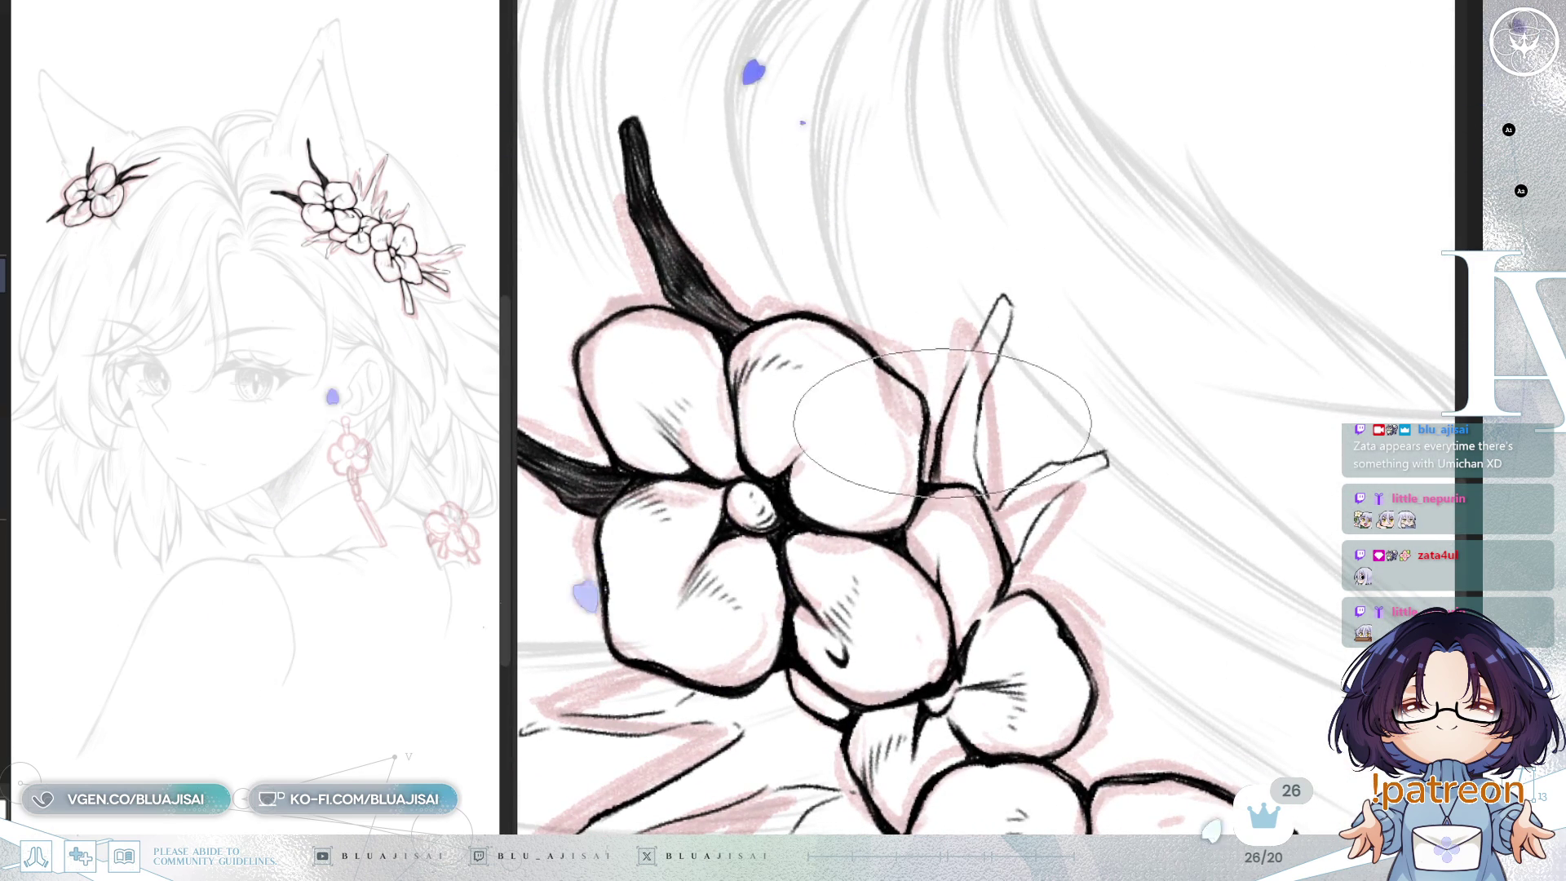
pyautogui.moveTo(946, 434); pyautogui.dragTo(967, 481)
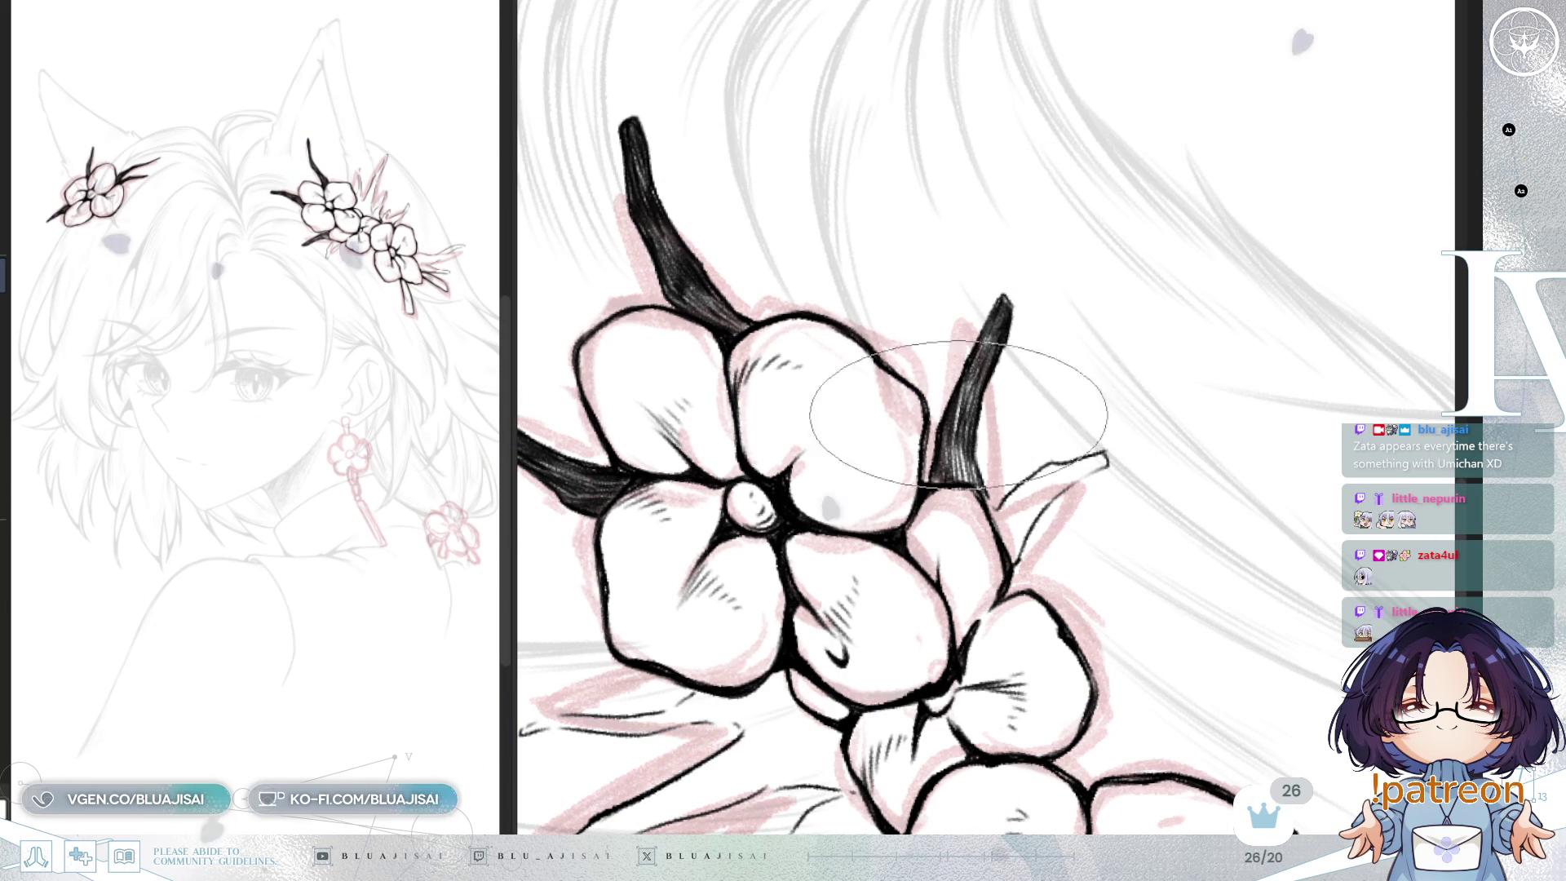
pyautogui.moveTo(965, 439)
pyautogui.mouseDown()
pyautogui.moveTo(959, 386)
pyautogui.moveTo(930, 420)
pyautogui.mouseUp()
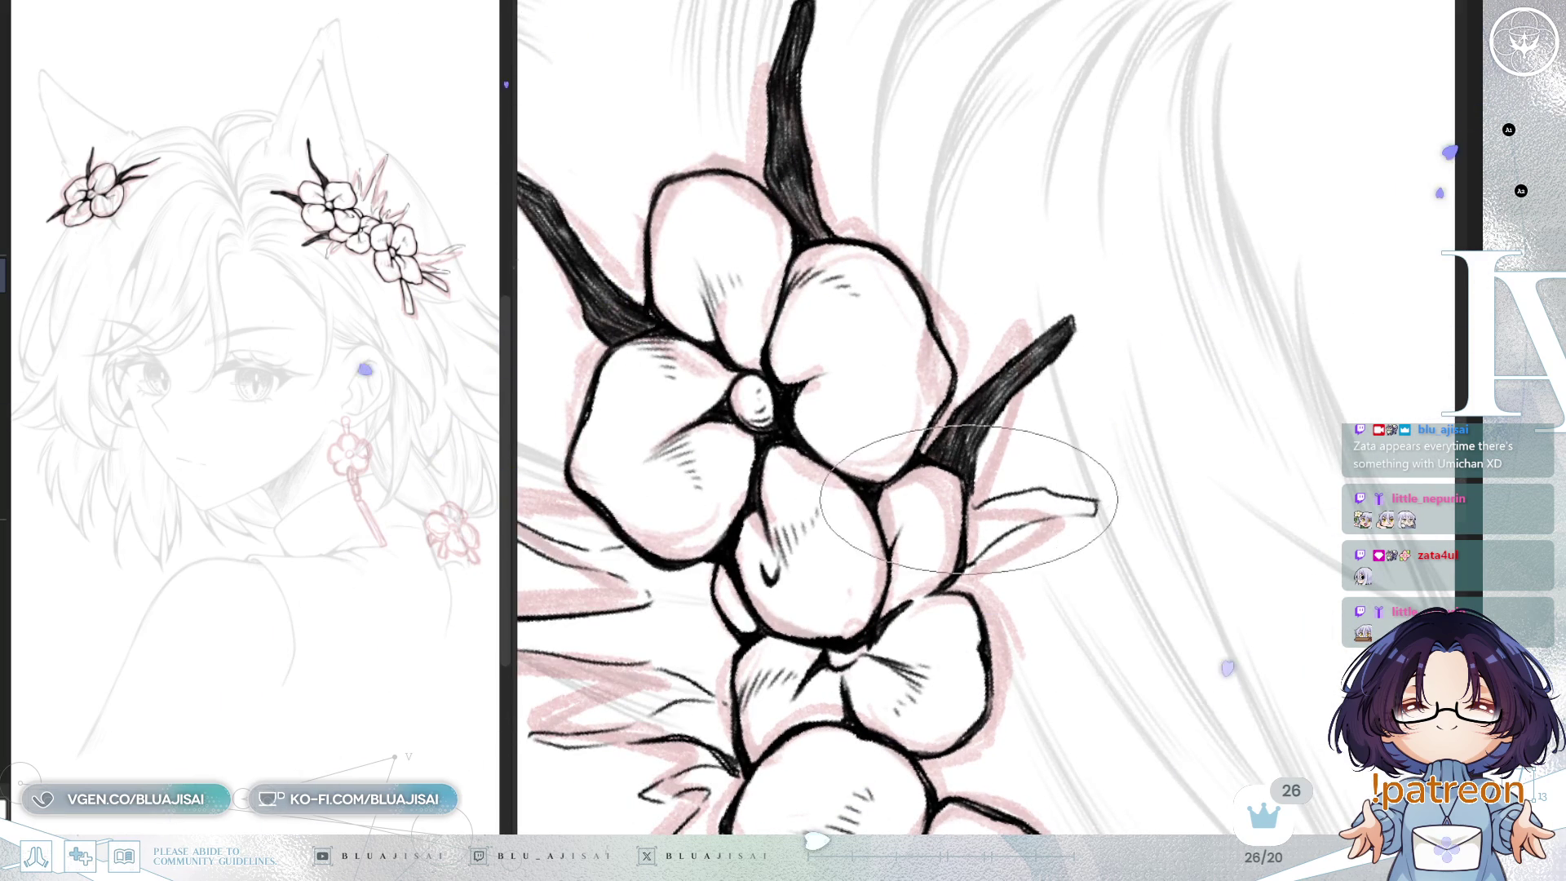
pyautogui.moveTo(951, 472); pyautogui.dragTo(951, 489)
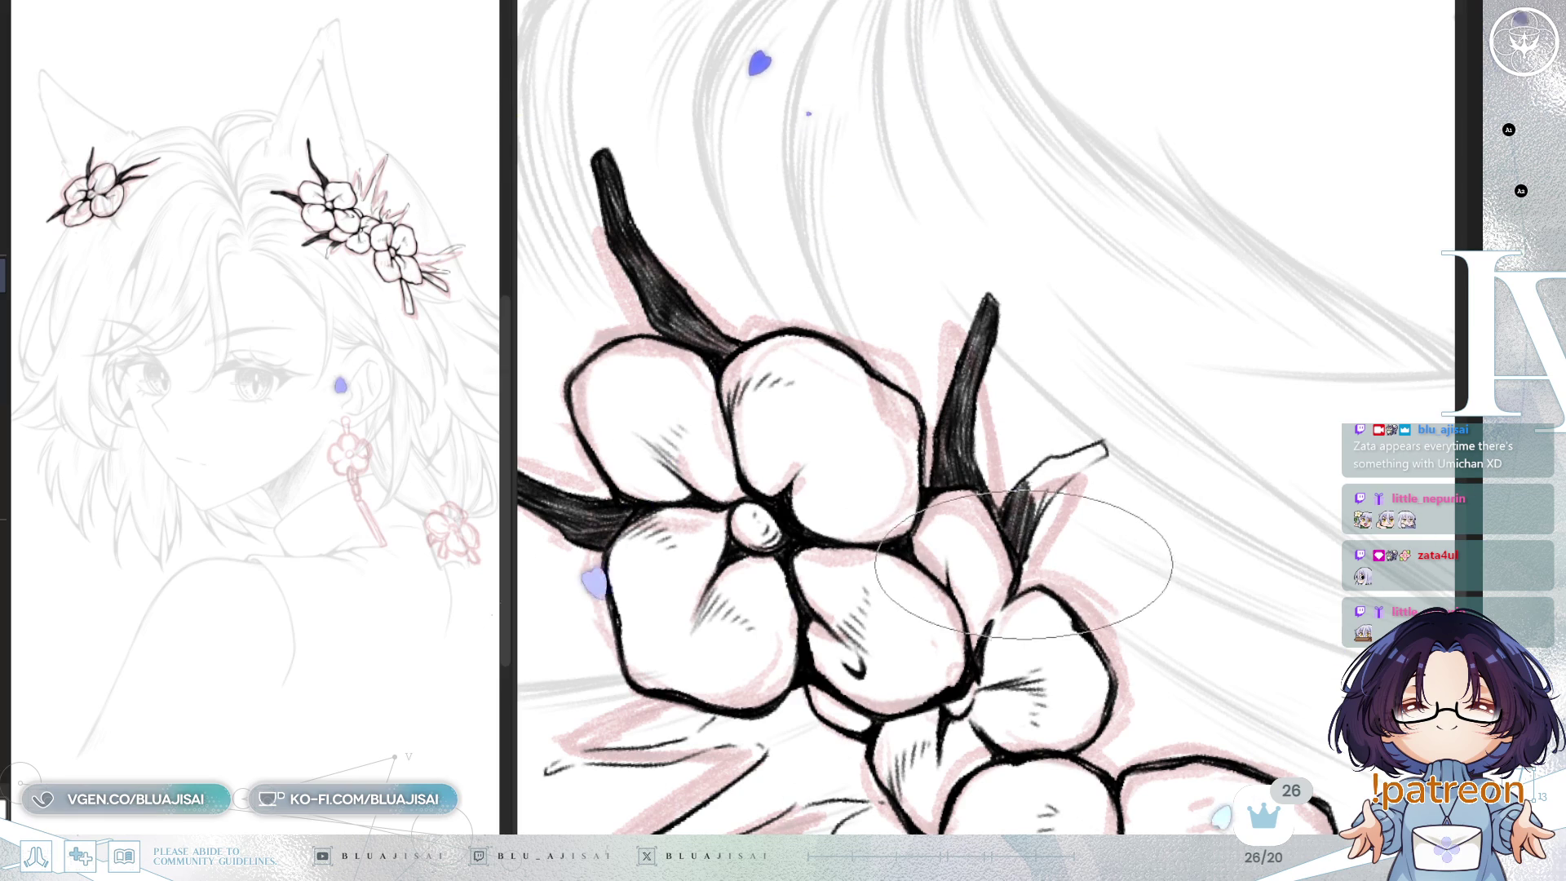
pyautogui.moveTo(1092, 497)
pyautogui.mouseDown()
pyautogui.moveTo(1085, 367)
pyautogui.moveTo(1019, 306)
pyautogui.mouseUp()
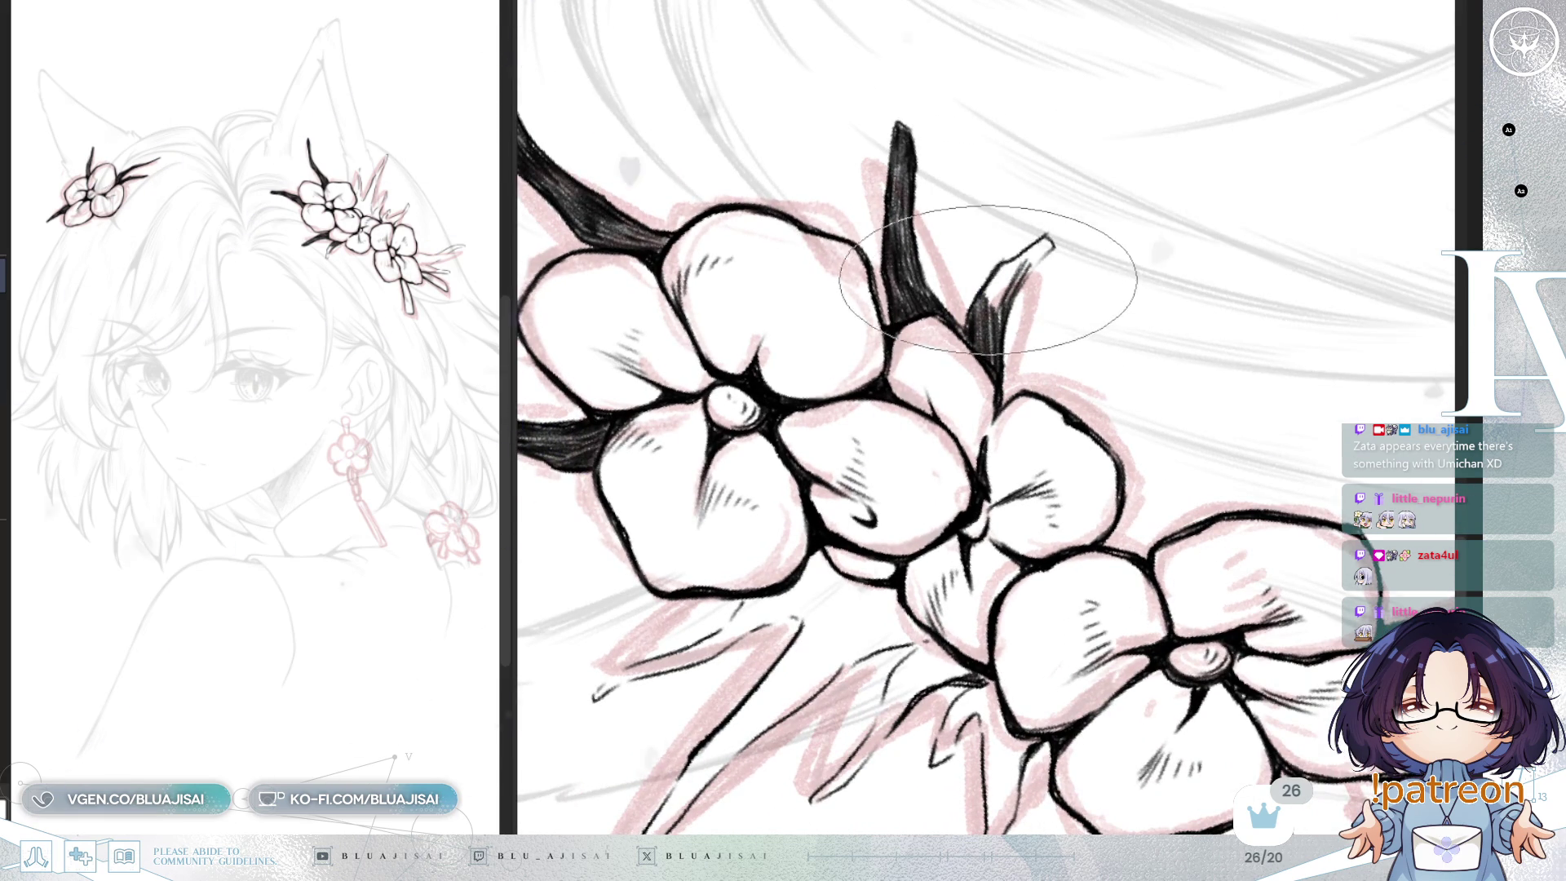
pyautogui.moveTo(1002, 270); pyautogui.dragTo(997, 323)
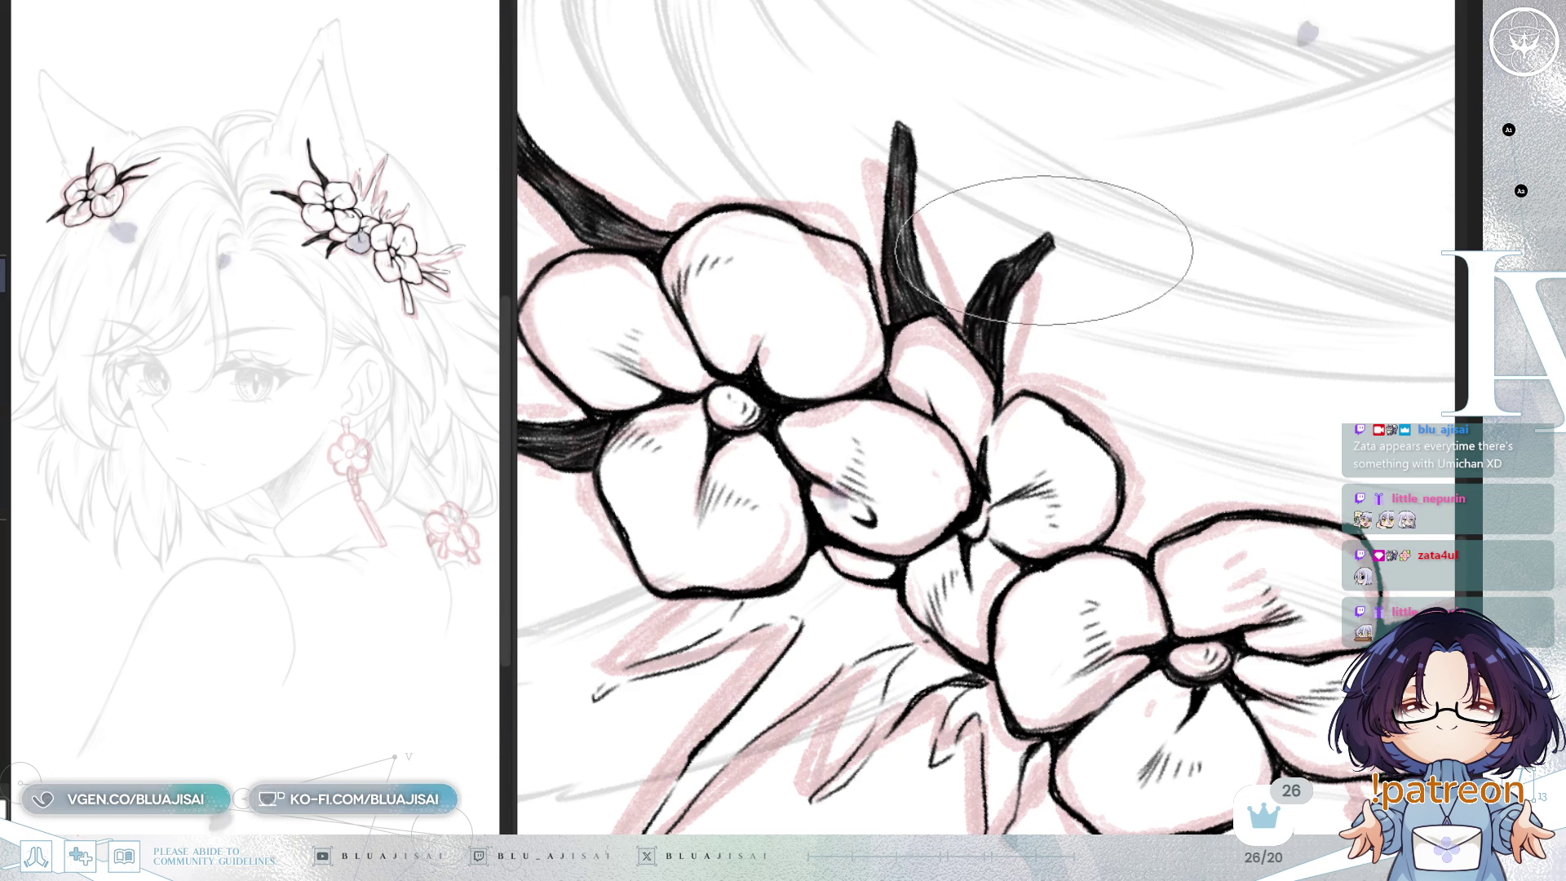
# Step: Hatch both leaf spikes above the top blossom black, forking from a shared dark base
pyautogui.scroll(5, 1042, 236)
pyautogui.scroll(5, 1252, 225)
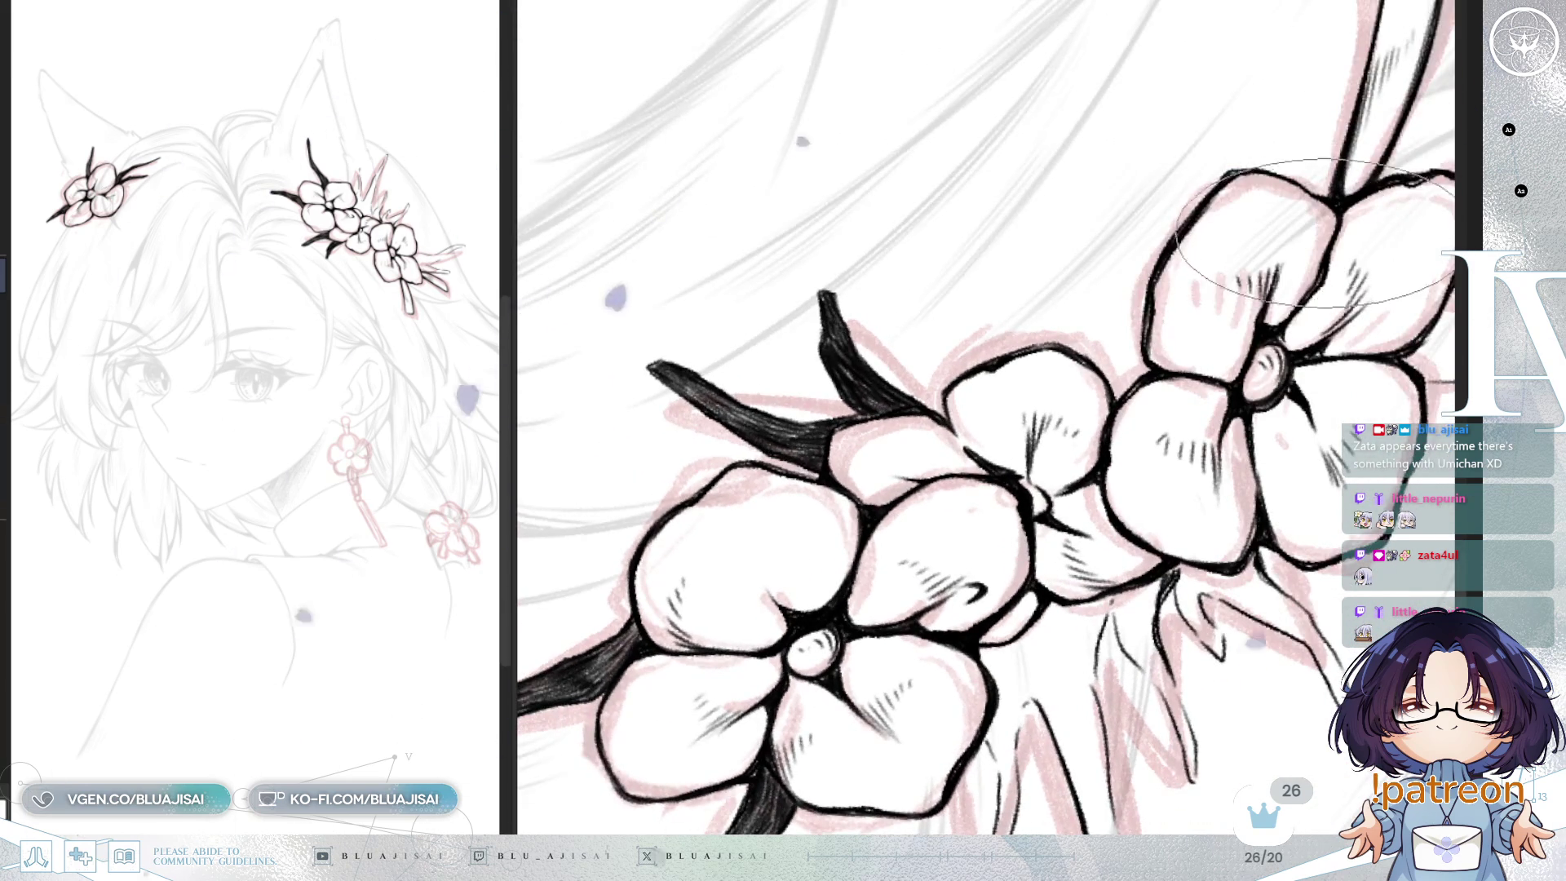
pyautogui.scroll(5, 1189, 297)
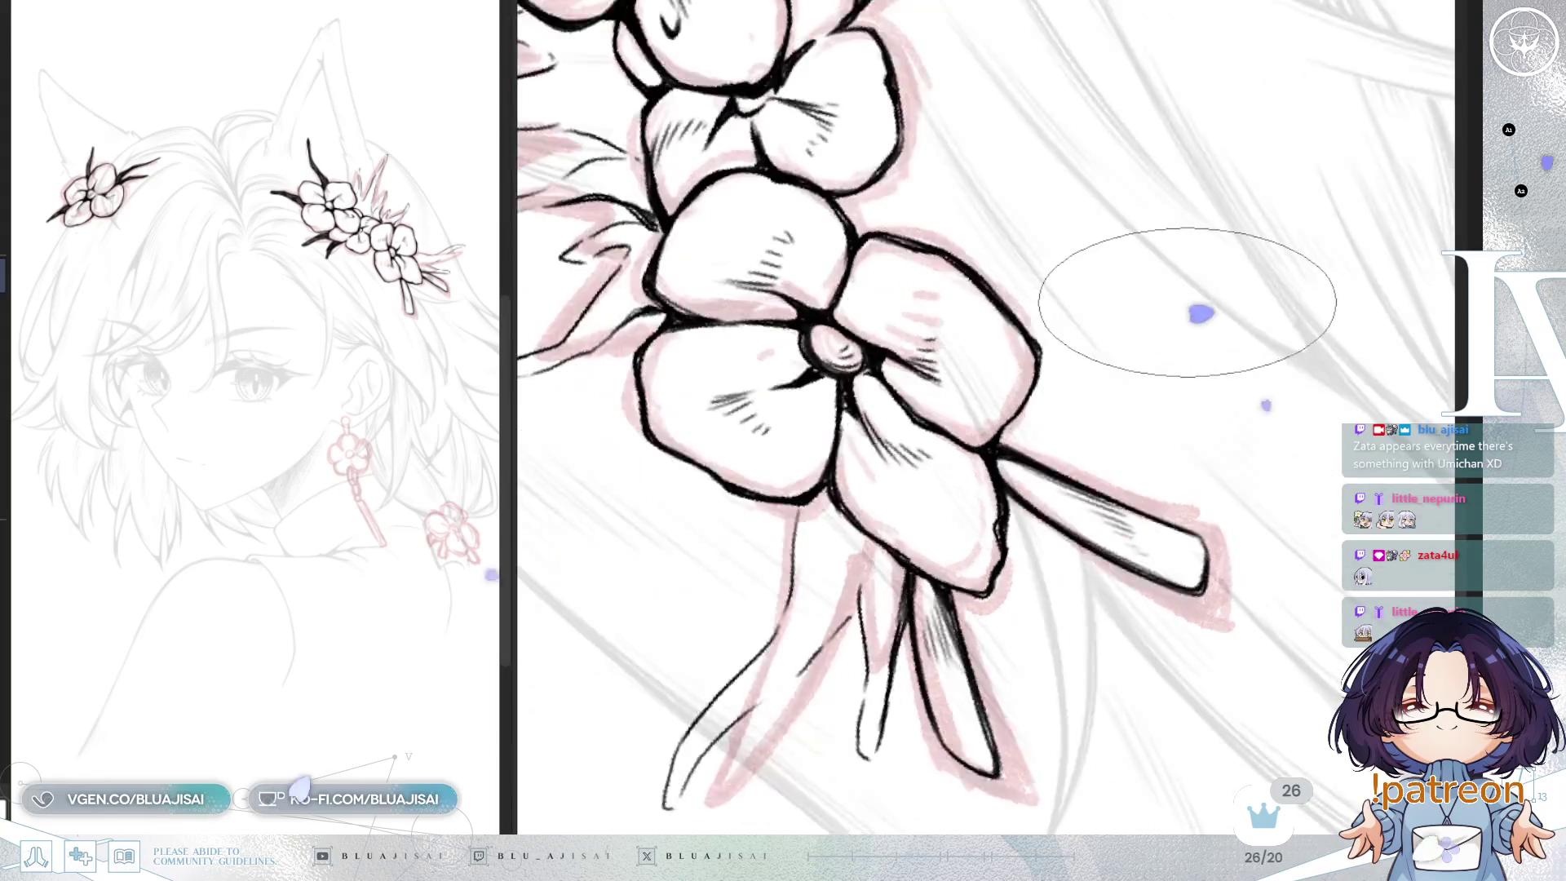
pyautogui.scroll(5, 1183, 309)
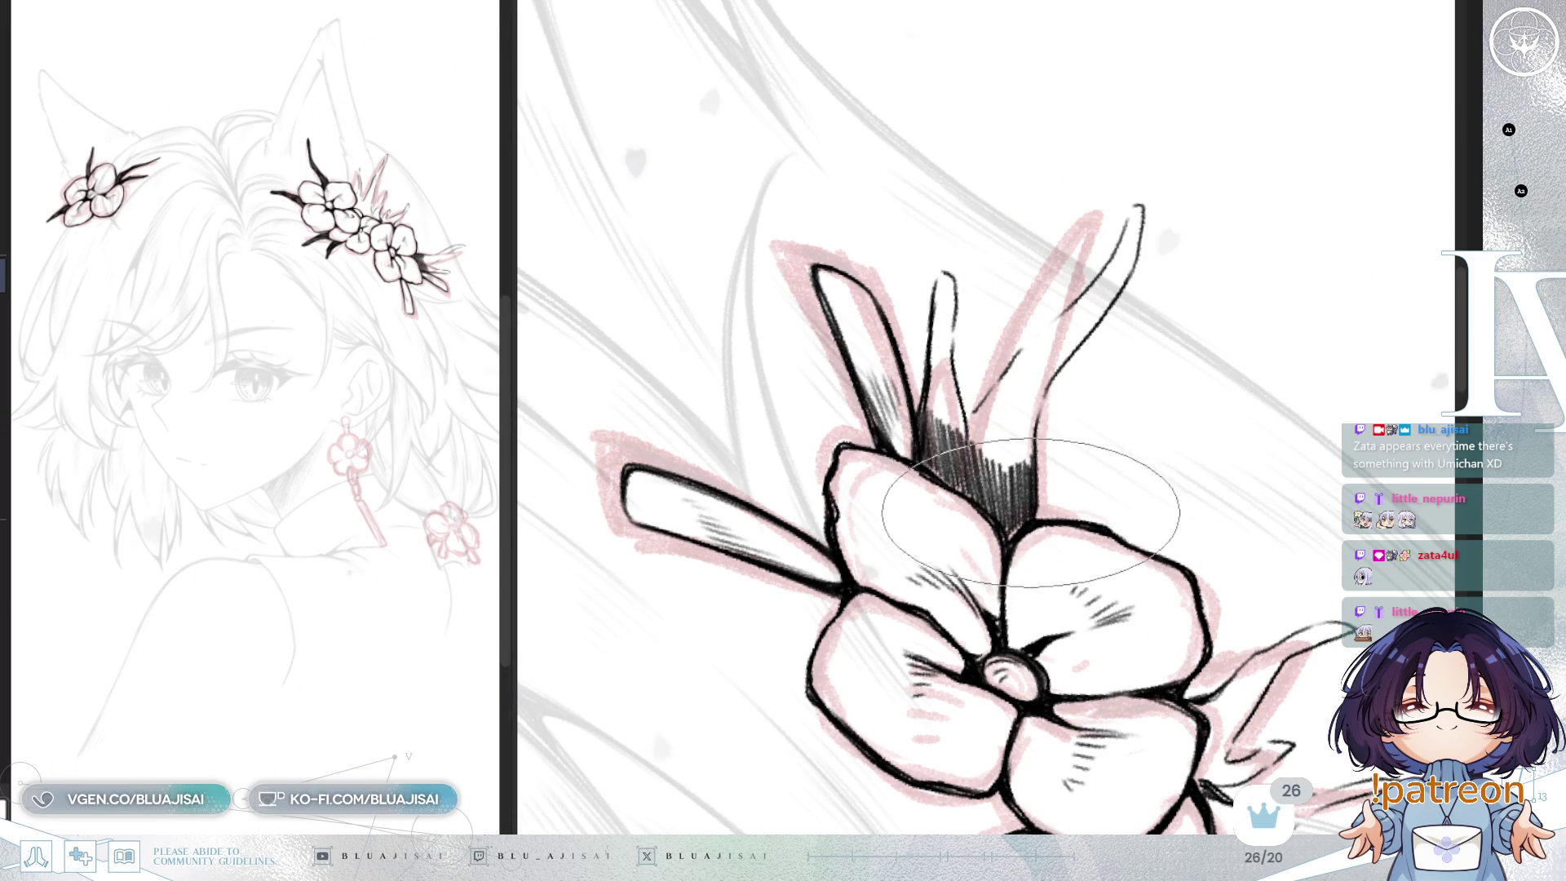
pyautogui.press('h')
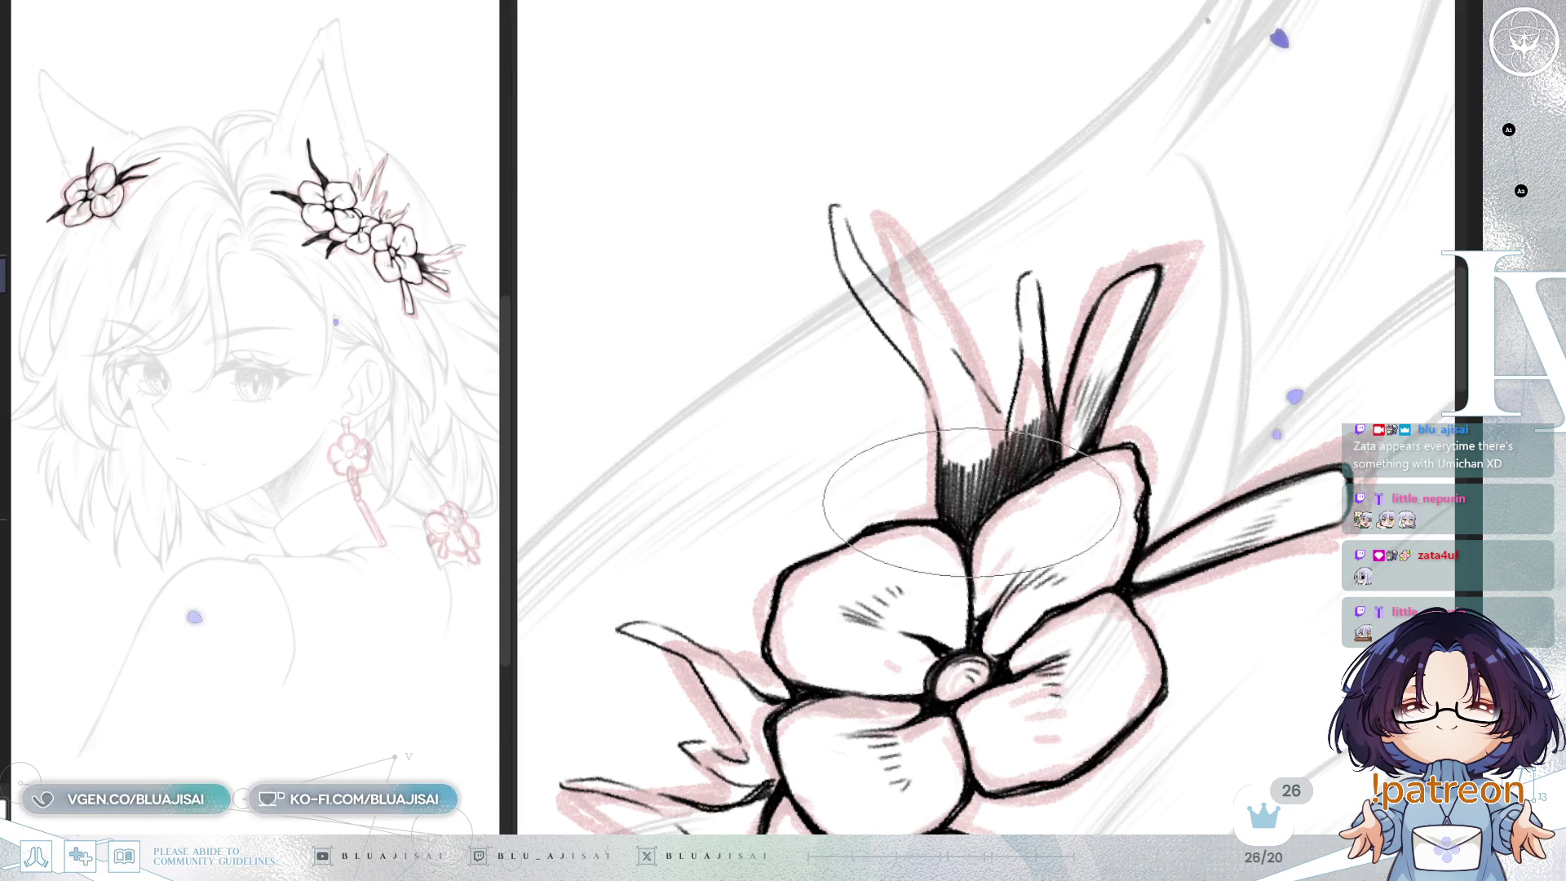
pyautogui.press('h')
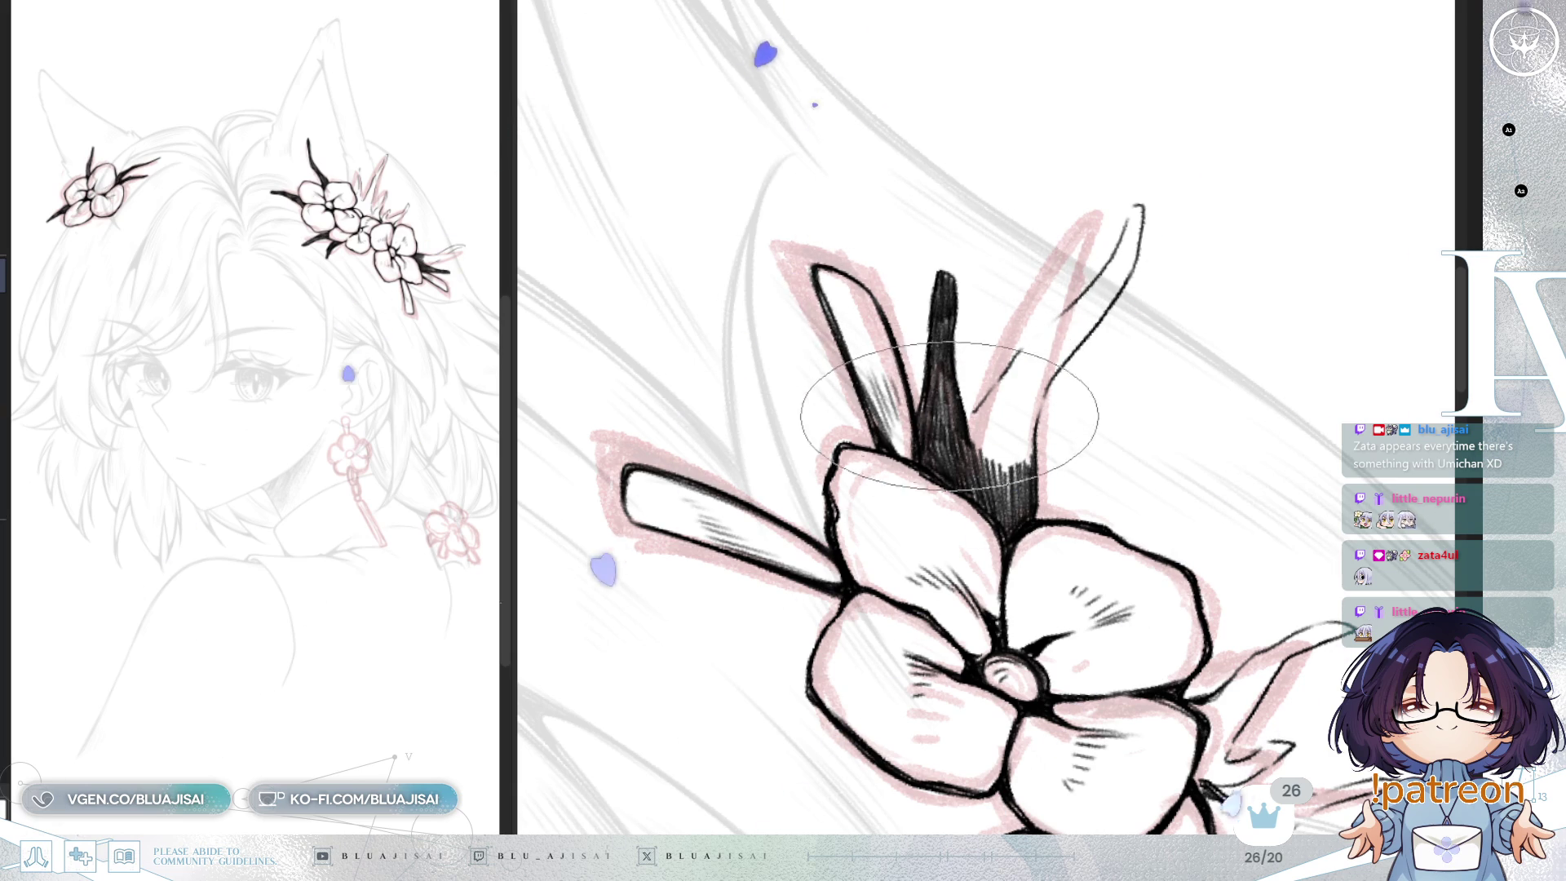
pyautogui.press('-')
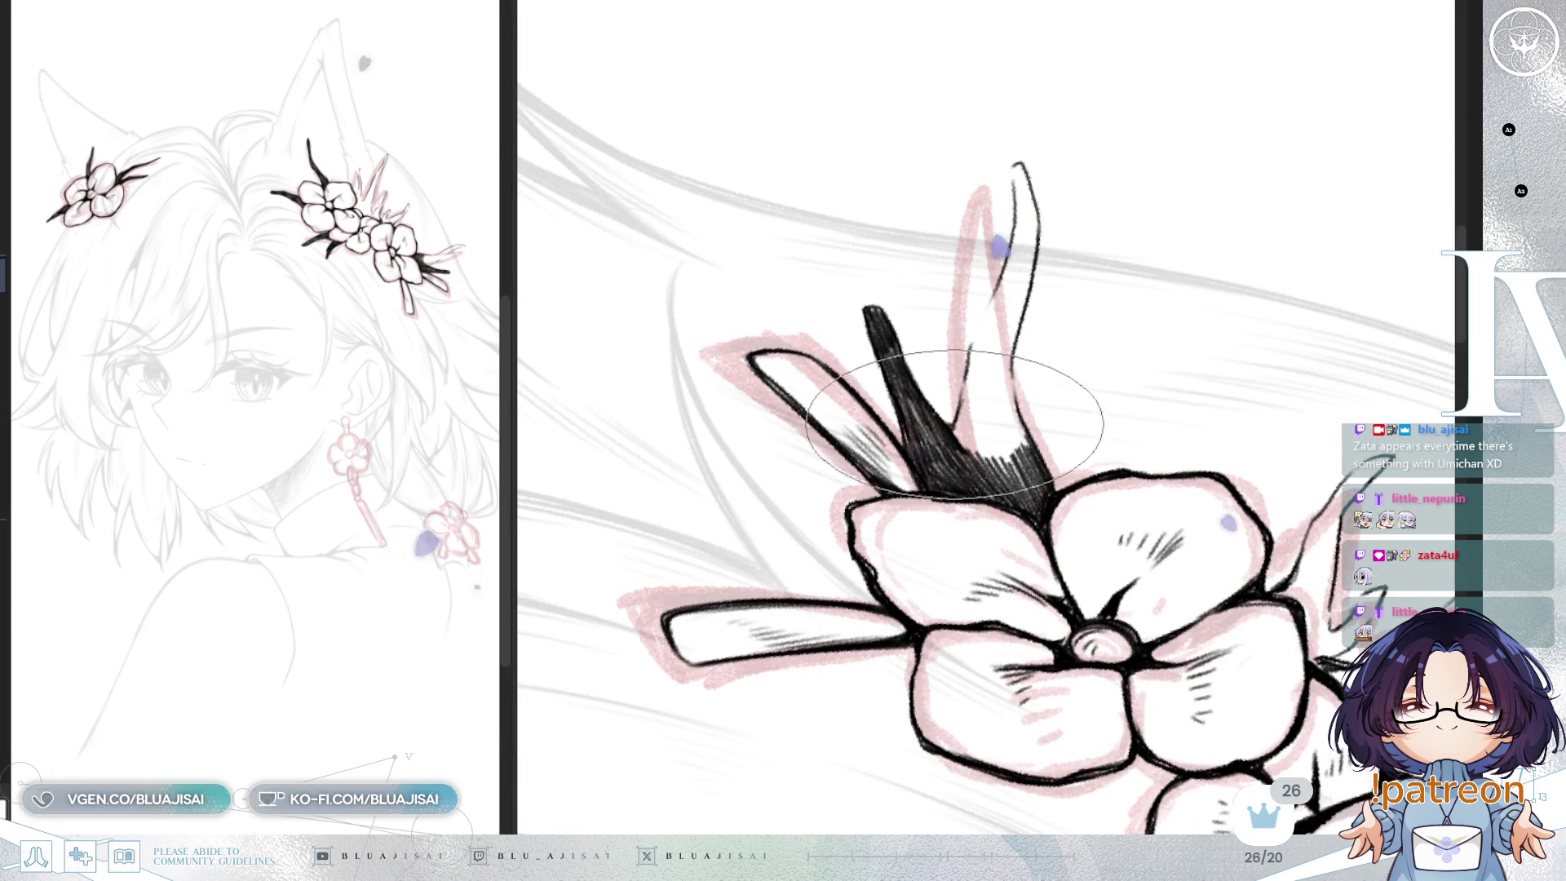
pyautogui.moveTo(962, 434); pyautogui.dragTo(975, 369)
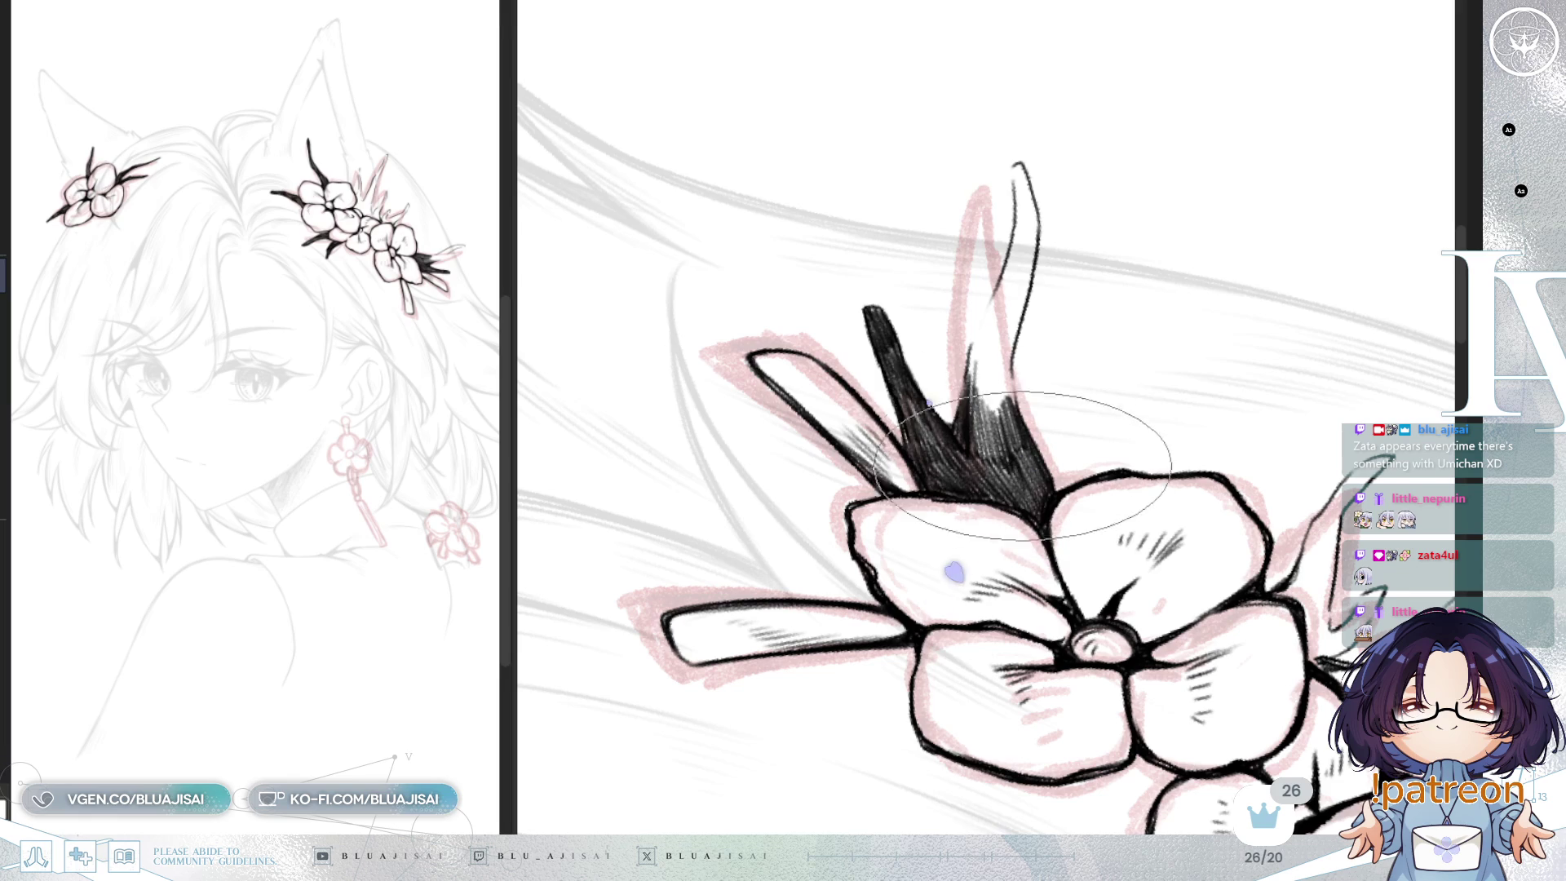
pyautogui.moveTo(1020, 485); pyautogui.dragTo(968, 441)
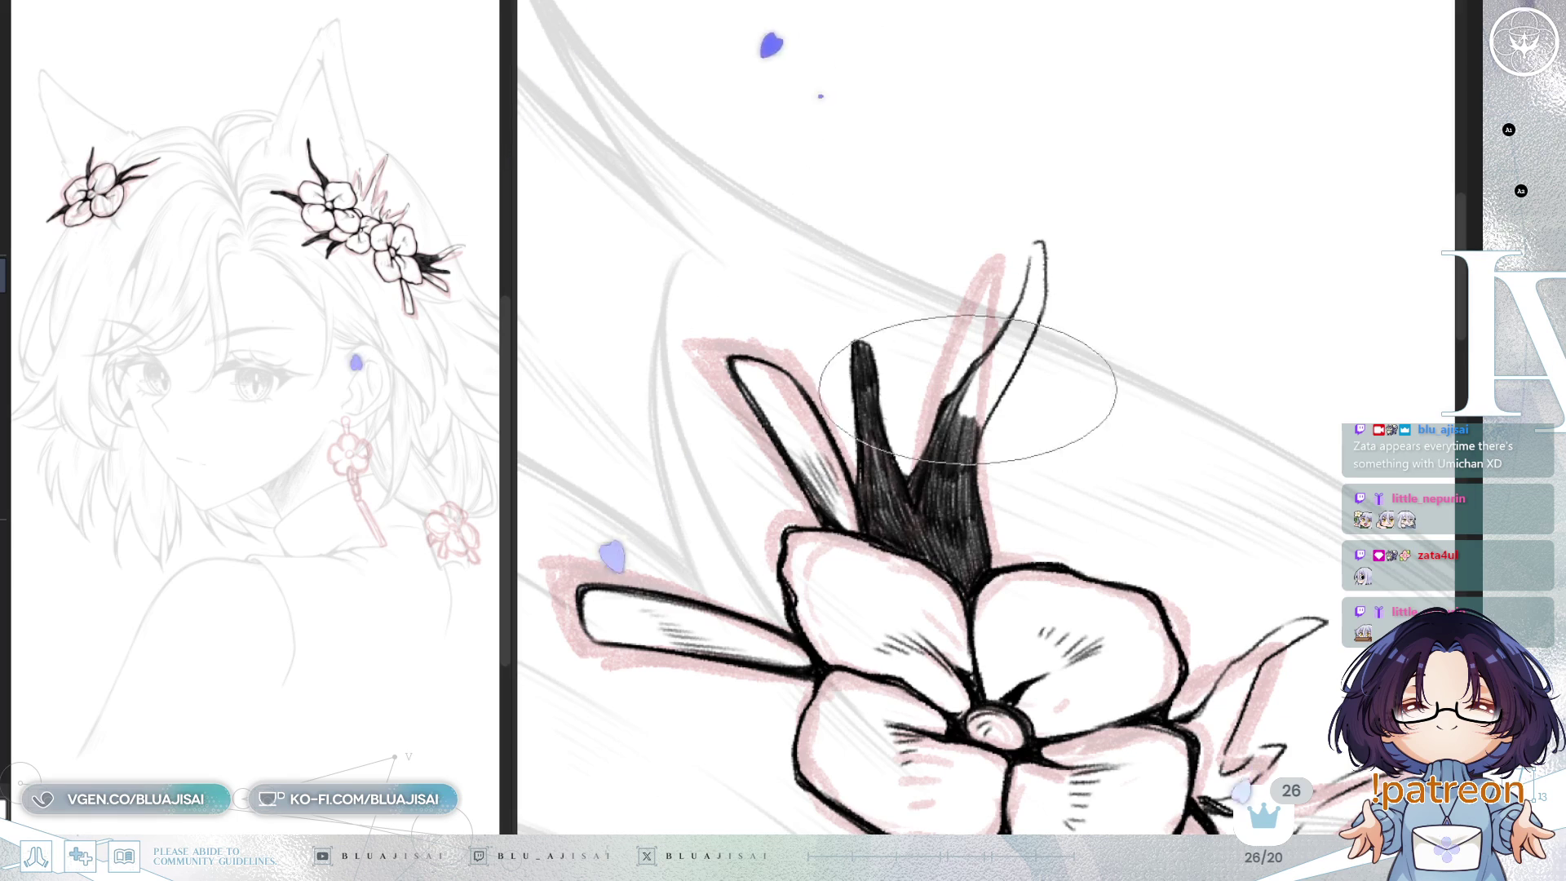
pyautogui.moveTo(954, 413)
pyautogui.mouseDown()
pyautogui.moveTo(971, 421)
pyautogui.moveTo(970, 367)
pyautogui.moveTo(971, 420)
pyautogui.moveTo(1032, 332)
pyautogui.moveTo(1021, 322)
pyautogui.moveTo(982, 374)
pyautogui.moveTo(962, 367)
pyautogui.moveTo(979, 384)
pyautogui.moveTo(1013, 360)
pyautogui.moveTo(993, 397)
pyautogui.mouseUp()
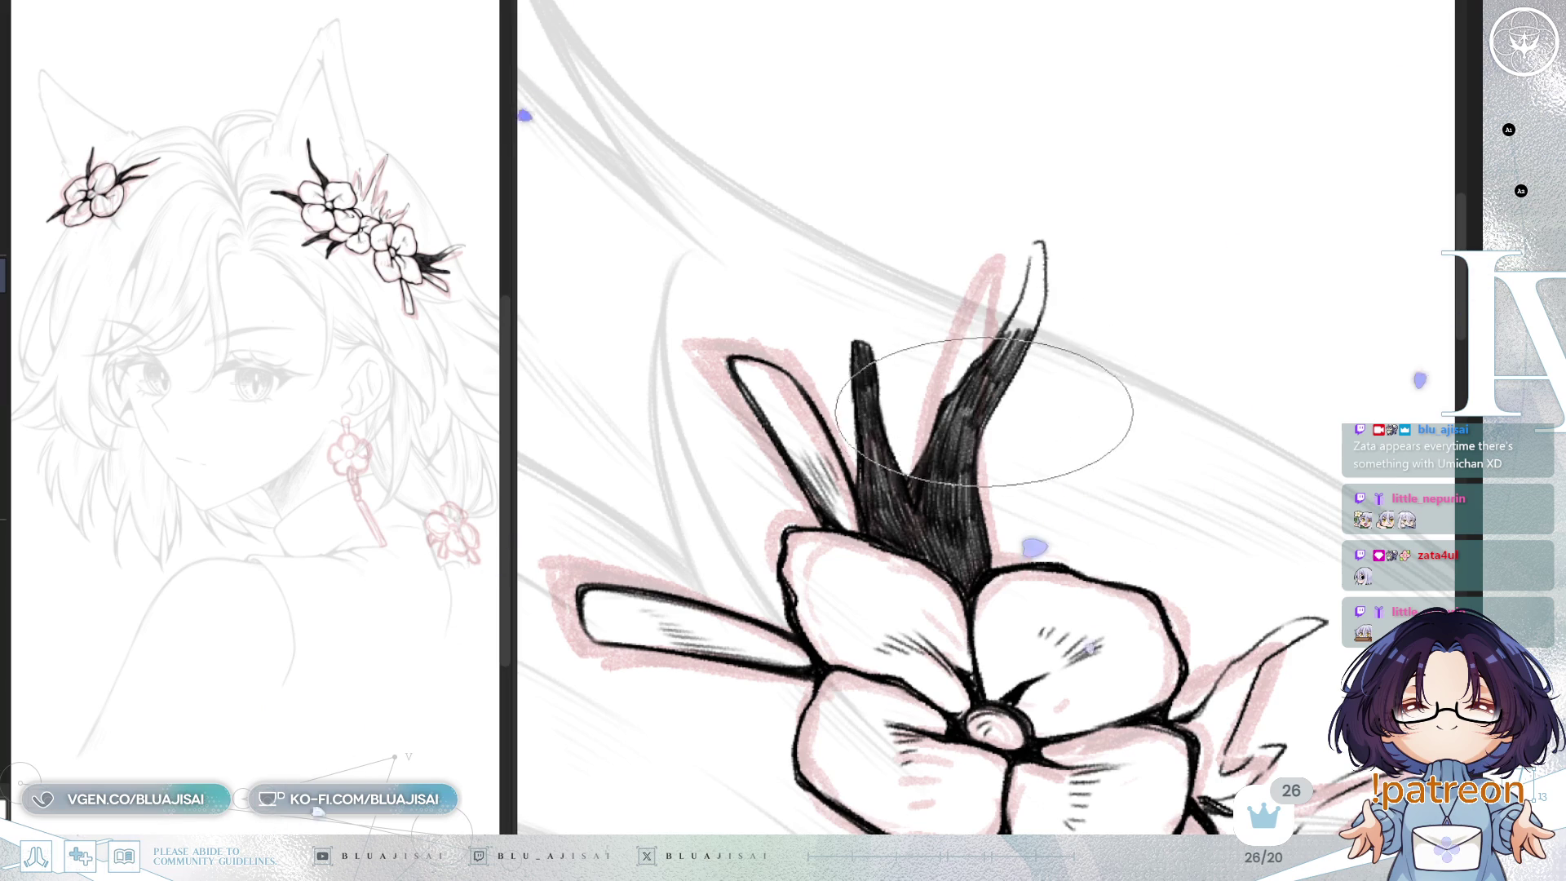
pyautogui.scroll(3, 993, 384)
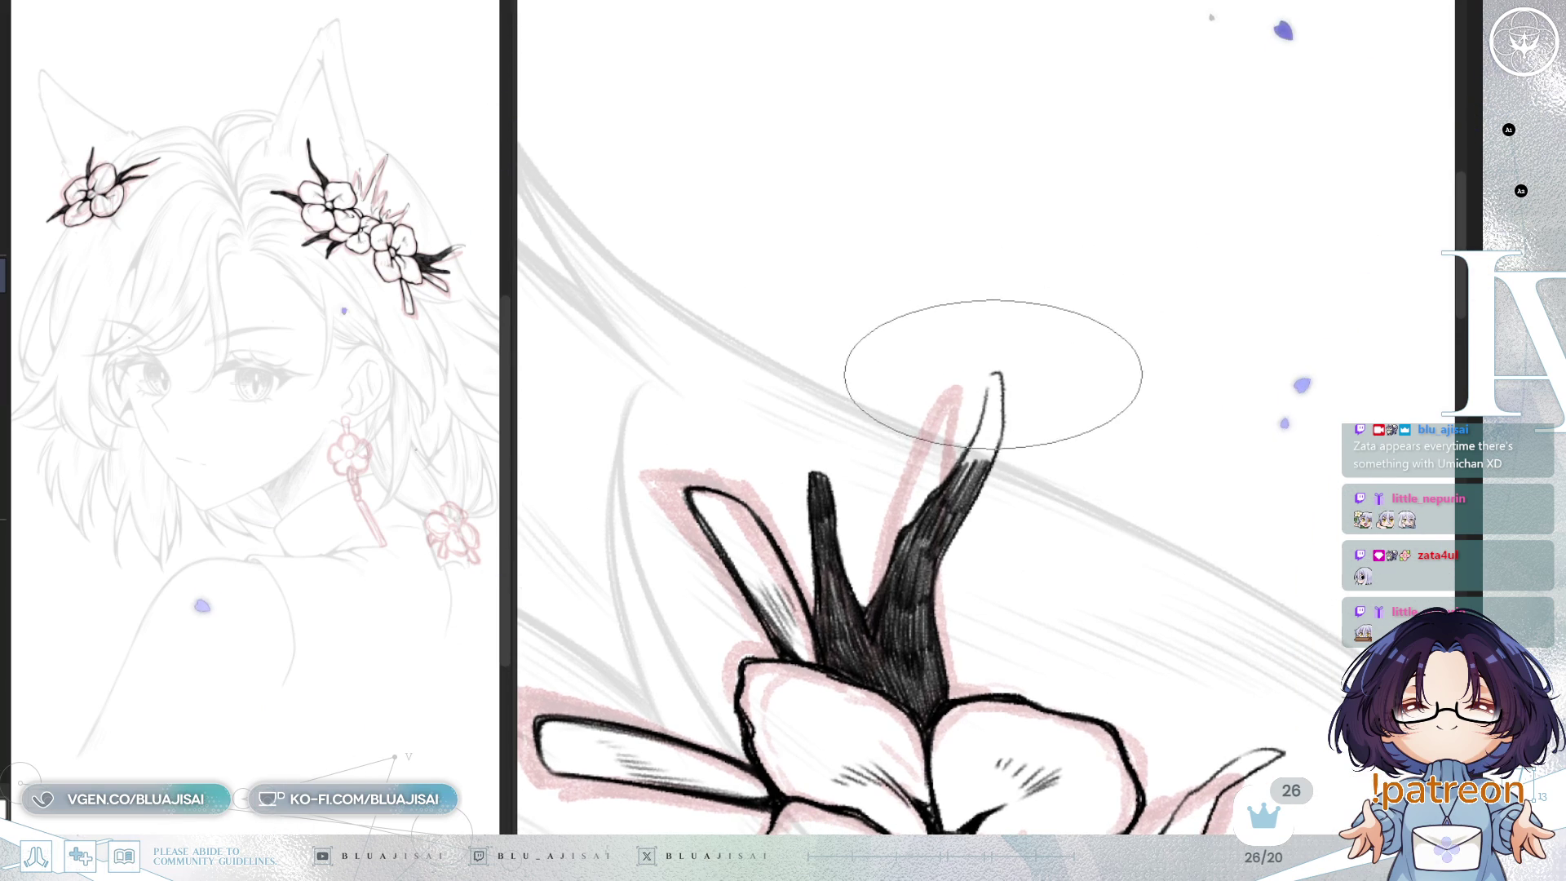
pyautogui.moveTo(971, 462); pyautogui.dragTo(1238, 423)
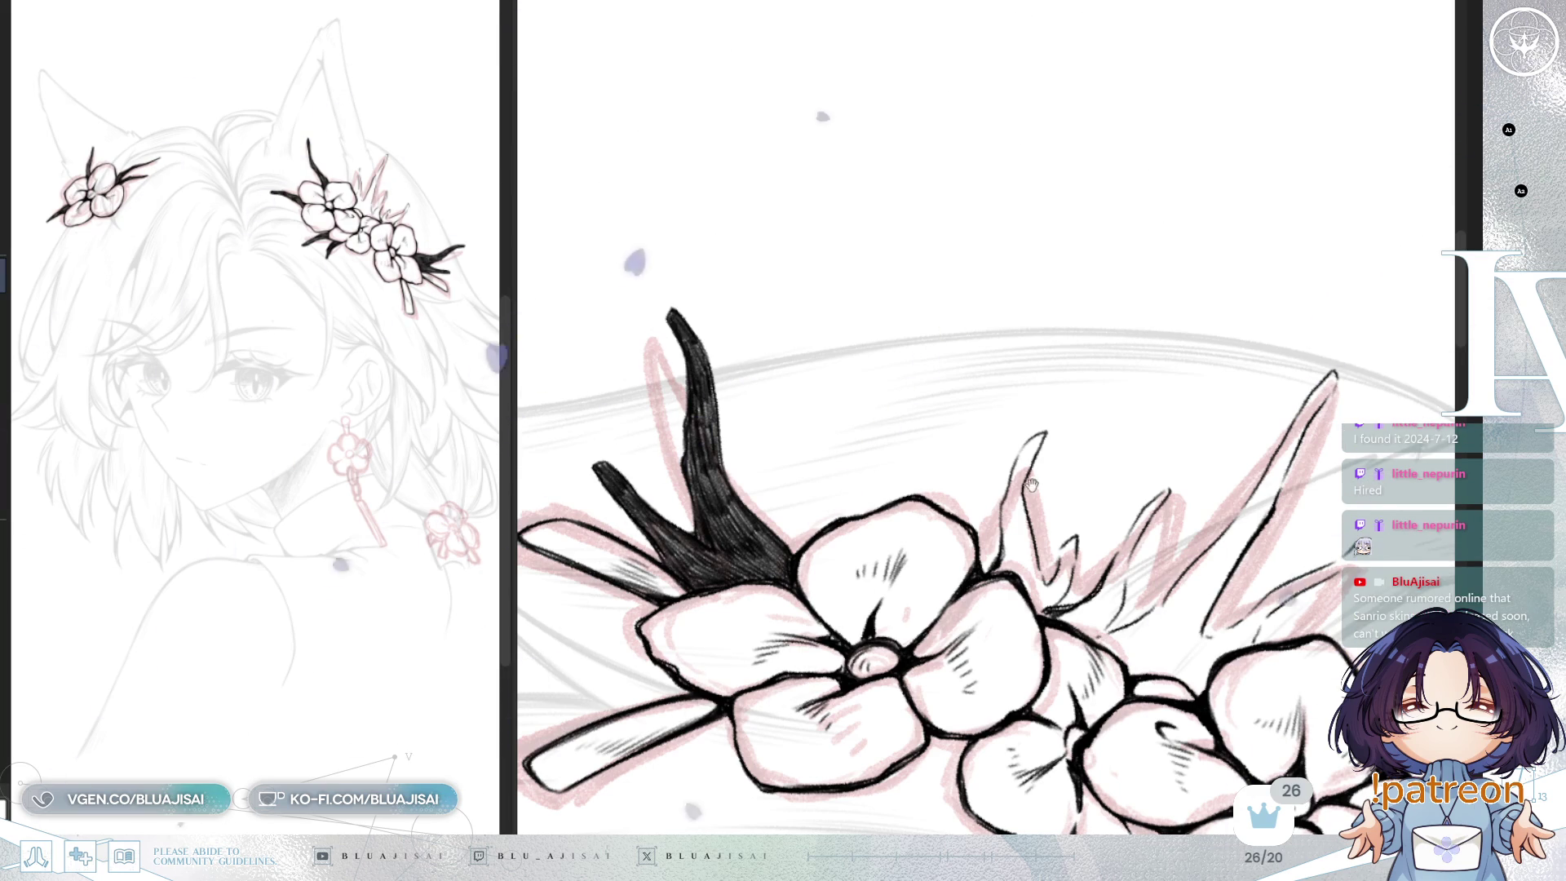
# Step: Reshape the dark spike's tip and fill the tall leaf between middle and lower flowers black
pyautogui.scroll(2, 935, 344)
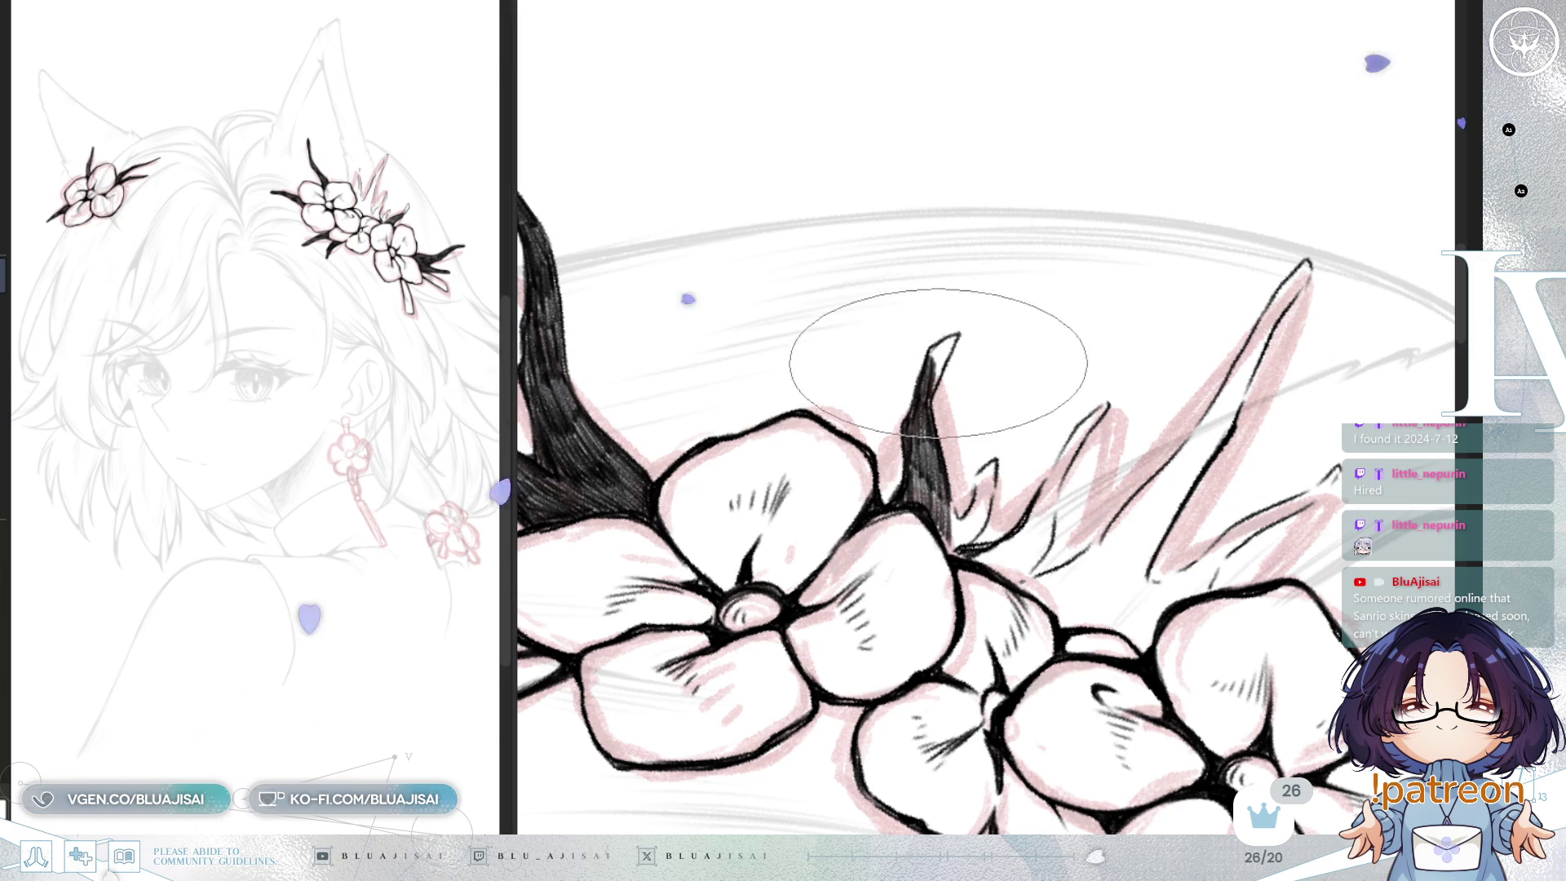
pyautogui.moveTo(954, 339)
pyautogui.mouseDown()
pyautogui.moveTo(902, 350)
pyautogui.moveTo(939, 343)
pyautogui.mouseUp()
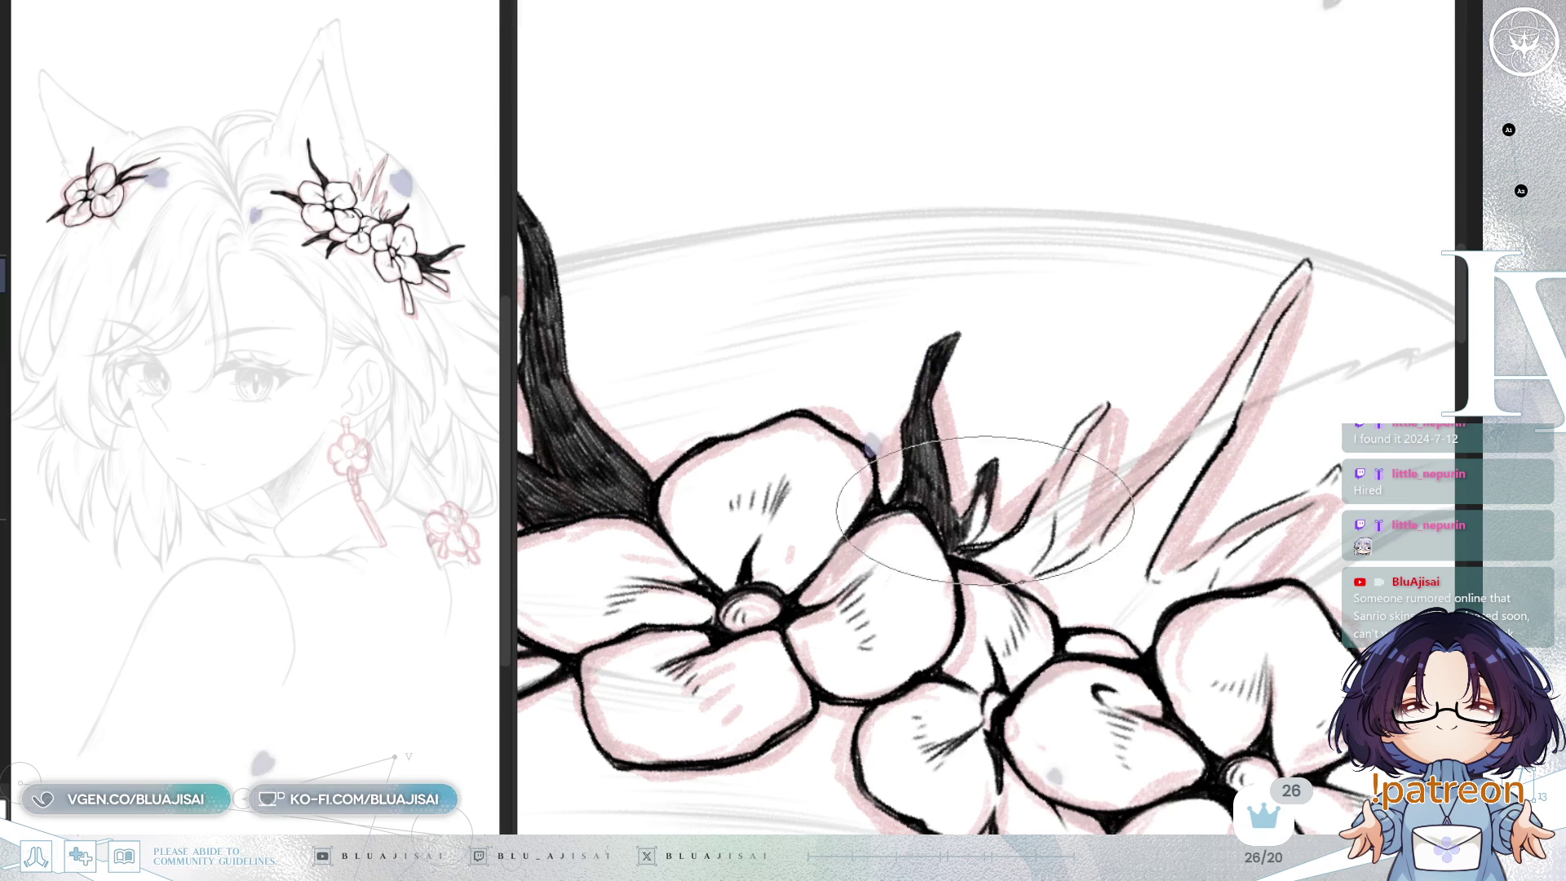
pyautogui.moveTo(979, 531)
pyautogui.mouseDown()
pyautogui.moveTo(988, 464)
pyautogui.moveTo(920, 459)
pyautogui.mouseUp()
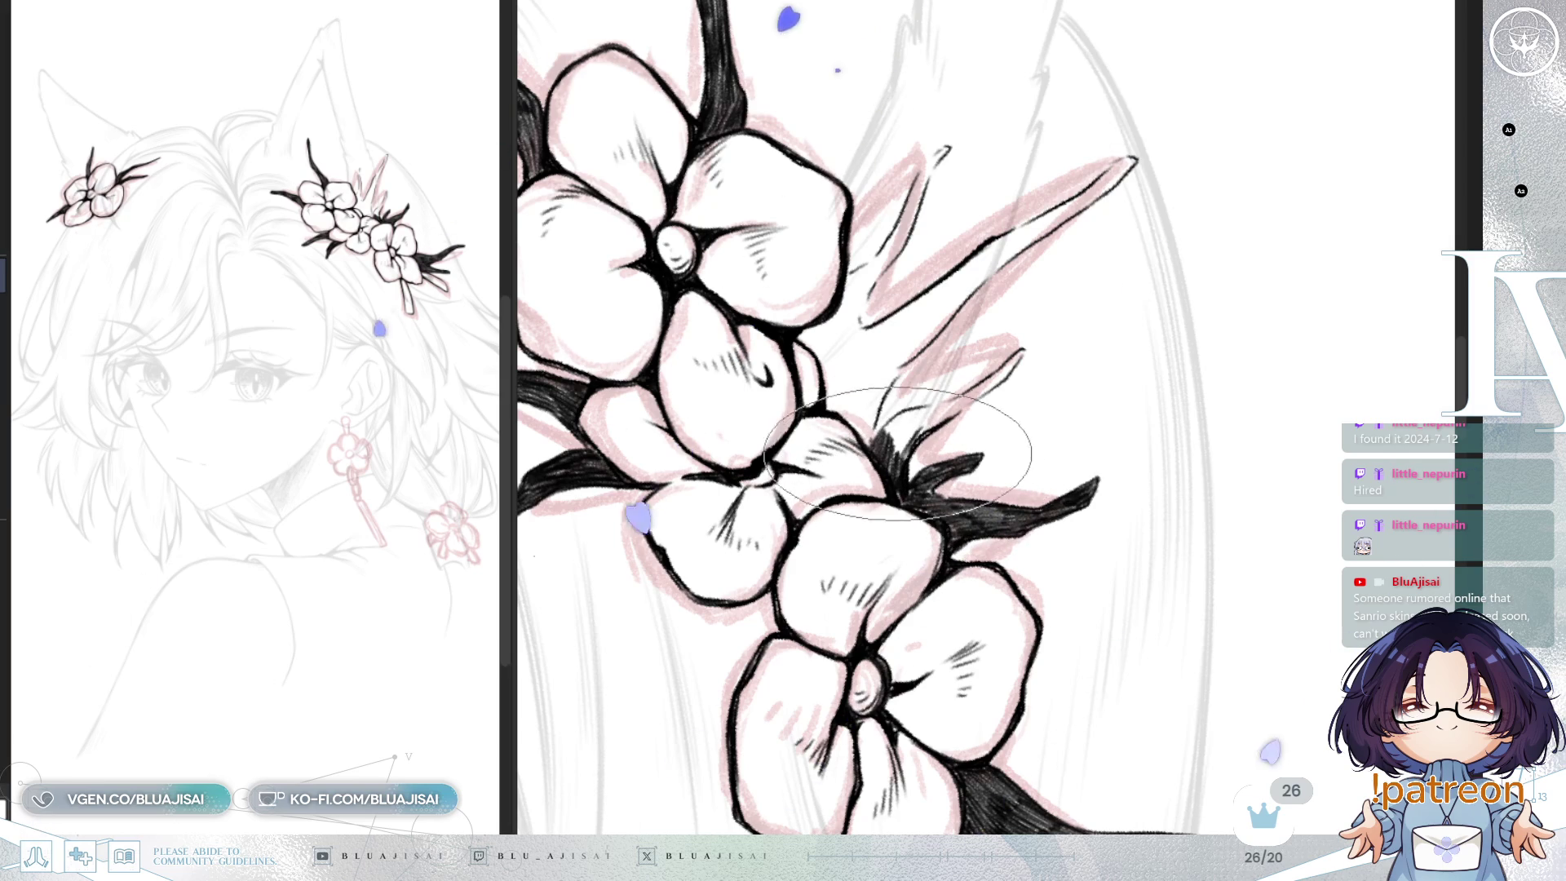
pyautogui.moveTo(896, 457); pyautogui.dragTo(899, 414)
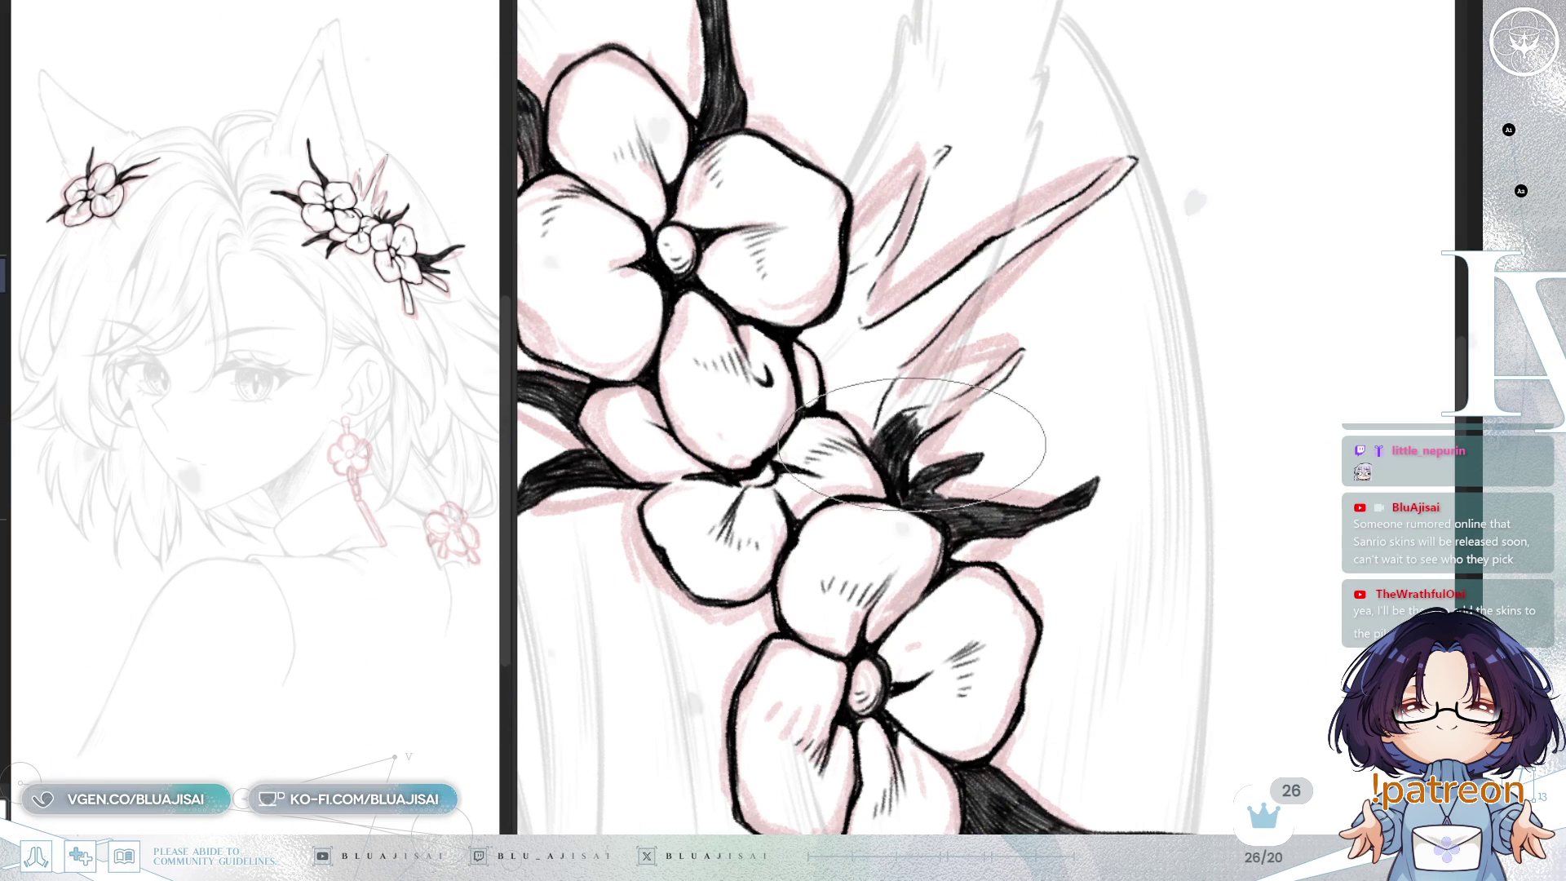
pyautogui.press('-')
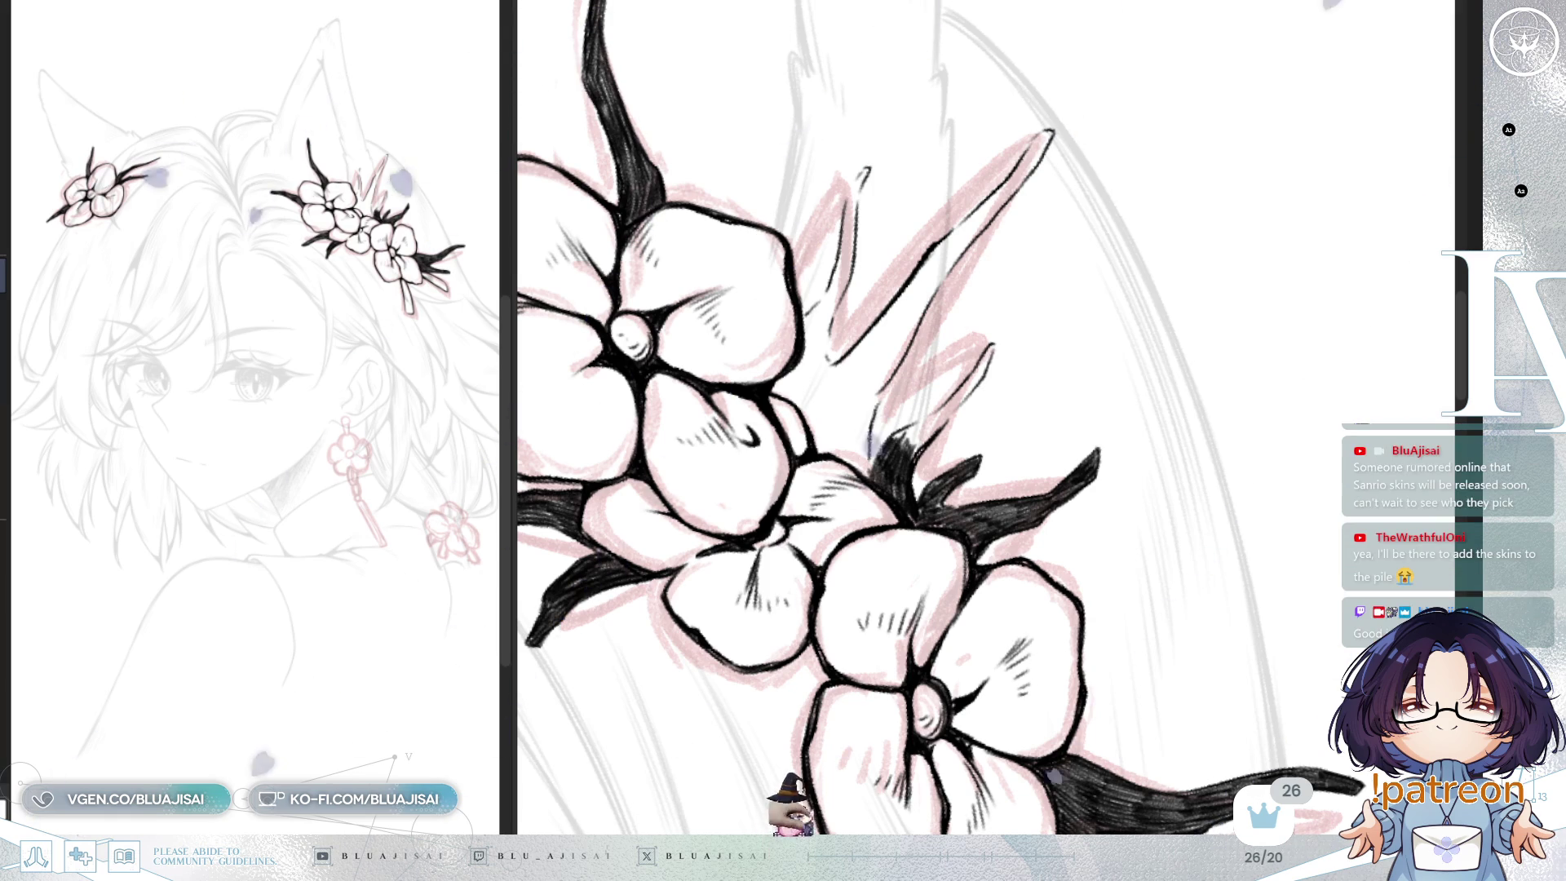
pyautogui.moveTo(914, 424); pyautogui.dragTo(893, 445)
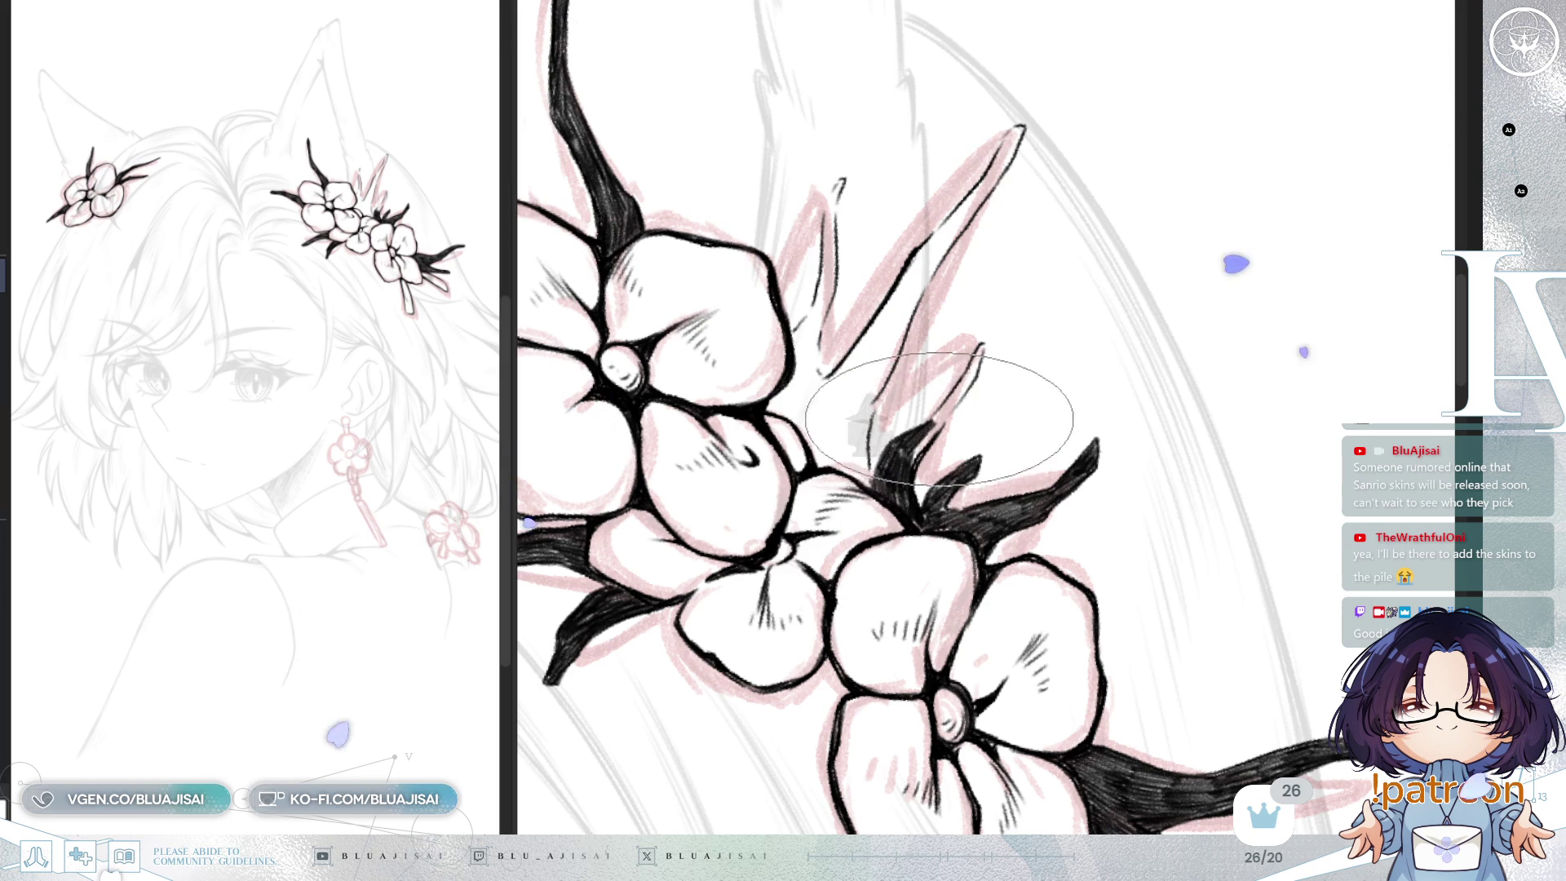
pyautogui.moveTo(902, 428); pyautogui.dragTo(974, 355)
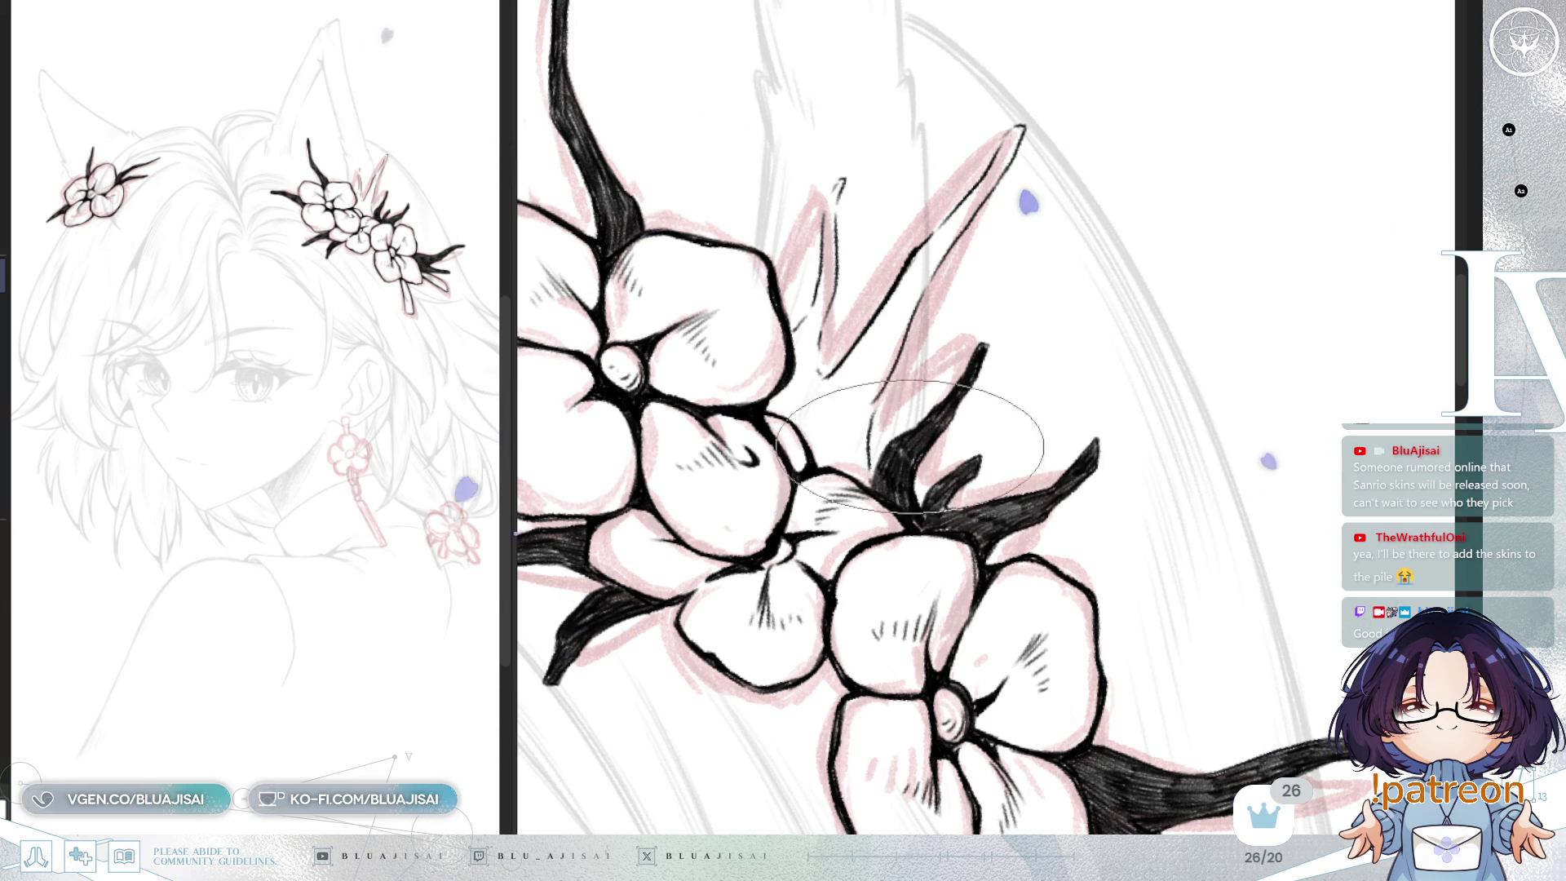
# Step: Nudge the view down and rotate the canvas clockwise onto the leaf cluster
pyautogui.scroll(1, 922, 445)
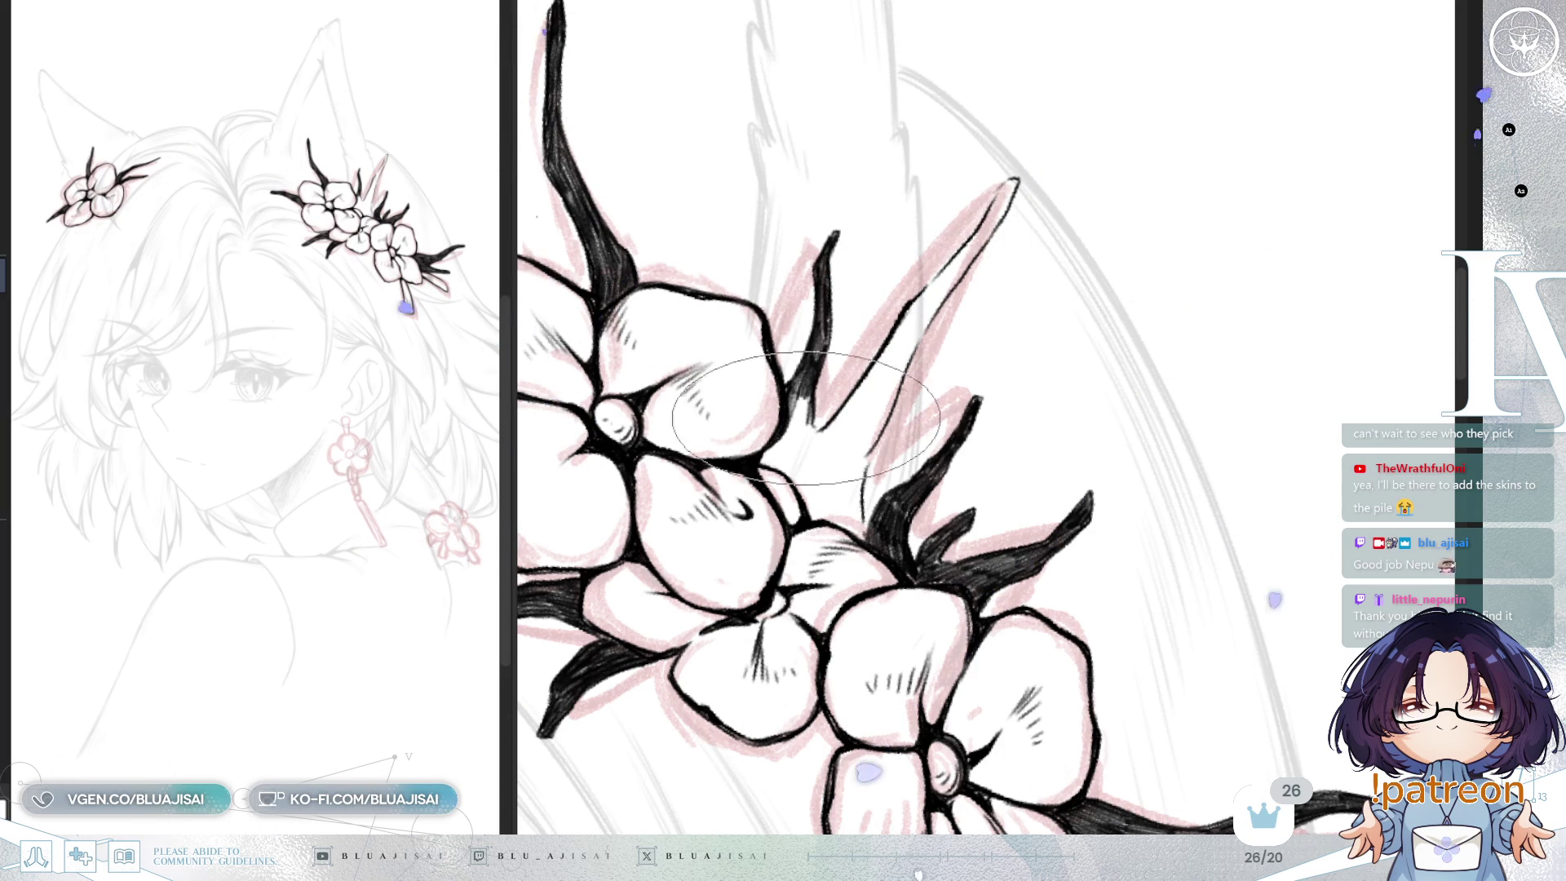
pyautogui.moveTo(812, 420); pyautogui.dragTo(809, 426)
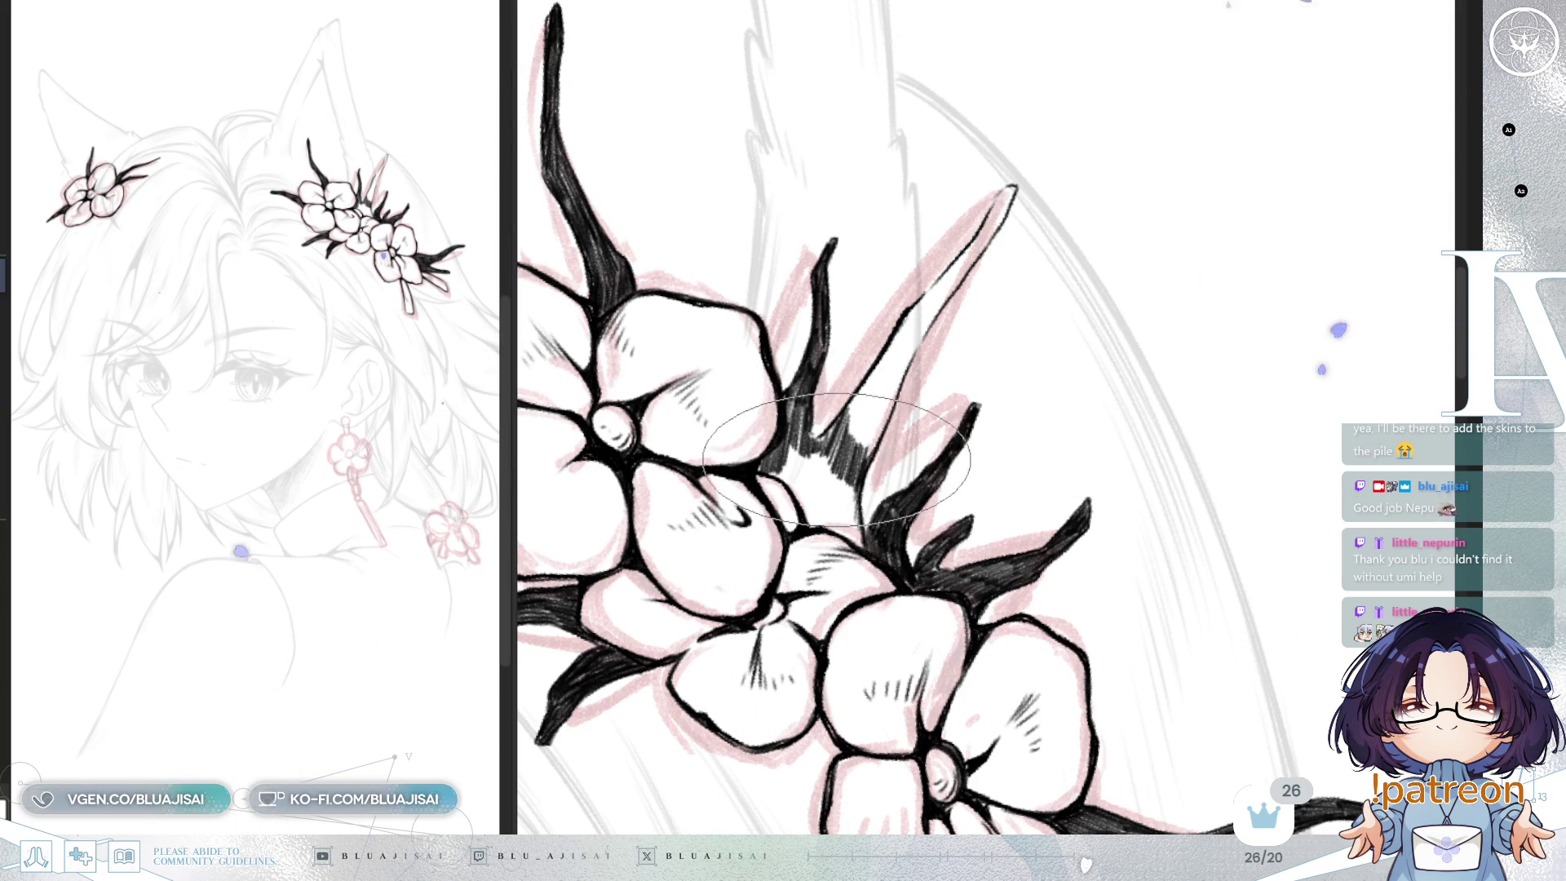
pyautogui.hotkey('ctrl', 'alt', 'Right')
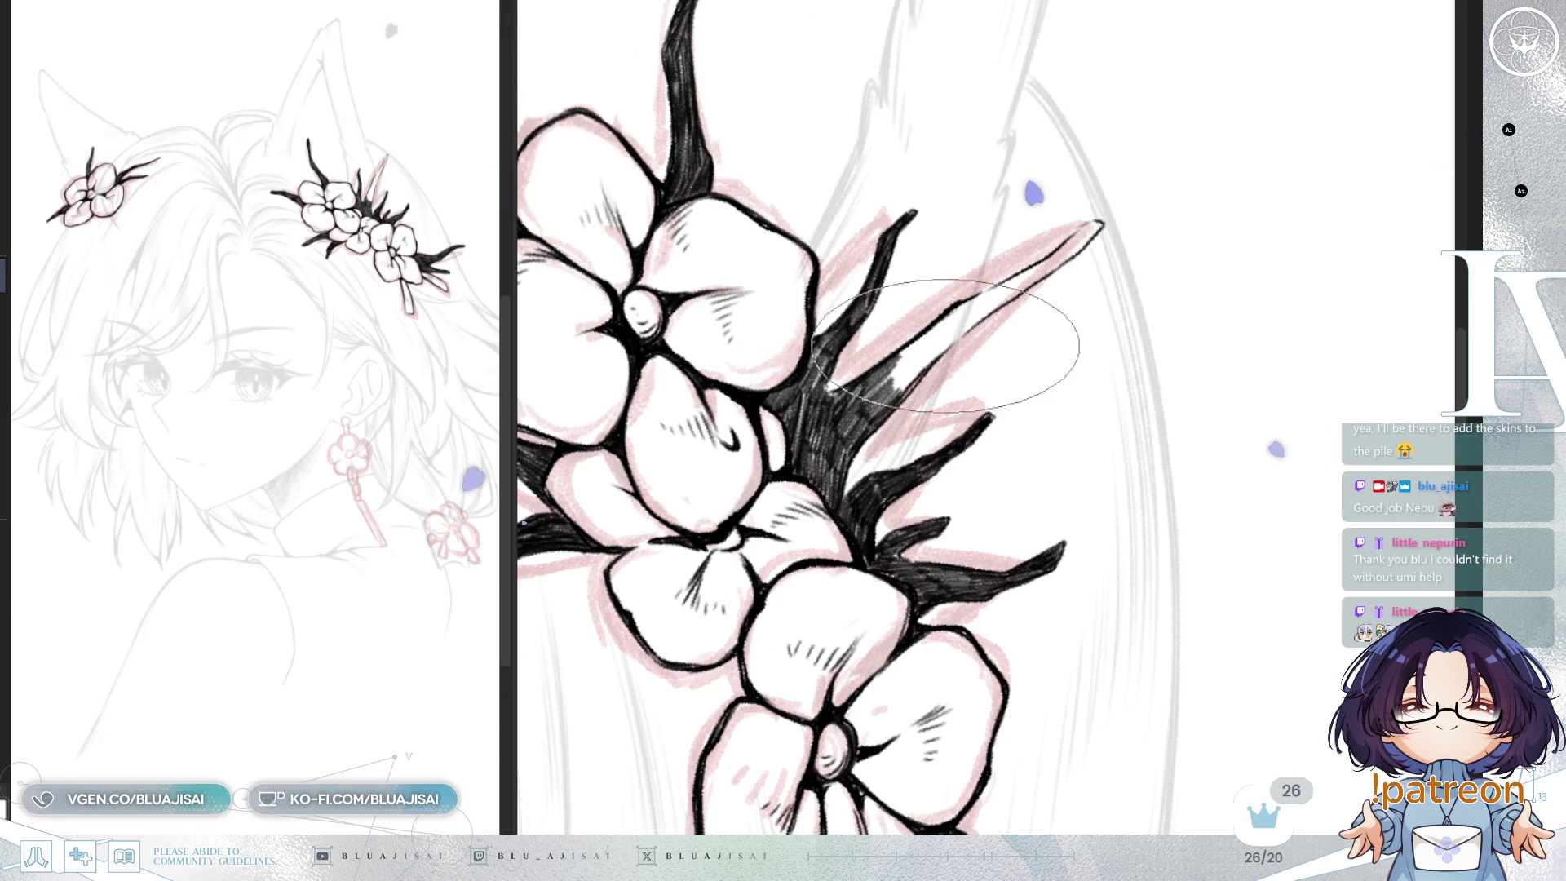
# Step: Hatch the leaf cluster's right spike densely black up to its pointed tip
pyautogui.moveTo(941, 352); pyautogui.dragTo(888, 371)
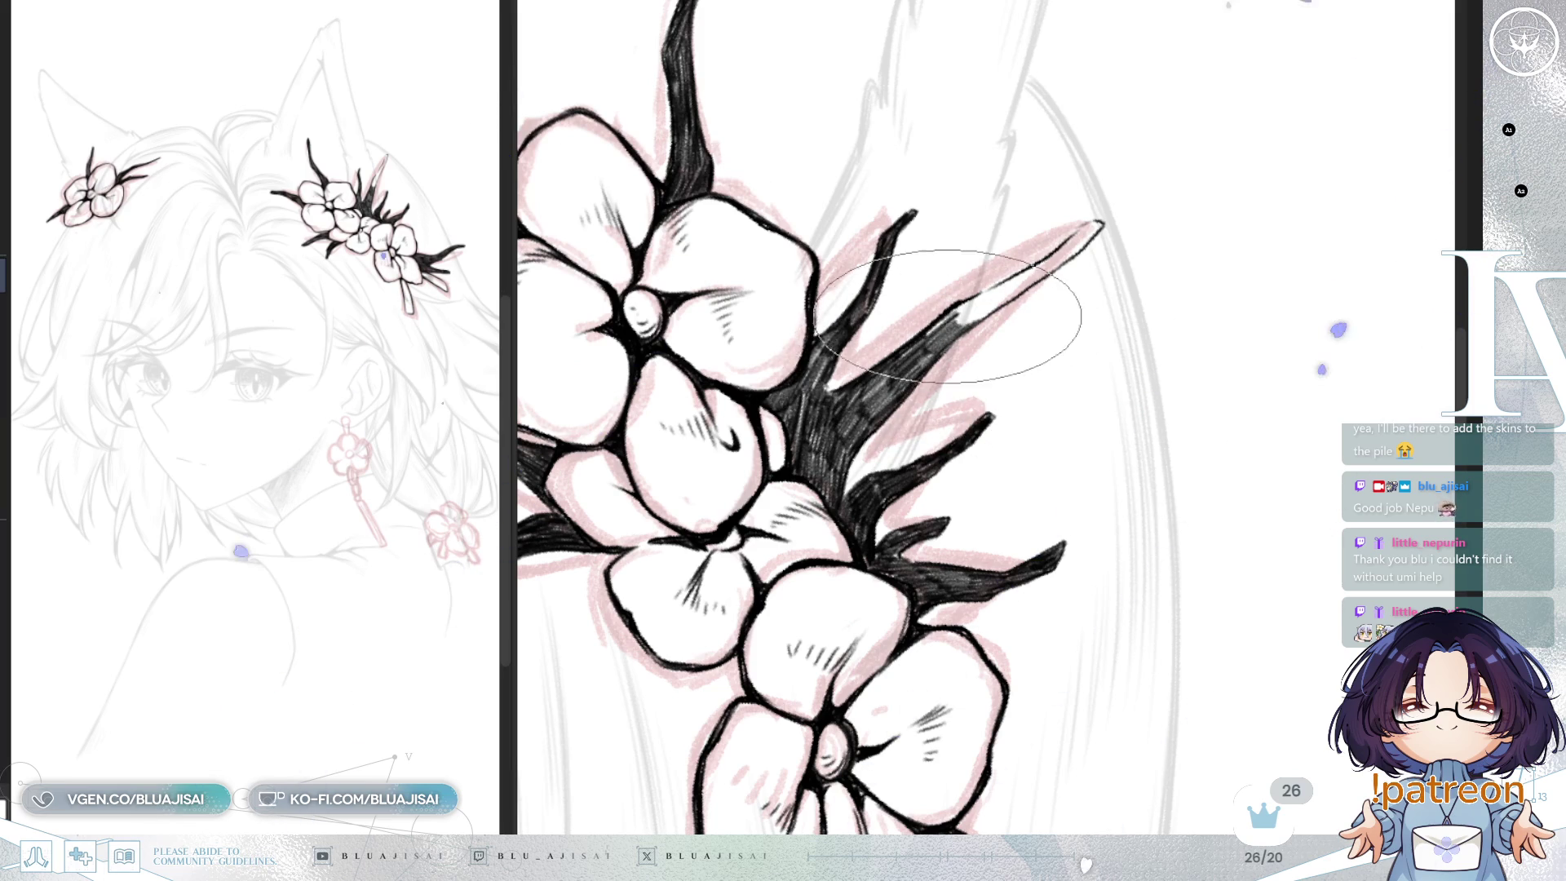
pyautogui.moveTo(970, 293)
pyautogui.mouseDown()
pyautogui.moveTo(937, 280)
pyautogui.moveTo(926, 359)
pyautogui.mouseUp()
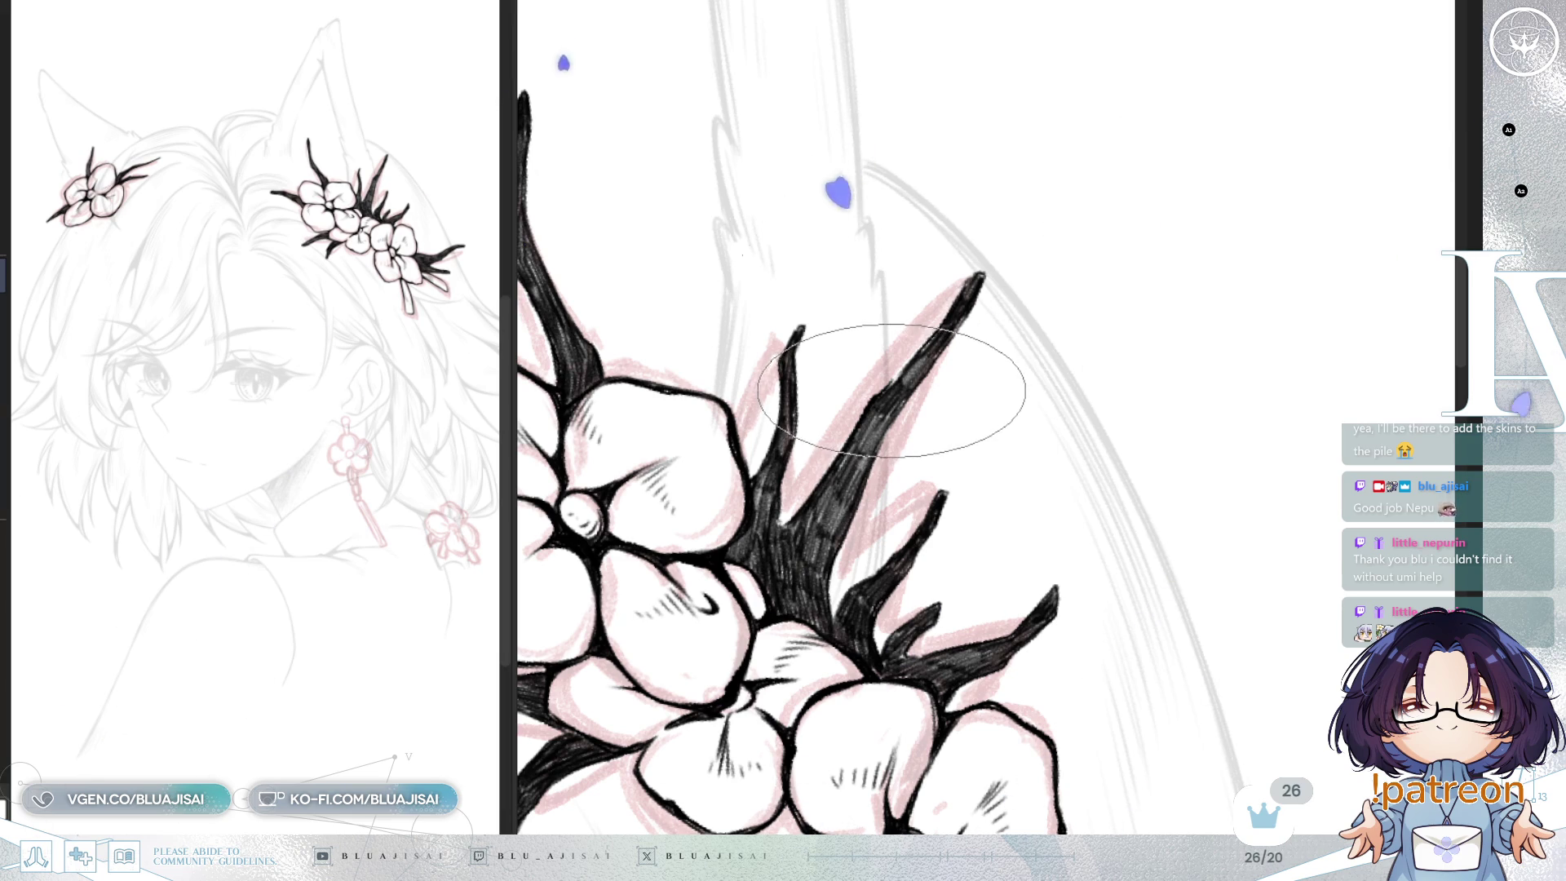
pyautogui.moveTo(1018, 403); pyautogui.dragTo(1050, 287)
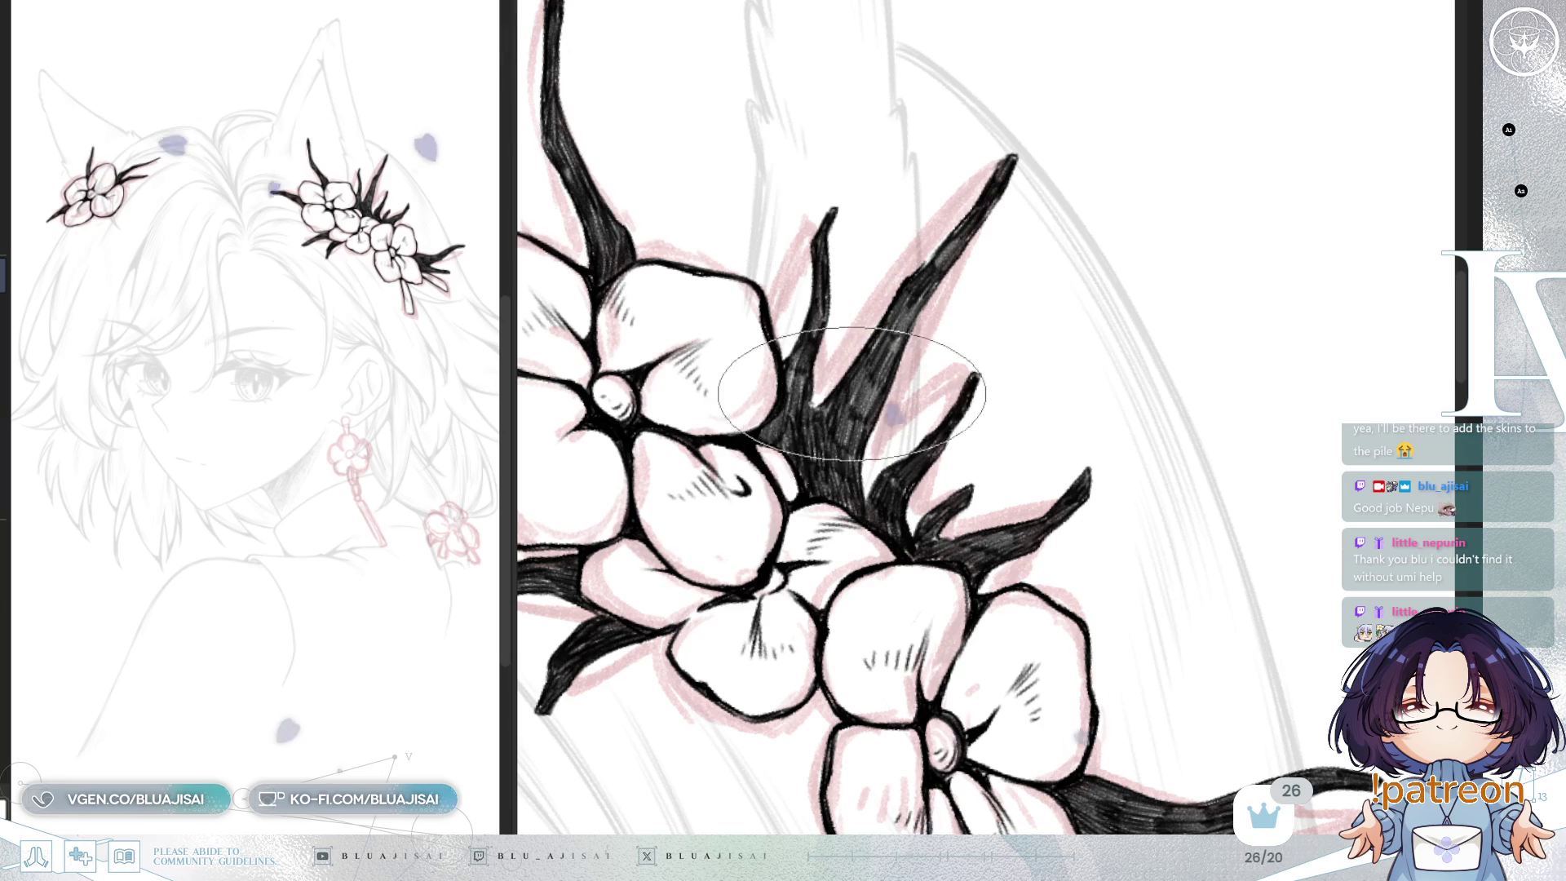
pyautogui.moveTo(799, 375)
pyautogui.mouseDown()
pyautogui.moveTo(810, 240)
pyautogui.moveTo(950, 142)
pyautogui.moveTo(963, 300)
pyautogui.moveTo(1015, 349)
pyautogui.mouseUp()
pyautogui.scroll(-5, 970, 418)
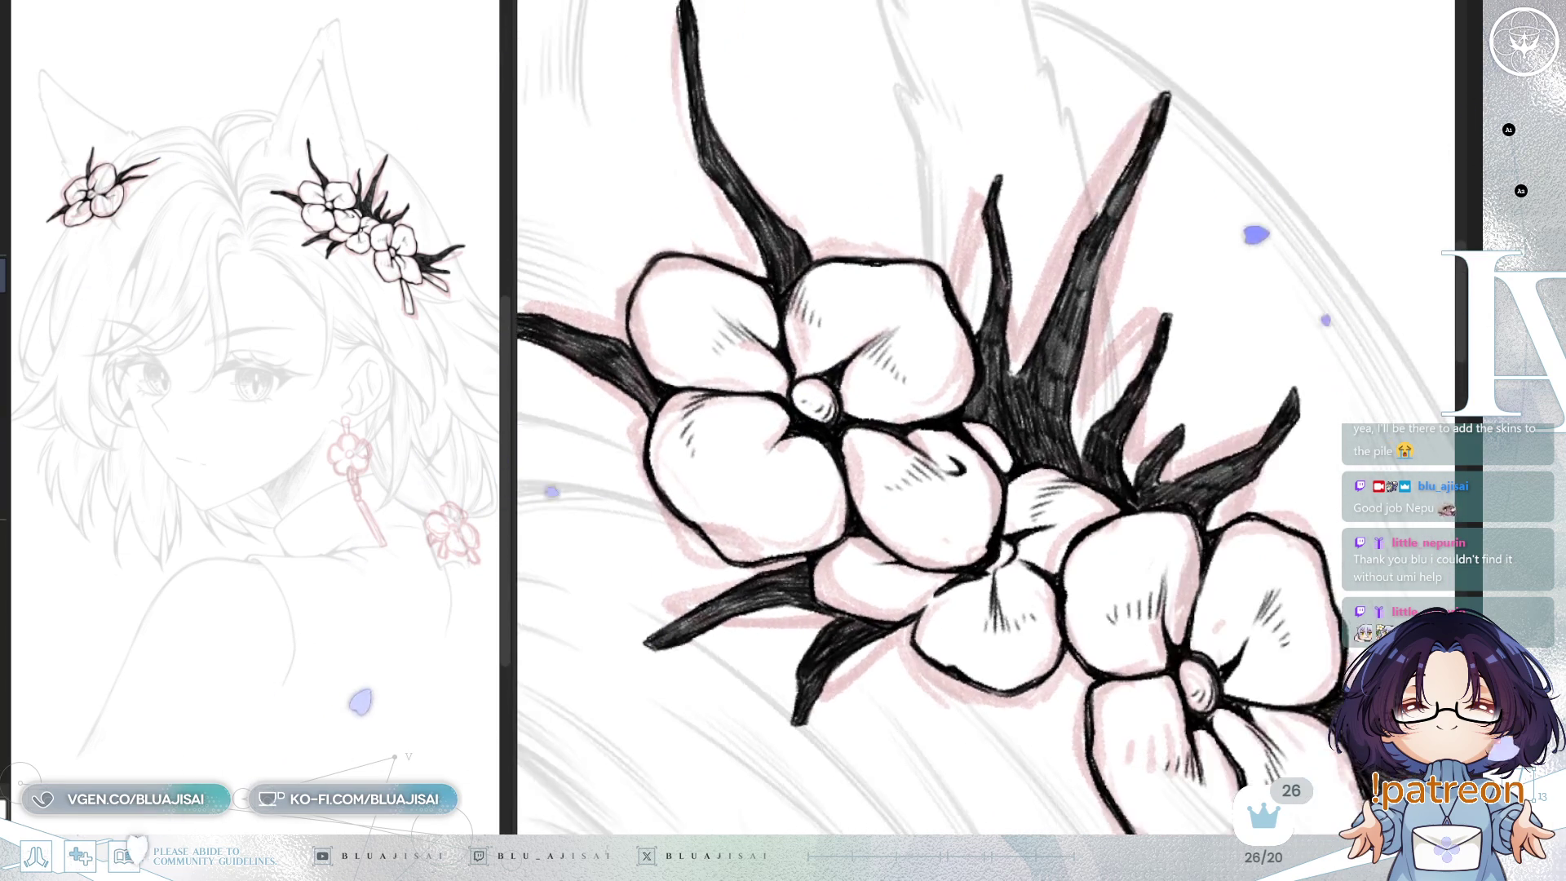
# Step: Pan down past the face and zoom in on the pink earring sketch below the ear
pyautogui.moveTo(1177, 326)
pyautogui.mouseDown()
pyautogui.moveTo(1231, 302)
pyautogui.moveTo(1356, 374)
pyautogui.mouseUp()
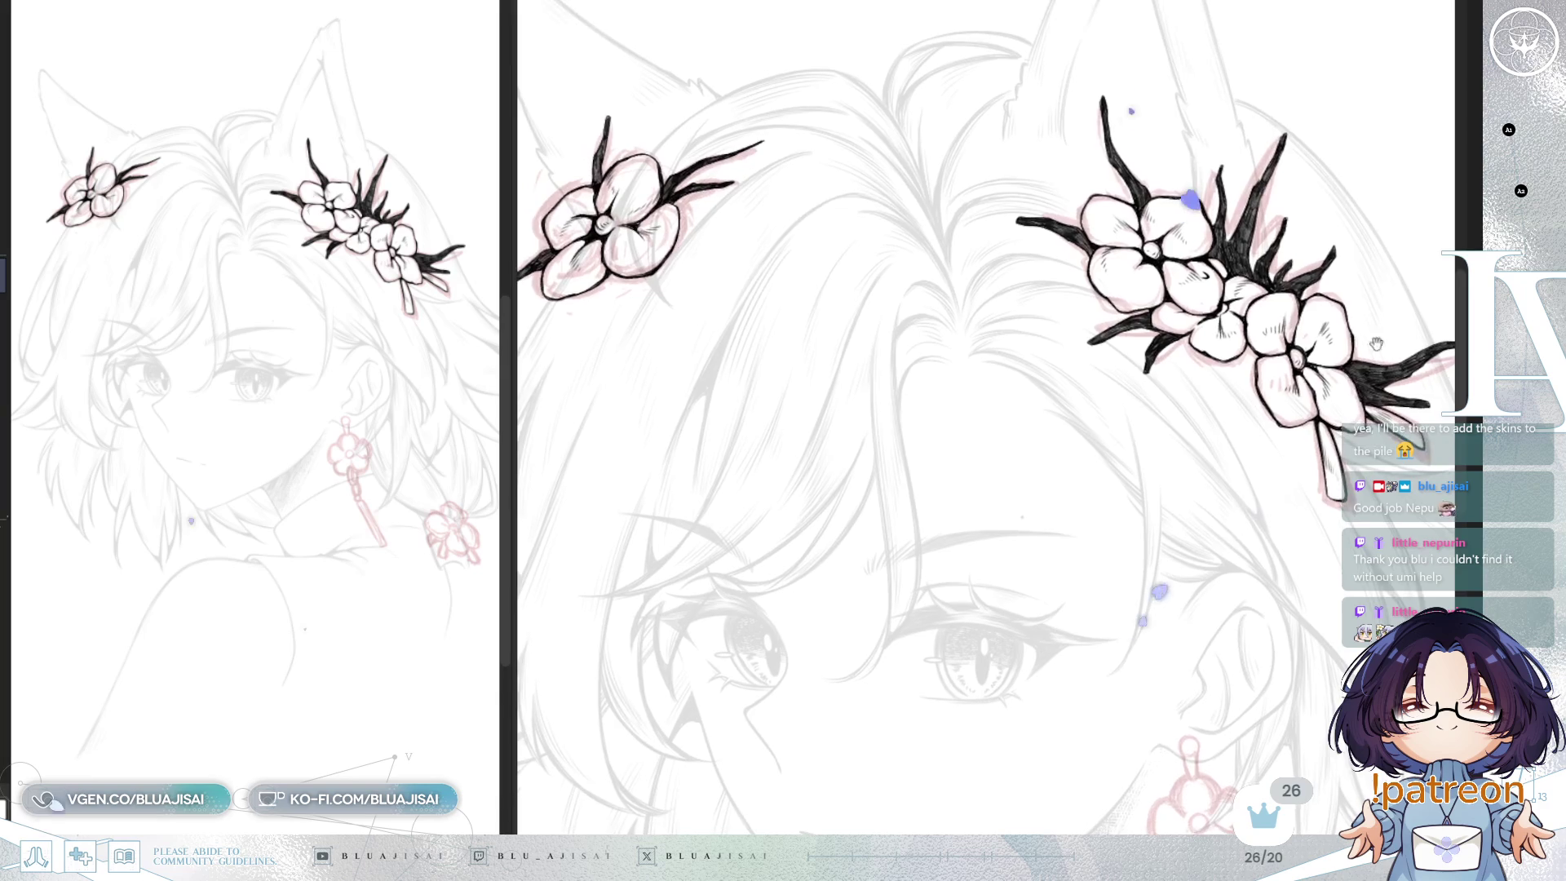
pyautogui.scroll(-4, 989, 307)
pyautogui.scroll(1, 1359, 277)
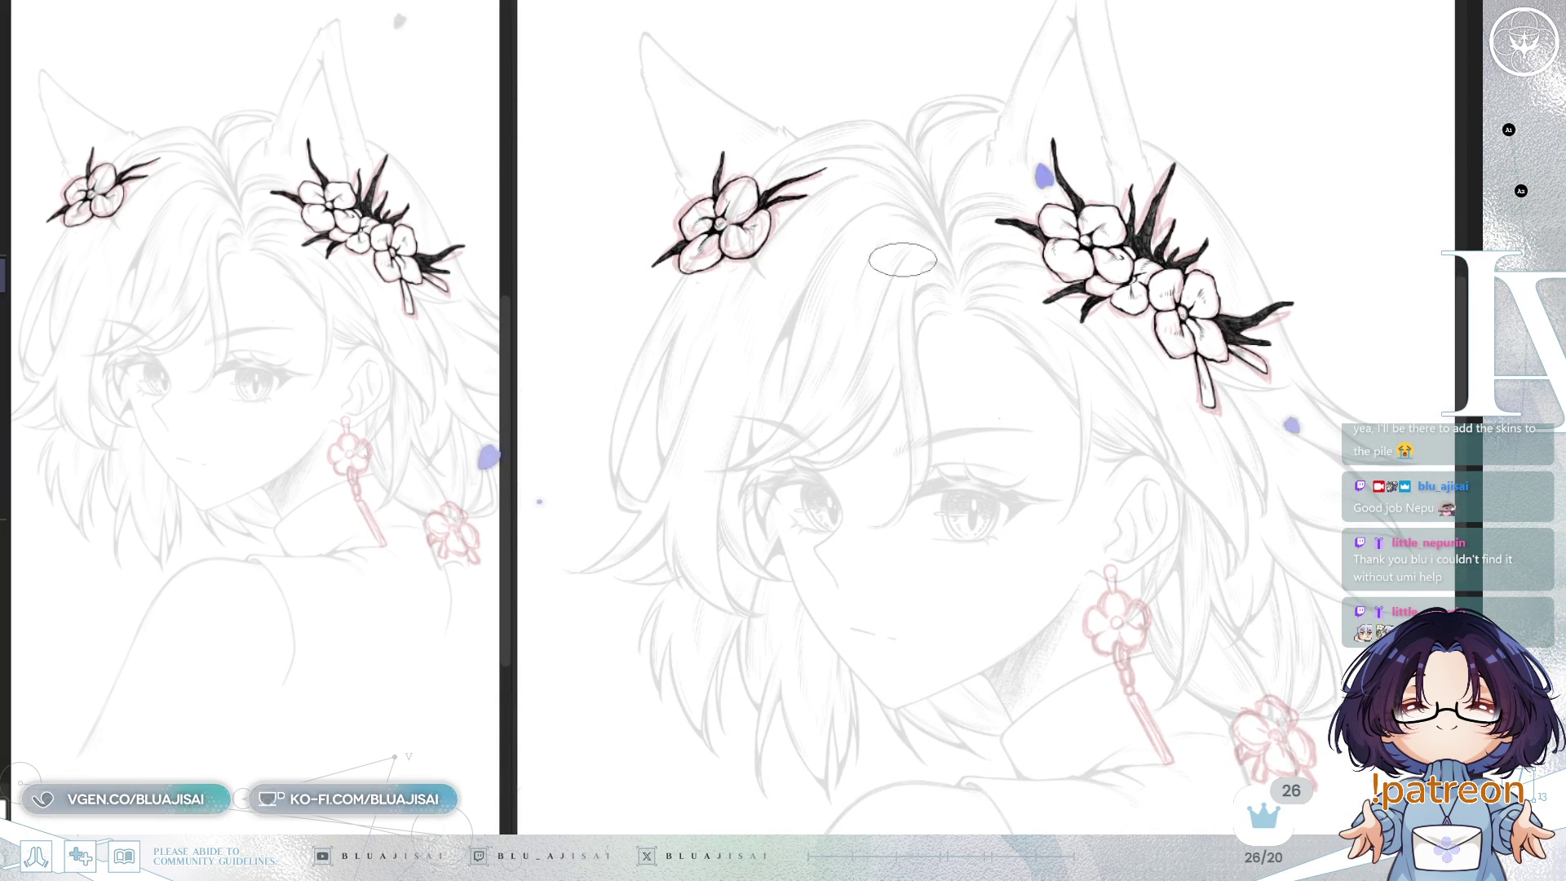
pyautogui.scroll(1, 1141, 446)
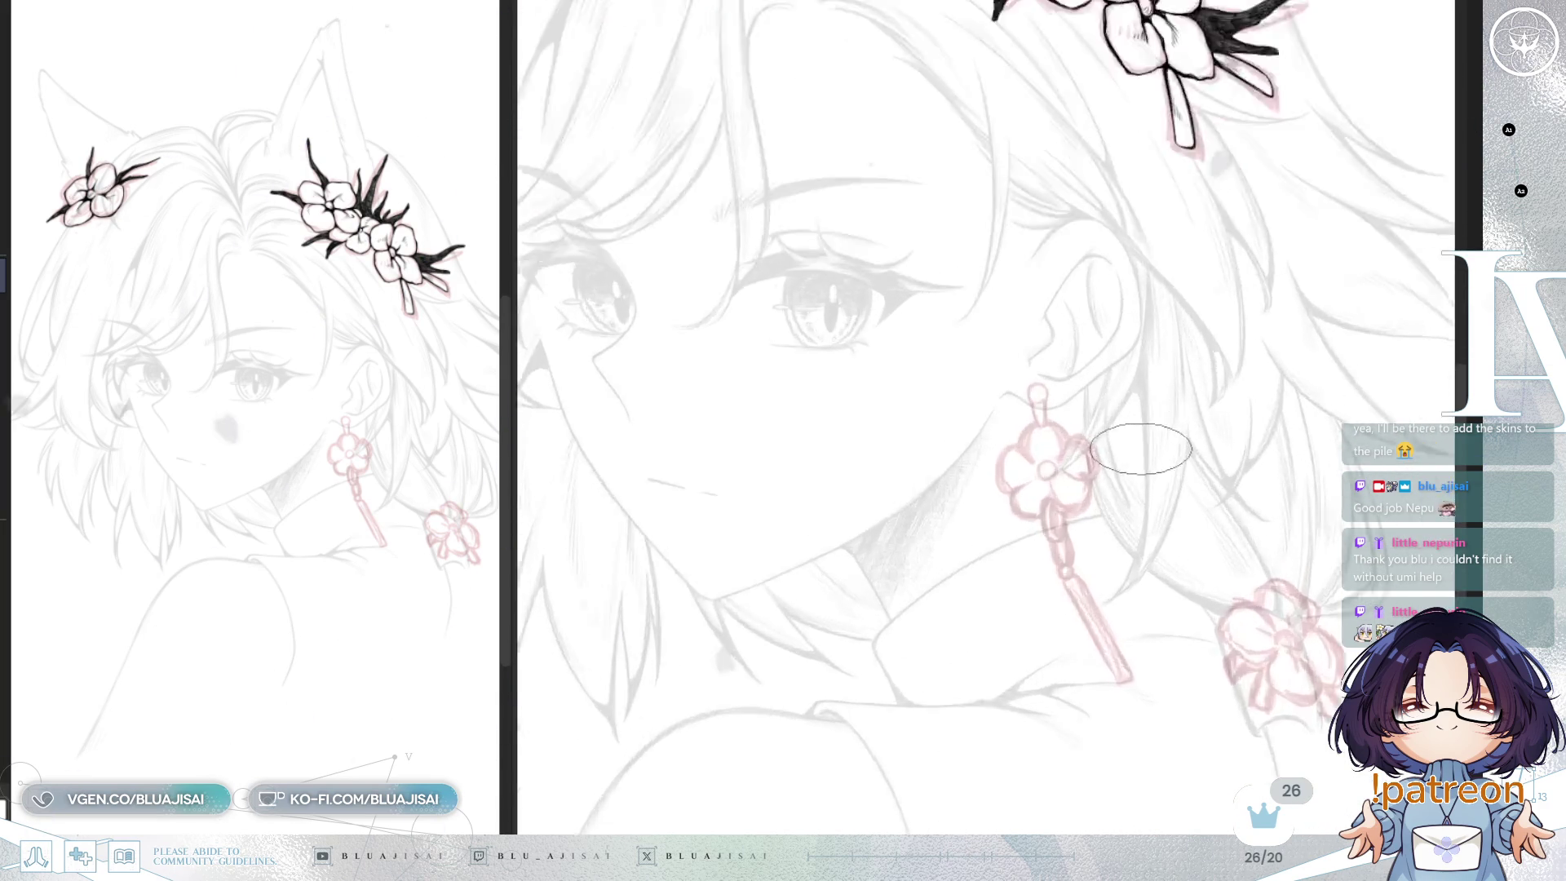
pyautogui.scroll(5, 1141, 447)
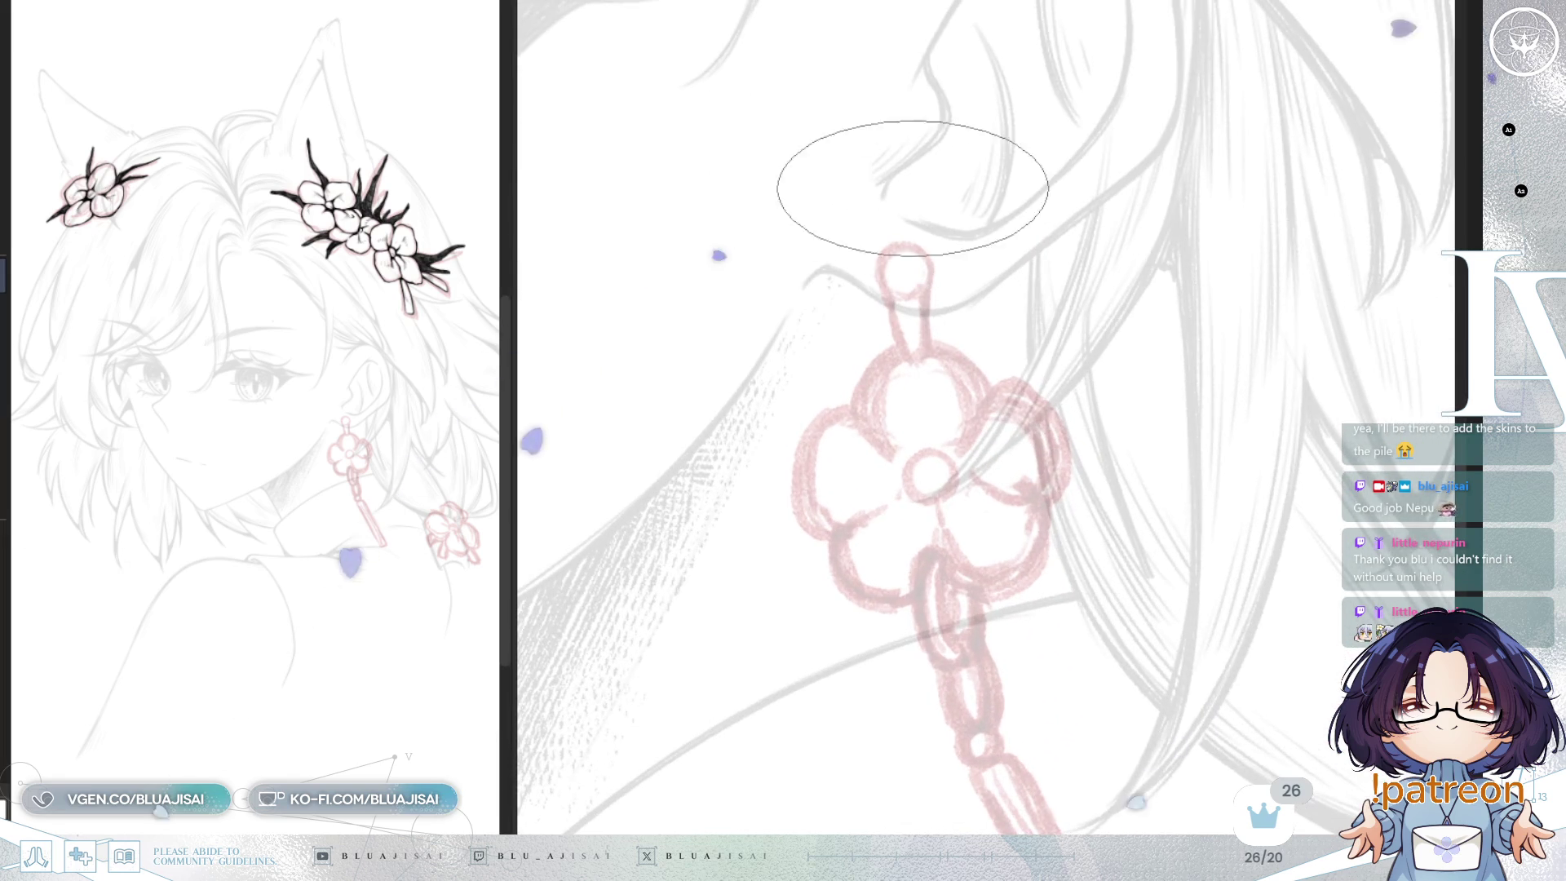
# Step: Ink the earring's top ring as a bold black loop with shading marks inside
pyautogui.scroll(1, 901, 253)
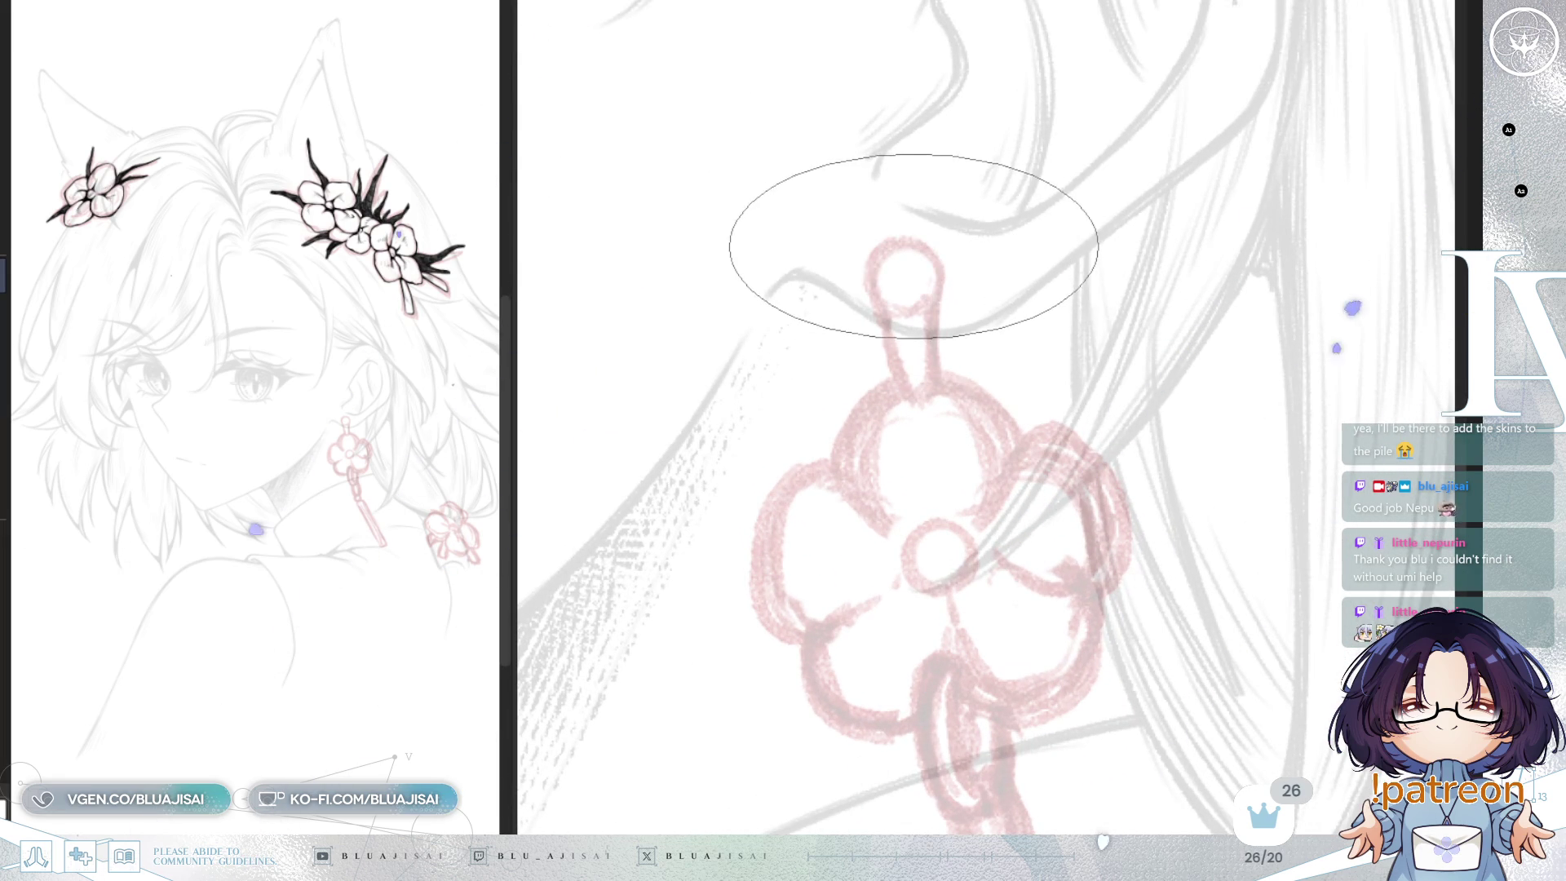
pyautogui.moveTo(901, 240); pyautogui.dragTo(902, 307)
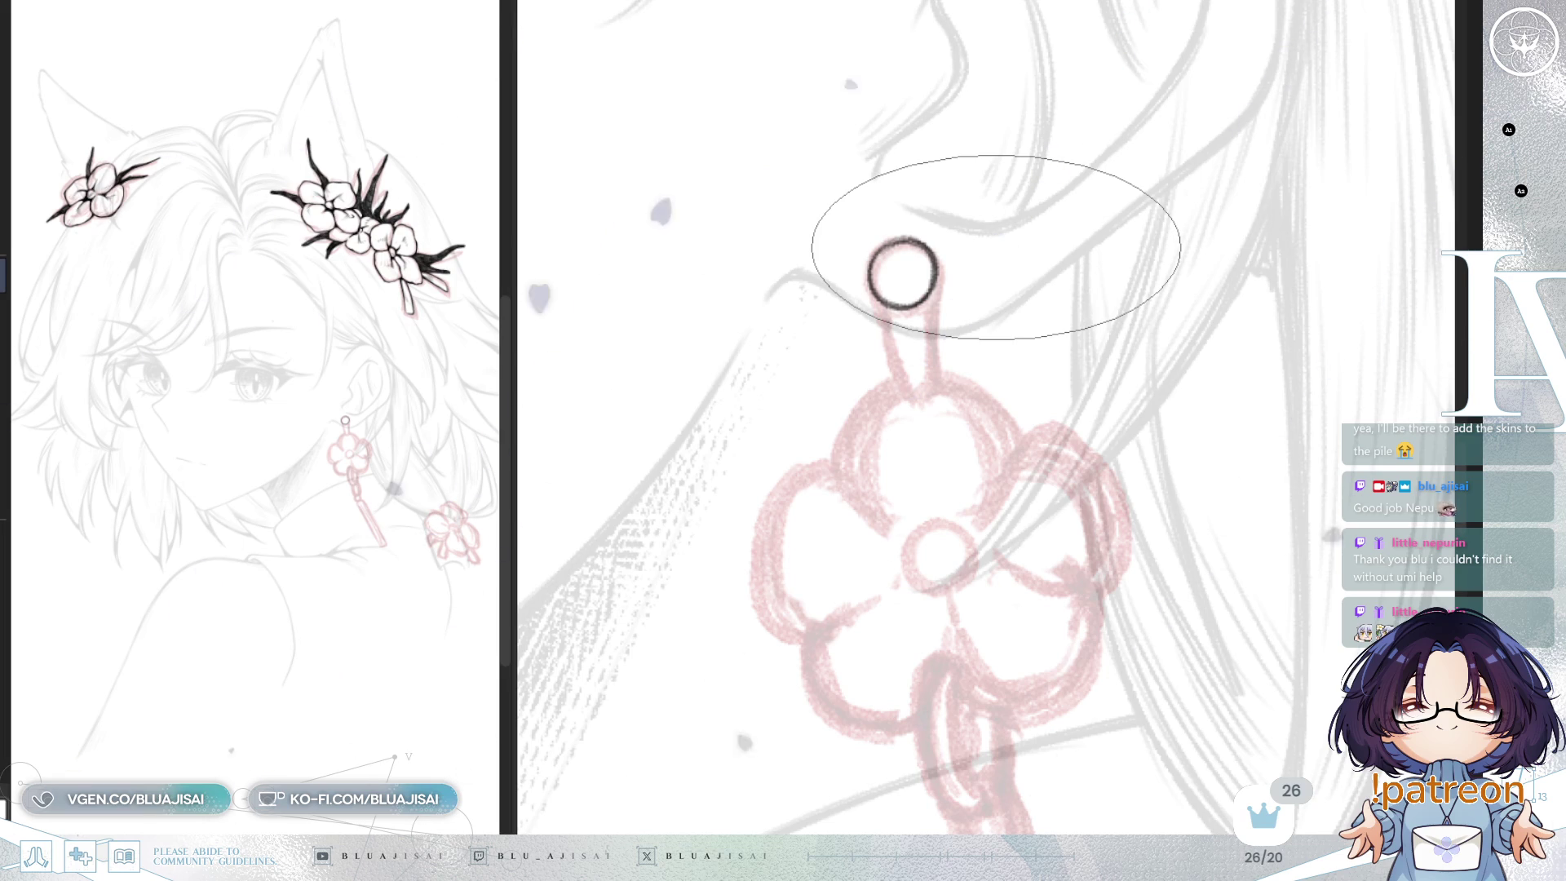
pyautogui.hotkey('ctrl', 'd')
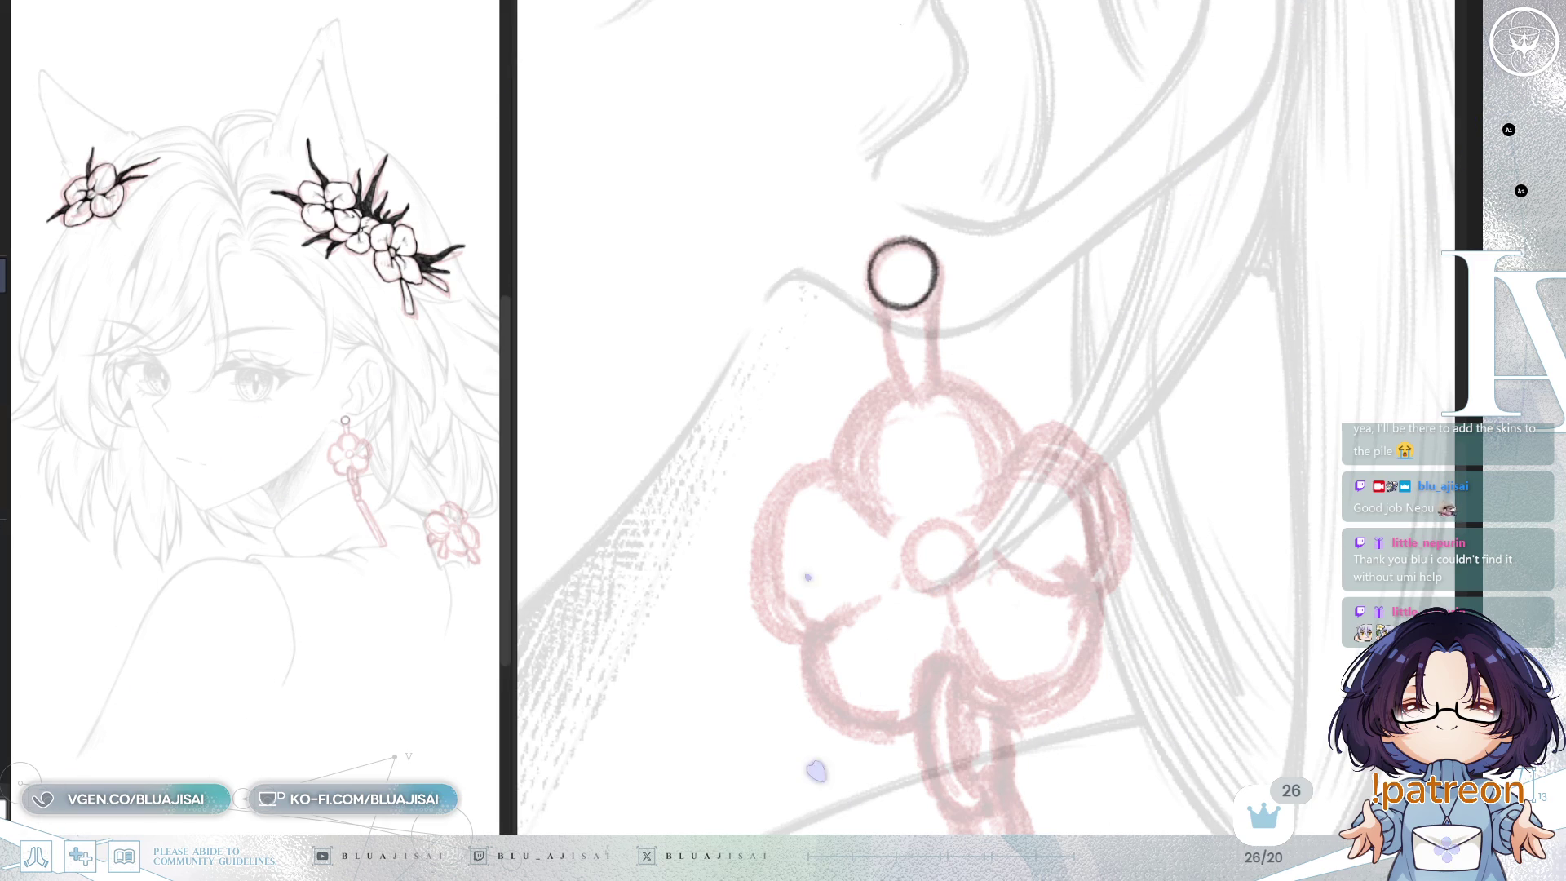
pyautogui.moveTo(900, 243)
pyautogui.mouseDown()
pyautogui.moveTo(869, 262)
pyautogui.moveTo(904, 256)
pyautogui.moveTo(925, 296)
pyautogui.mouseUp()
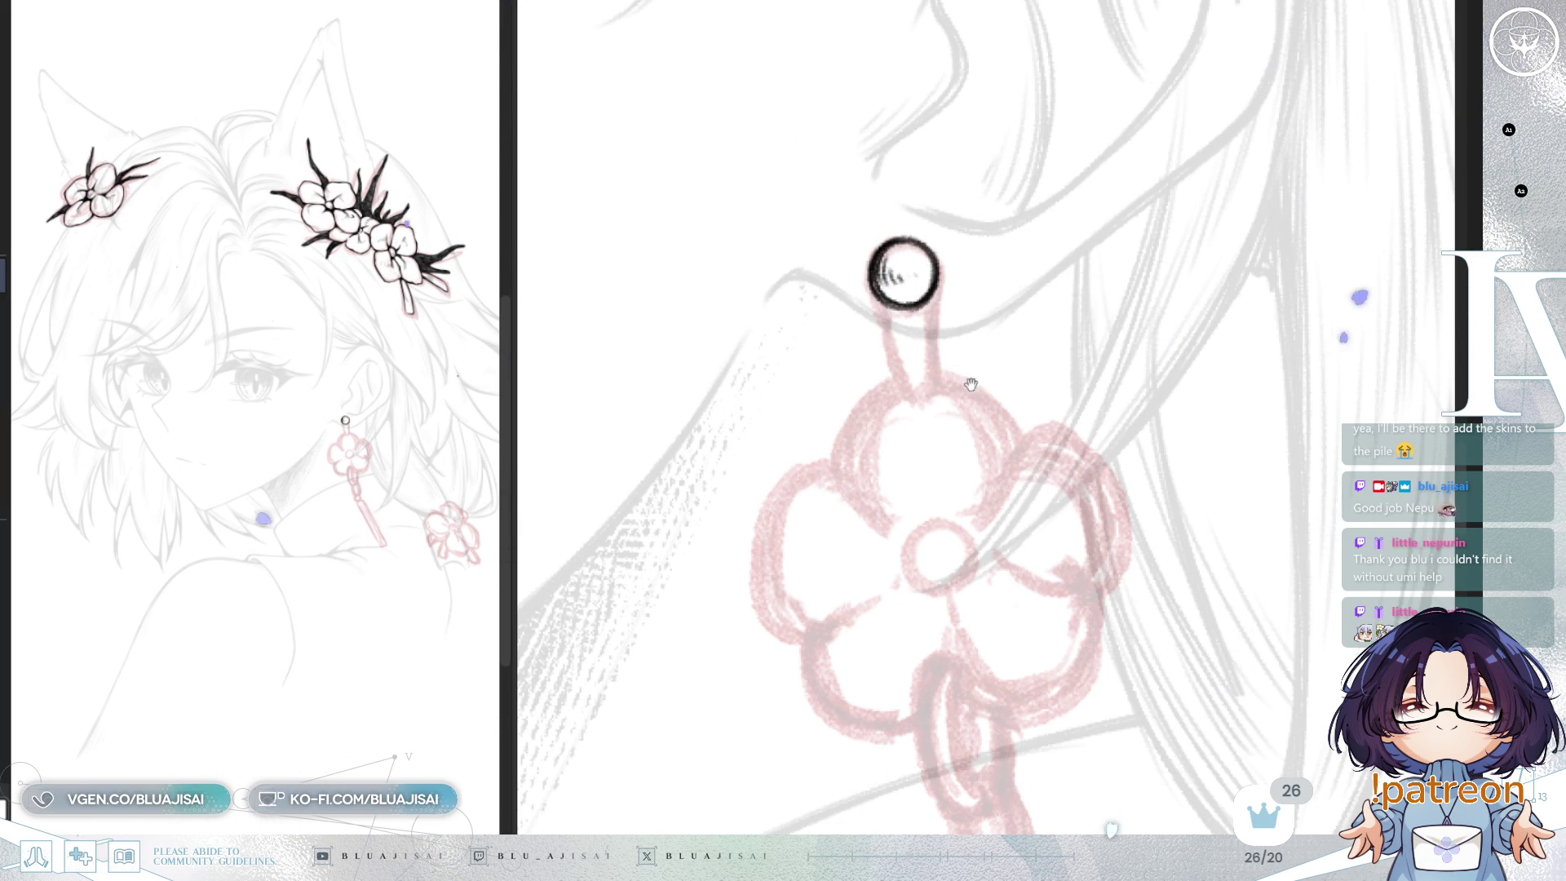
pyautogui.moveTo(971, 366); pyautogui.dragTo(949, 352)
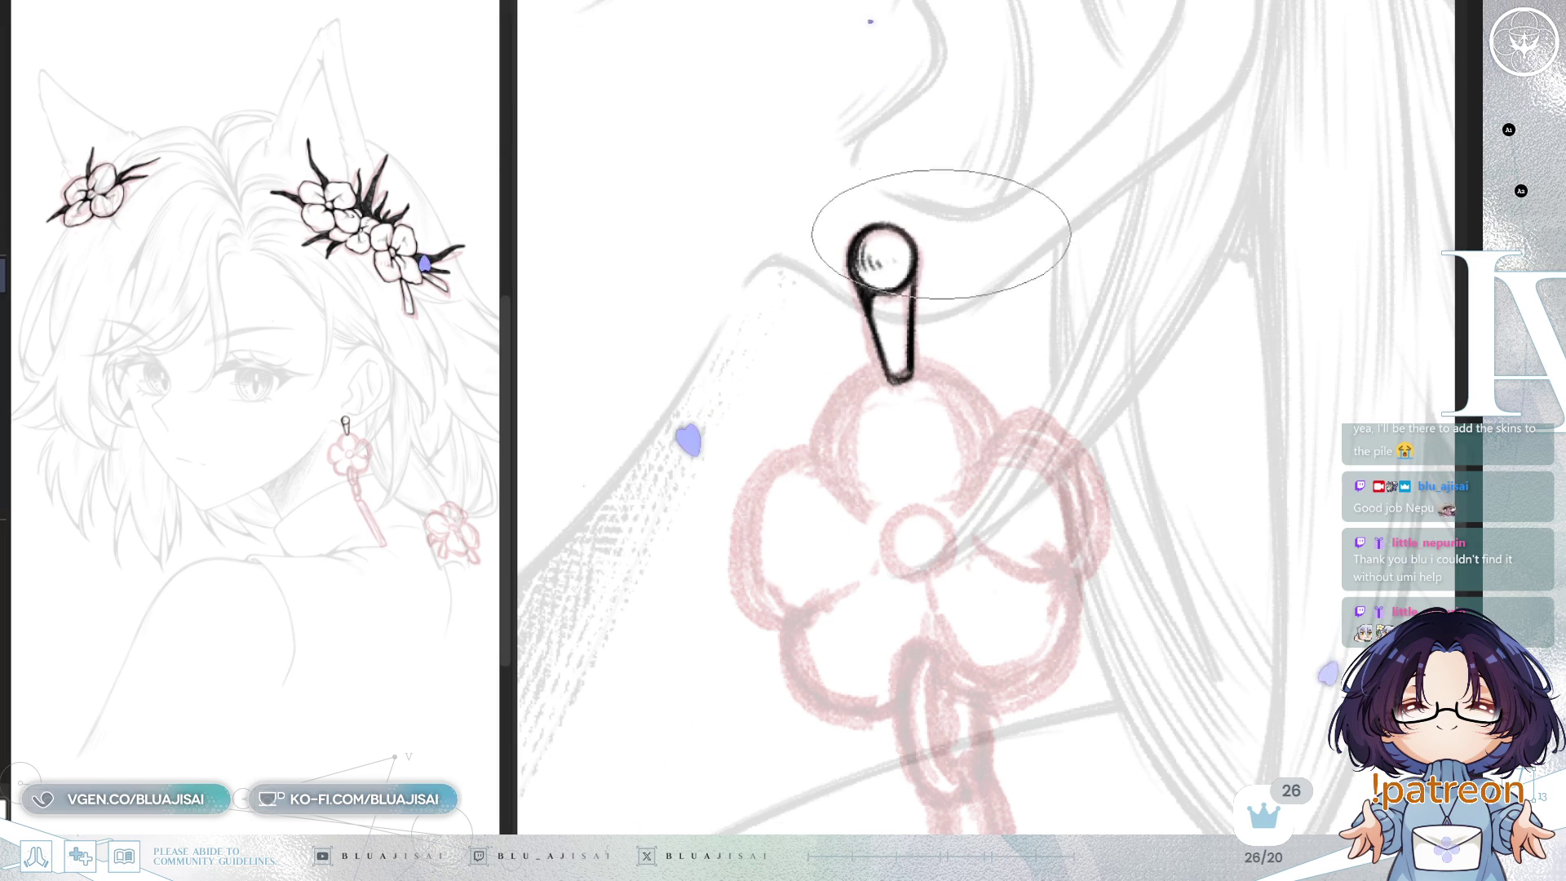
# Step: Outline the left and right edges of the earring flower's top petal
pyautogui.scroll(-2, 926, 217)
pyautogui.scroll(-2, 983, 433)
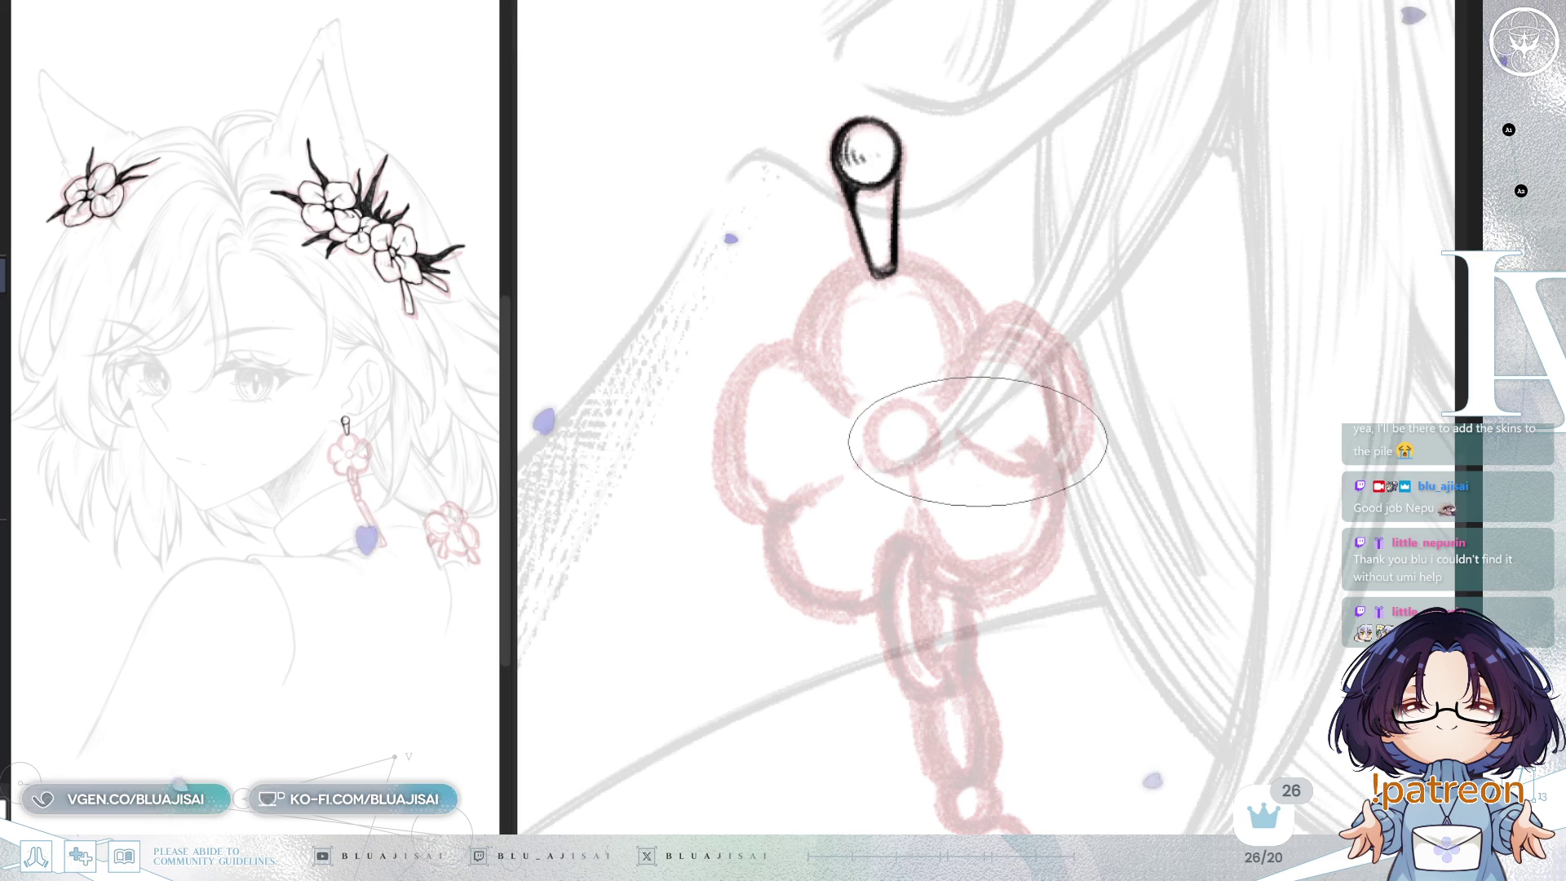
pyautogui.scroll(-1, 991, 473)
pyautogui.scroll(1, 991, 463)
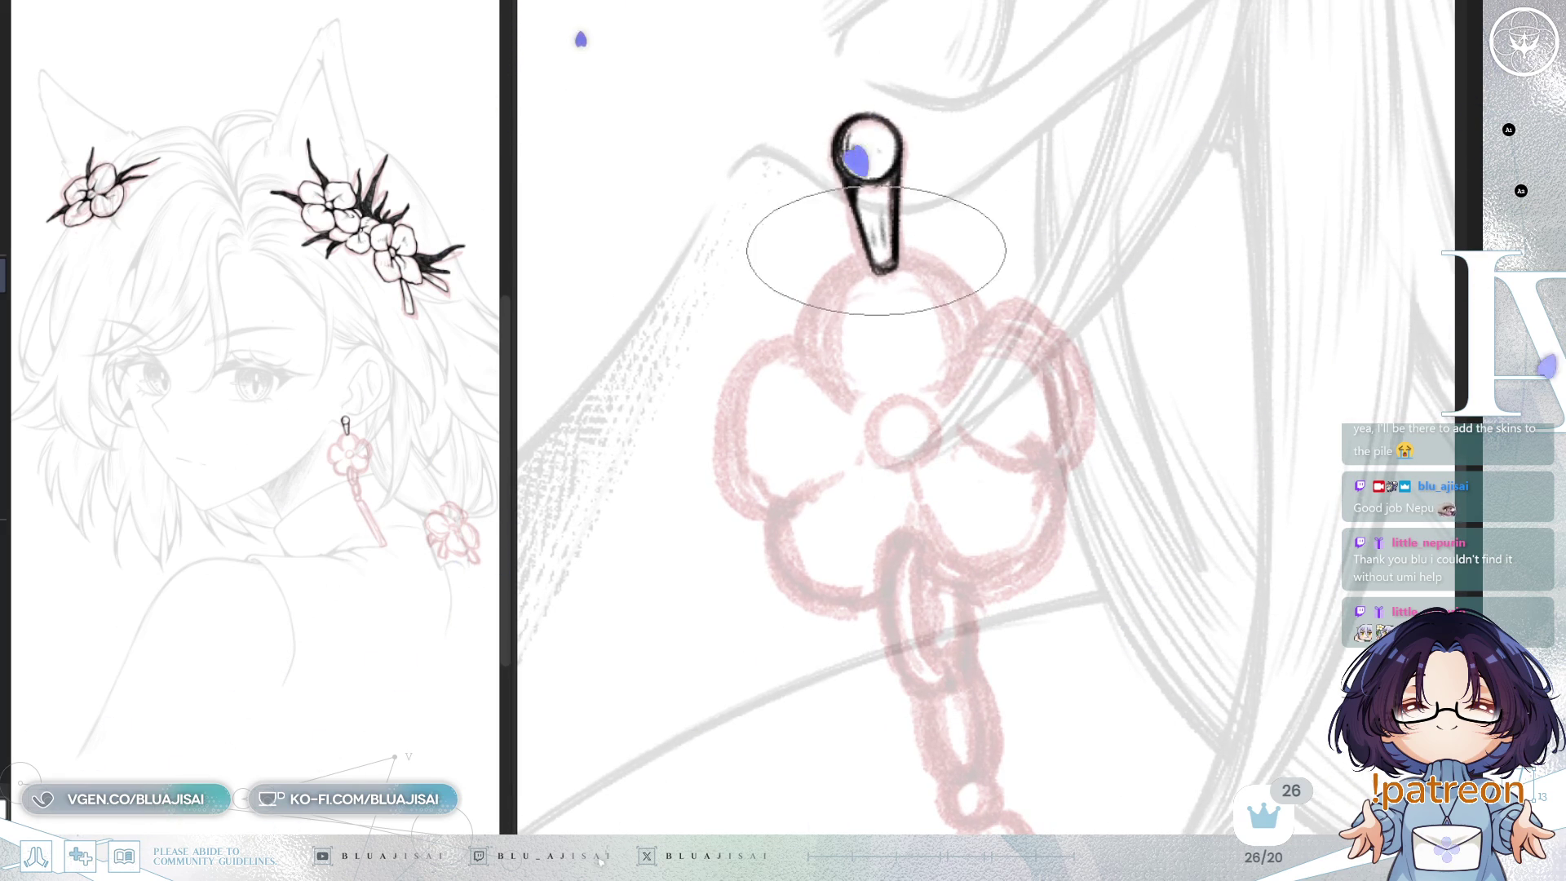
pyautogui.scroll(-1, 1105, 322)
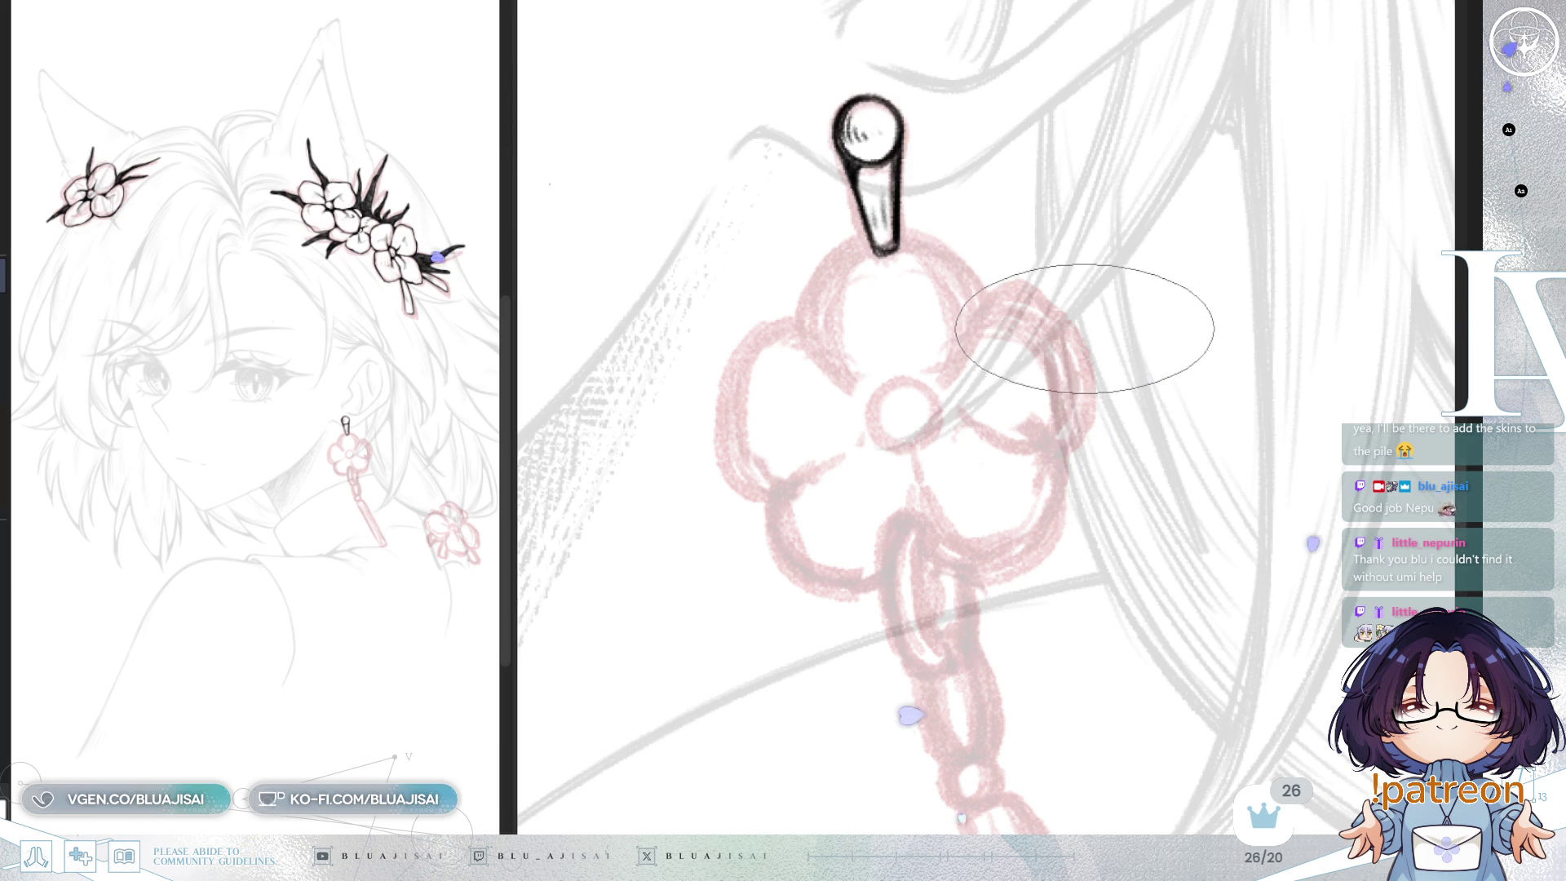
pyautogui.moveTo(1095, 380); pyautogui.dragTo(1099, 359)
pyautogui.moveTo(865, 222); pyautogui.dragTo(832, 259)
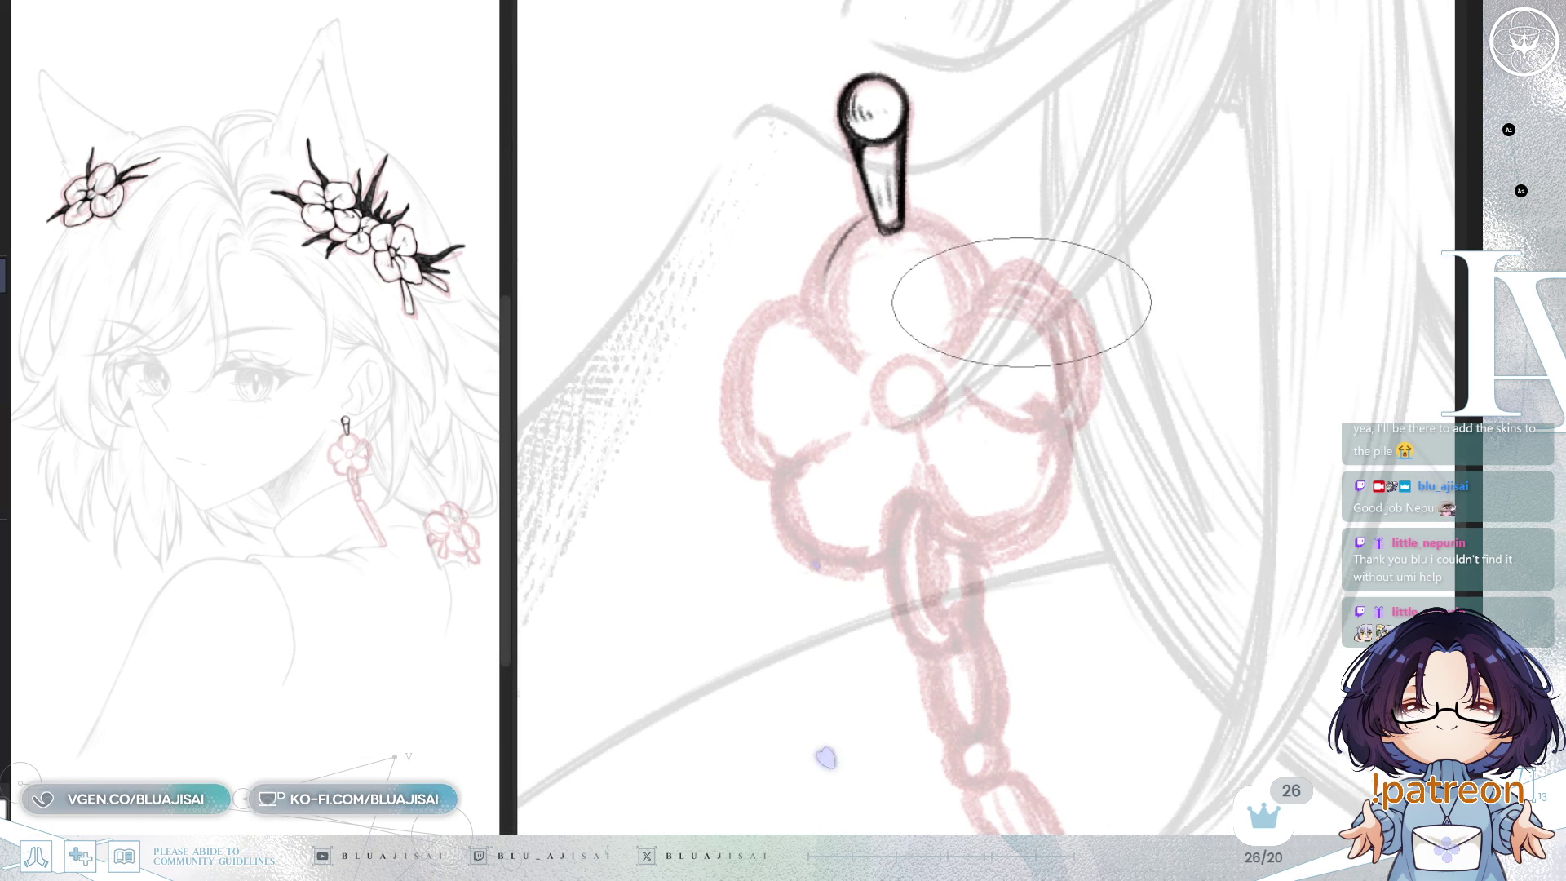
pyautogui.hotkey('ctrl', 'z')
pyautogui.scroll(2, 840, 297)
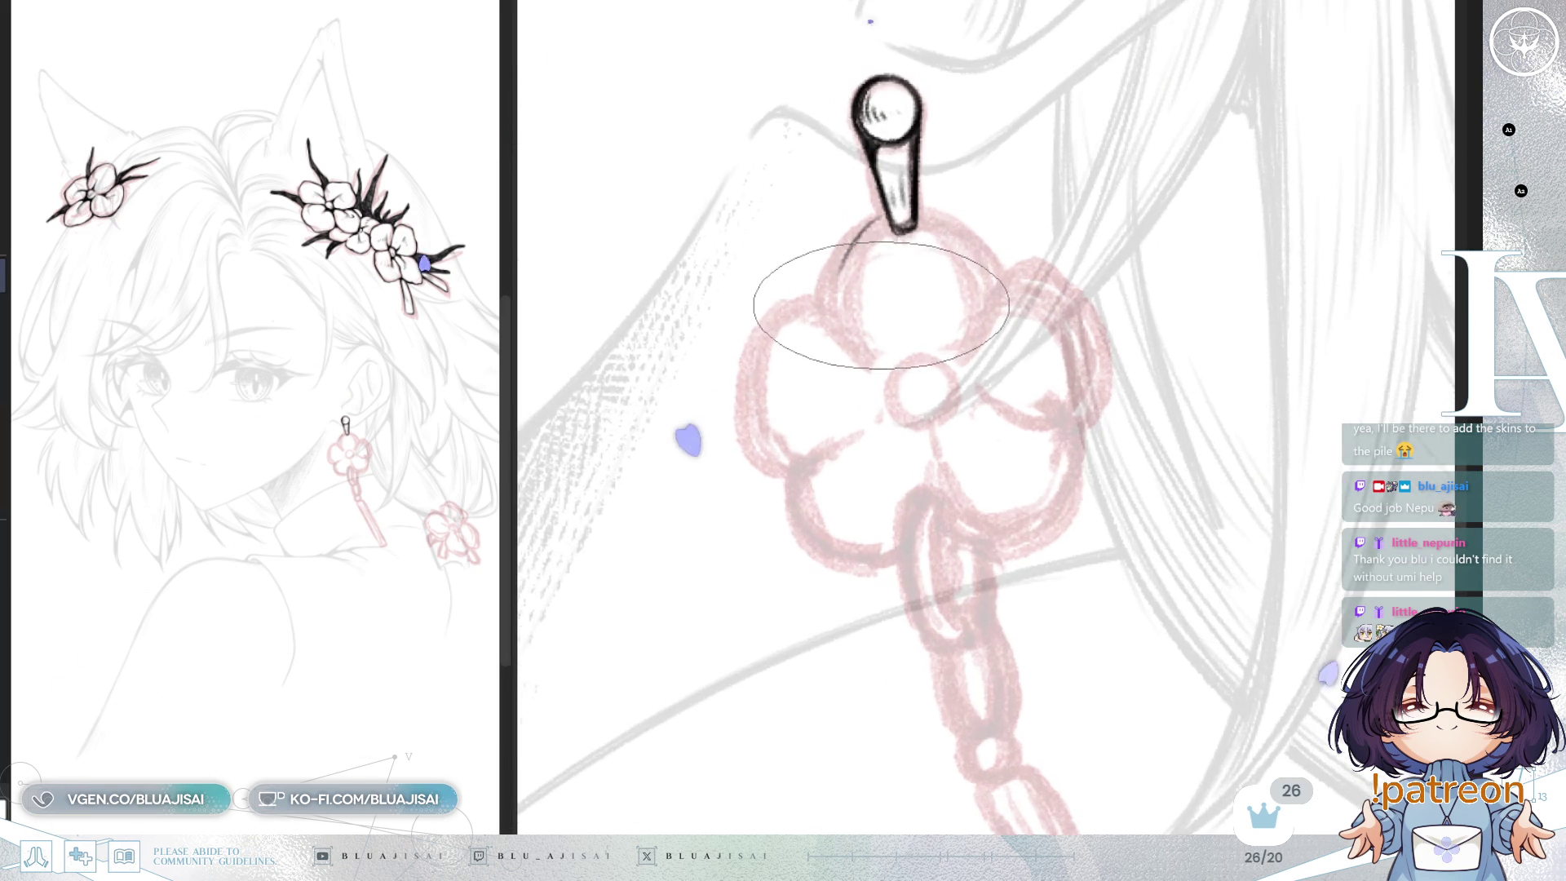
pyautogui.moveTo(871, 216)
pyautogui.mouseDown()
pyautogui.moveTo(839, 262)
pyautogui.moveTo(845, 333)
pyautogui.mouseUp()
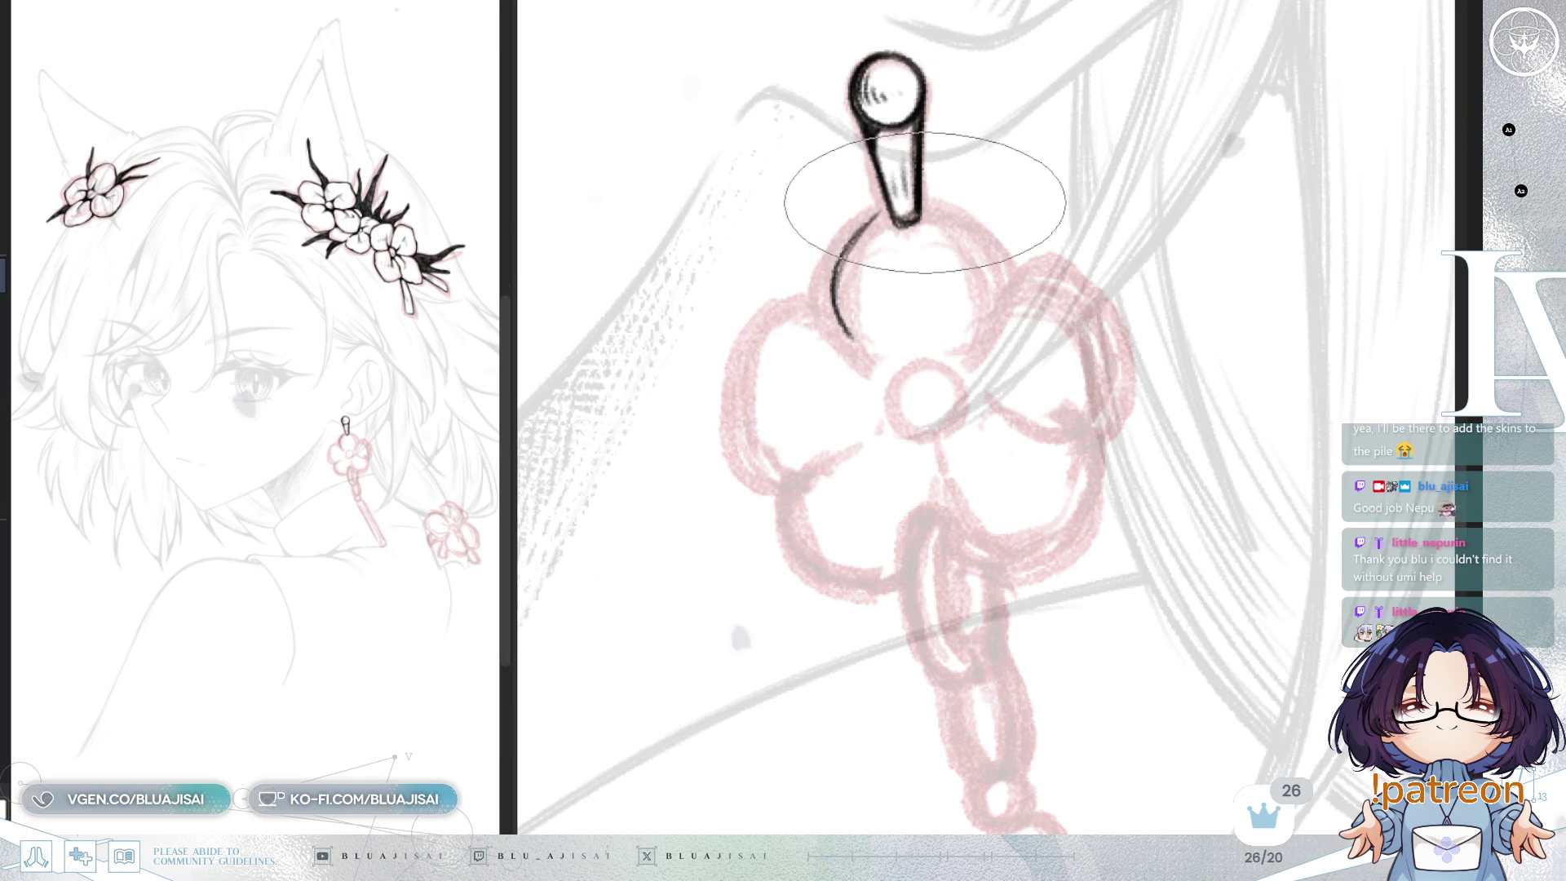
pyautogui.moveTo(914, 208)
pyautogui.mouseDown()
pyautogui.moveTo(991, 261)
pyautogui.moveTo(991, 331)
pyautogui.mouseUp()
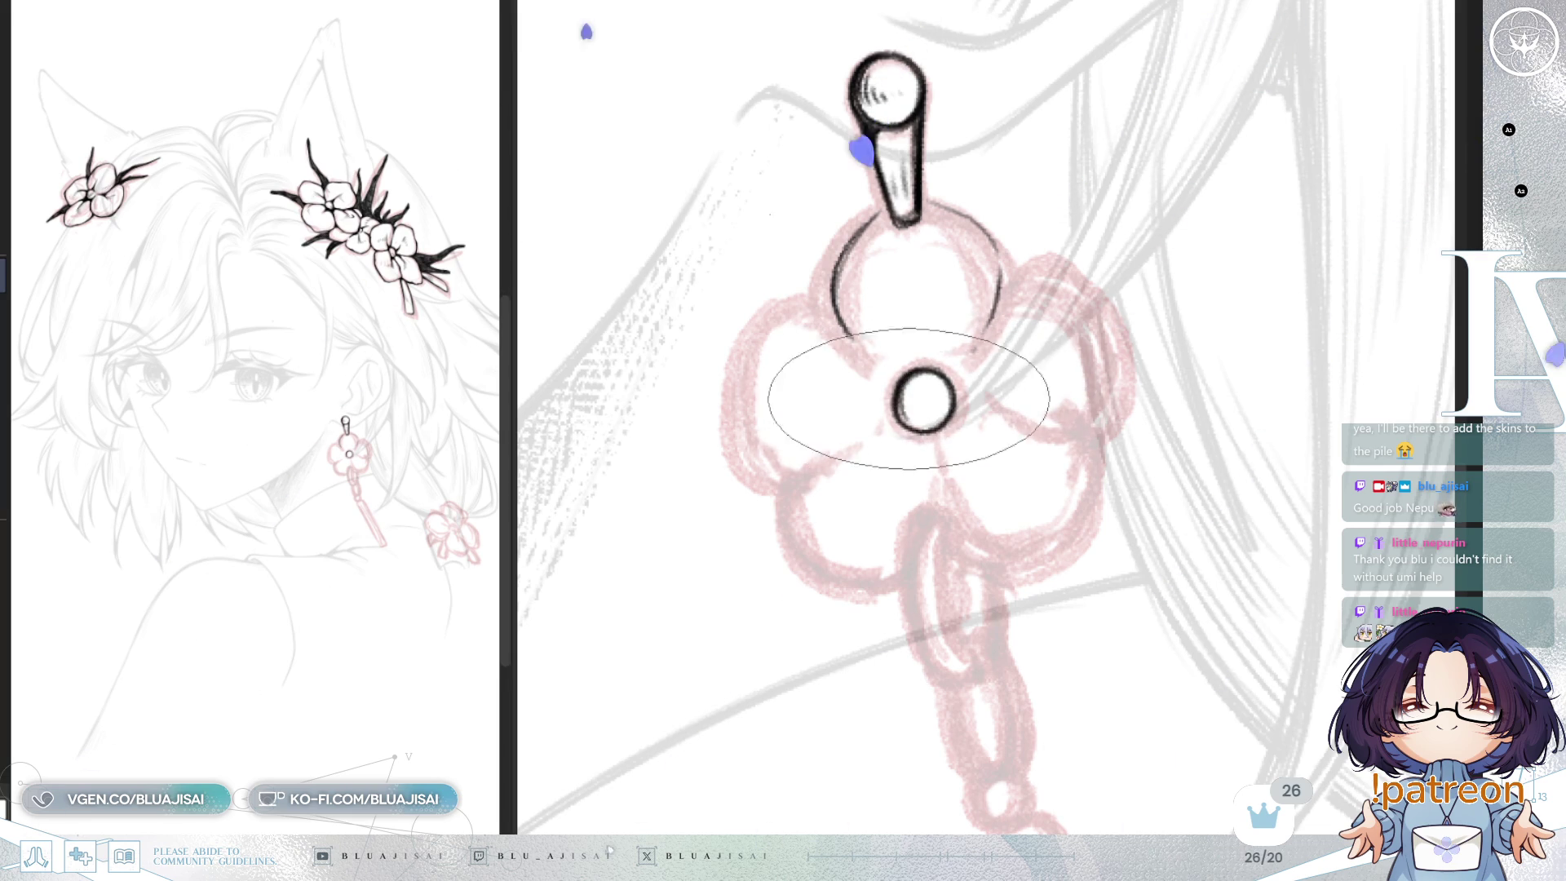
# Step: Outline the remaining petals, adding spikes beside the centre and a crease in the lower petal
pyautogui.moveTo(853, 334)
pyautogui.mouseDown()
pyautogui.moveTo(821, 302)
pyautogui.moveTo(739, 385)
pyautogui.mouseUp()
pyautogui.moveTo(749, 456); pyautogui.dragTo(787, 476)
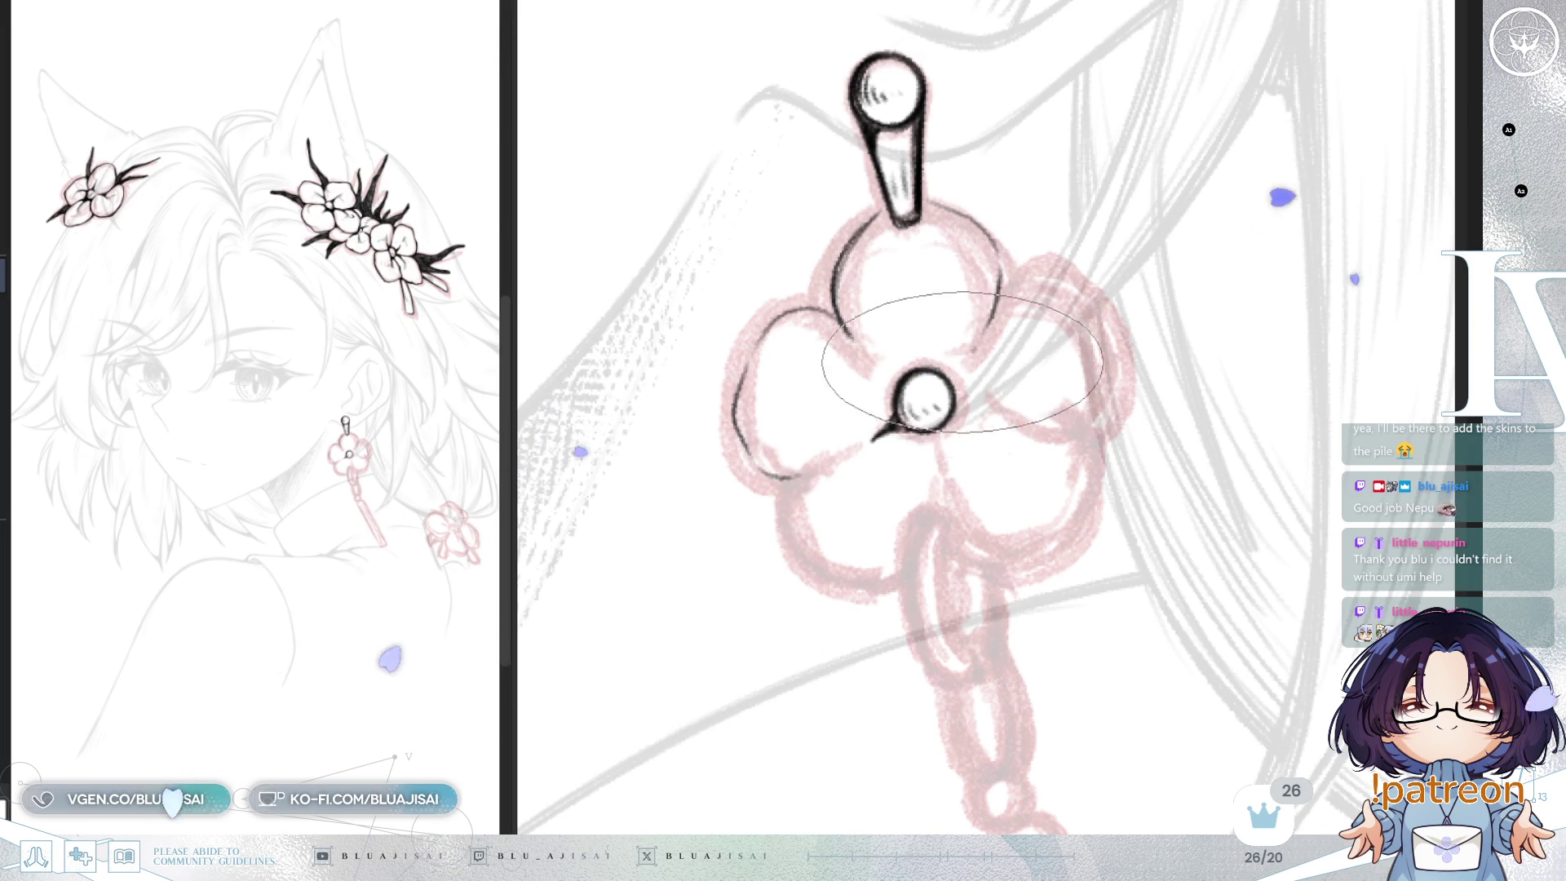
pyautogui.moveTo(961, 364); pyautogui.dragTo(955, 375)
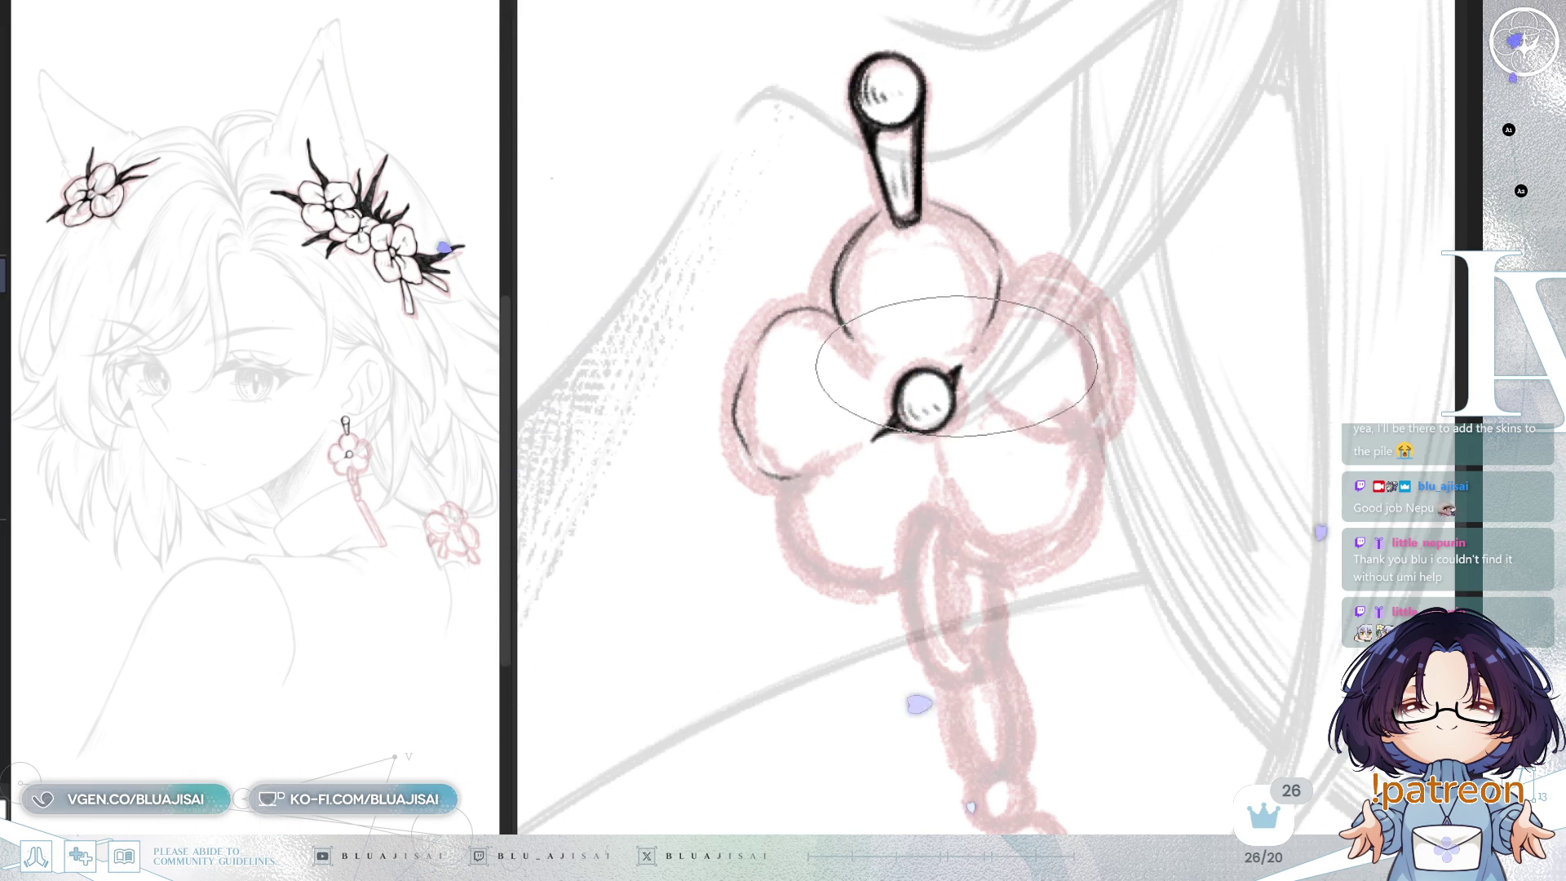
pyautogui.moveTo(936, 444); pyautogui.dragTo(940, 463)
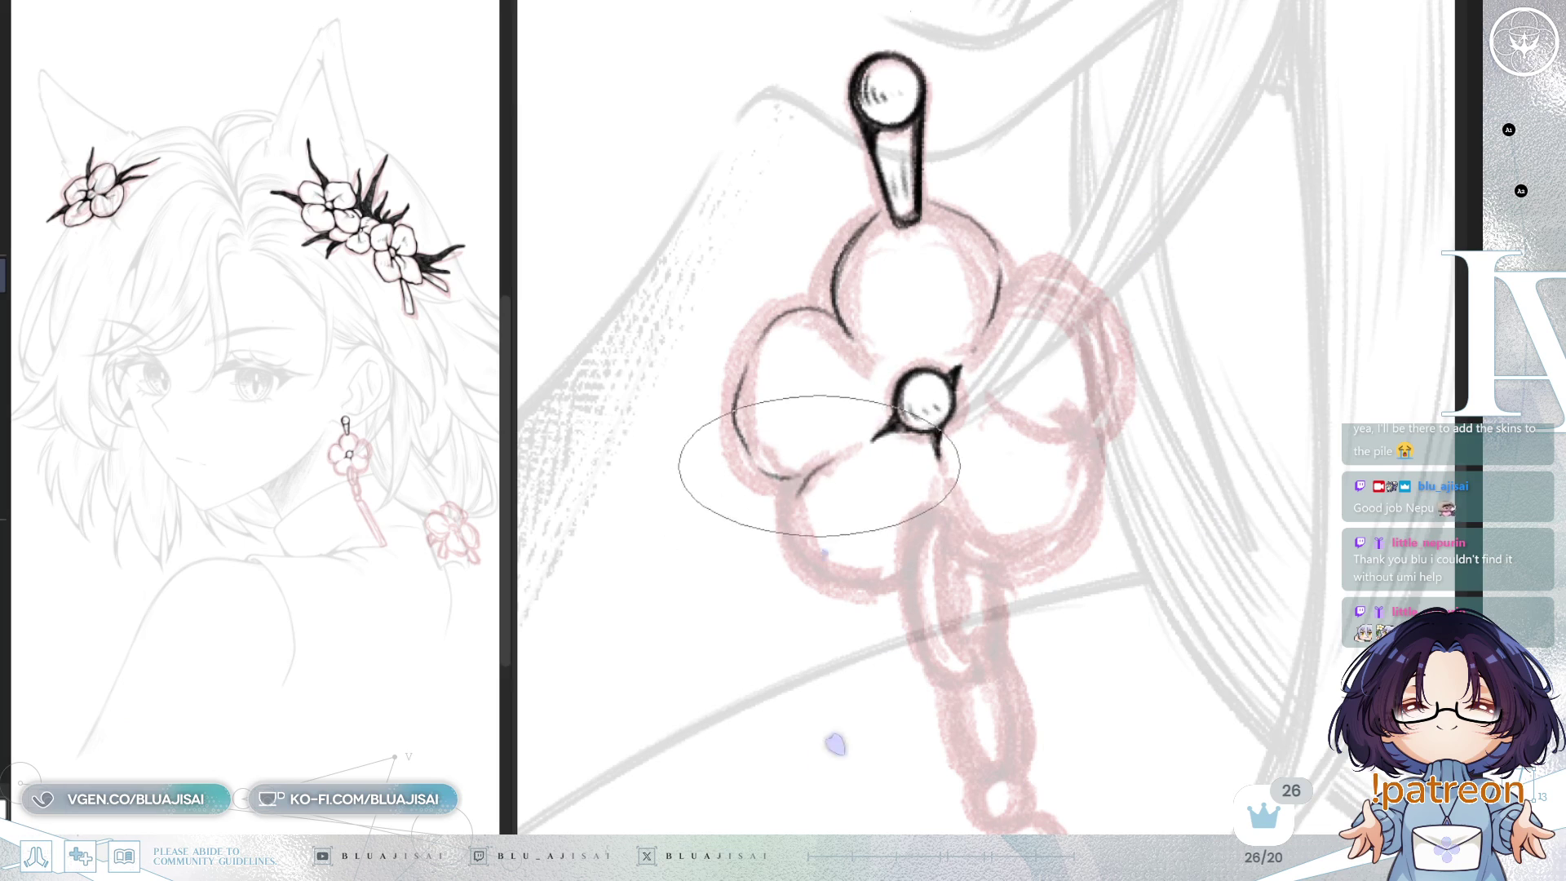
pyautogui.moveTo(804, 535); pyautogui.dragTo(915, 580)
pyautogui.moveTo(938, 516)
pyautogui.mouseDown()
pyautogui.moveTo(929, 569)
pyautogui.moveTo(984, 556)
pyautogui.mouseUp()
pyautogui.moveTo(951, 490); pyautogui.dragTo(1085, 523)
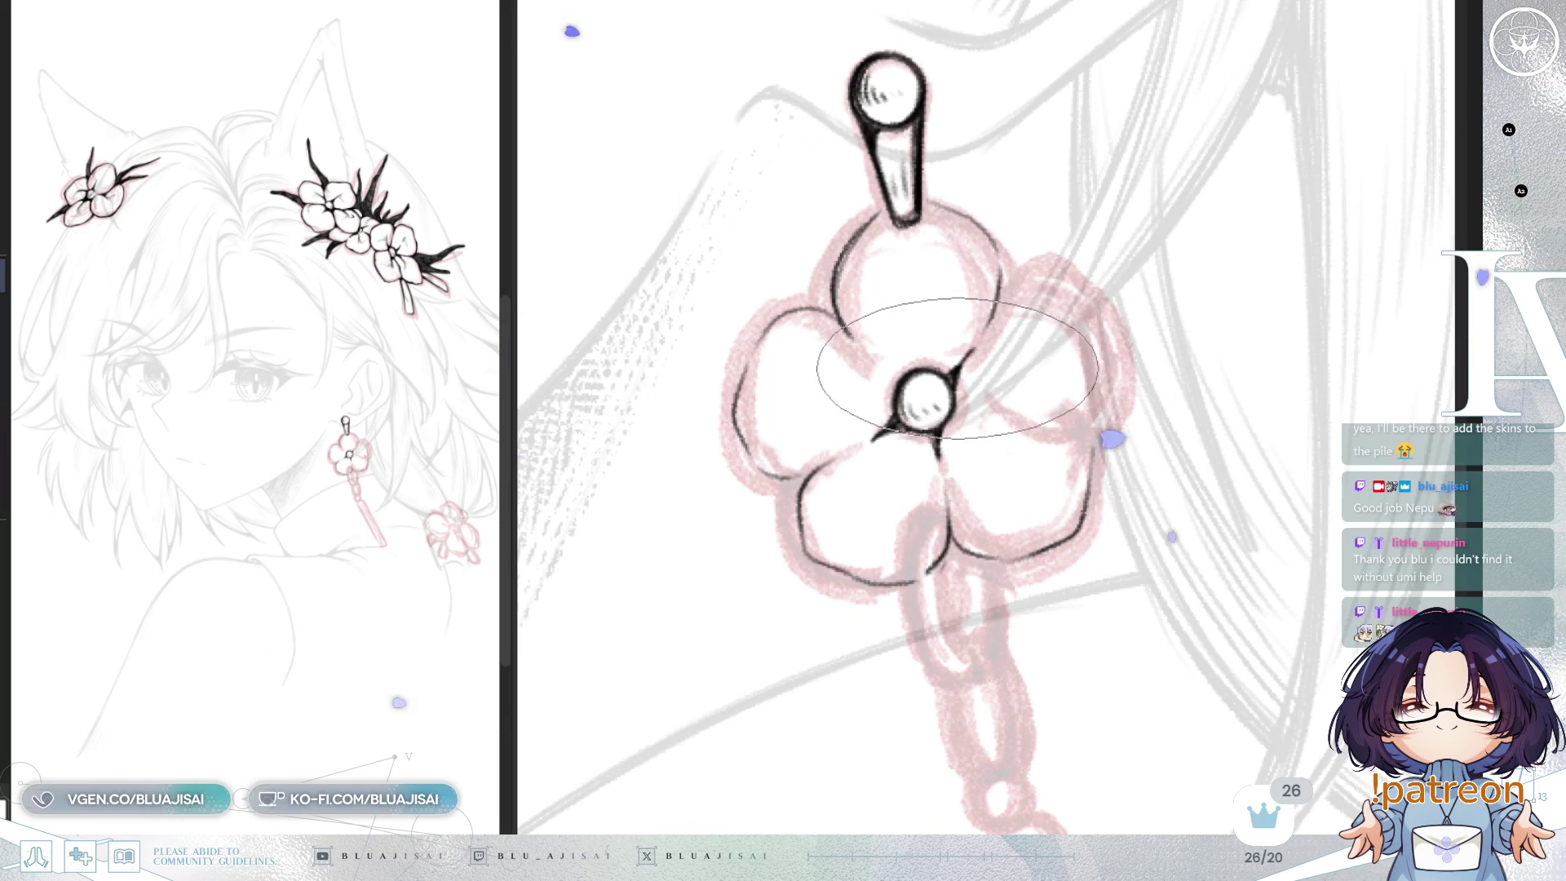
pyautogui.moveTo(1001, 284); pyautogui.dragTo(1069, 277)
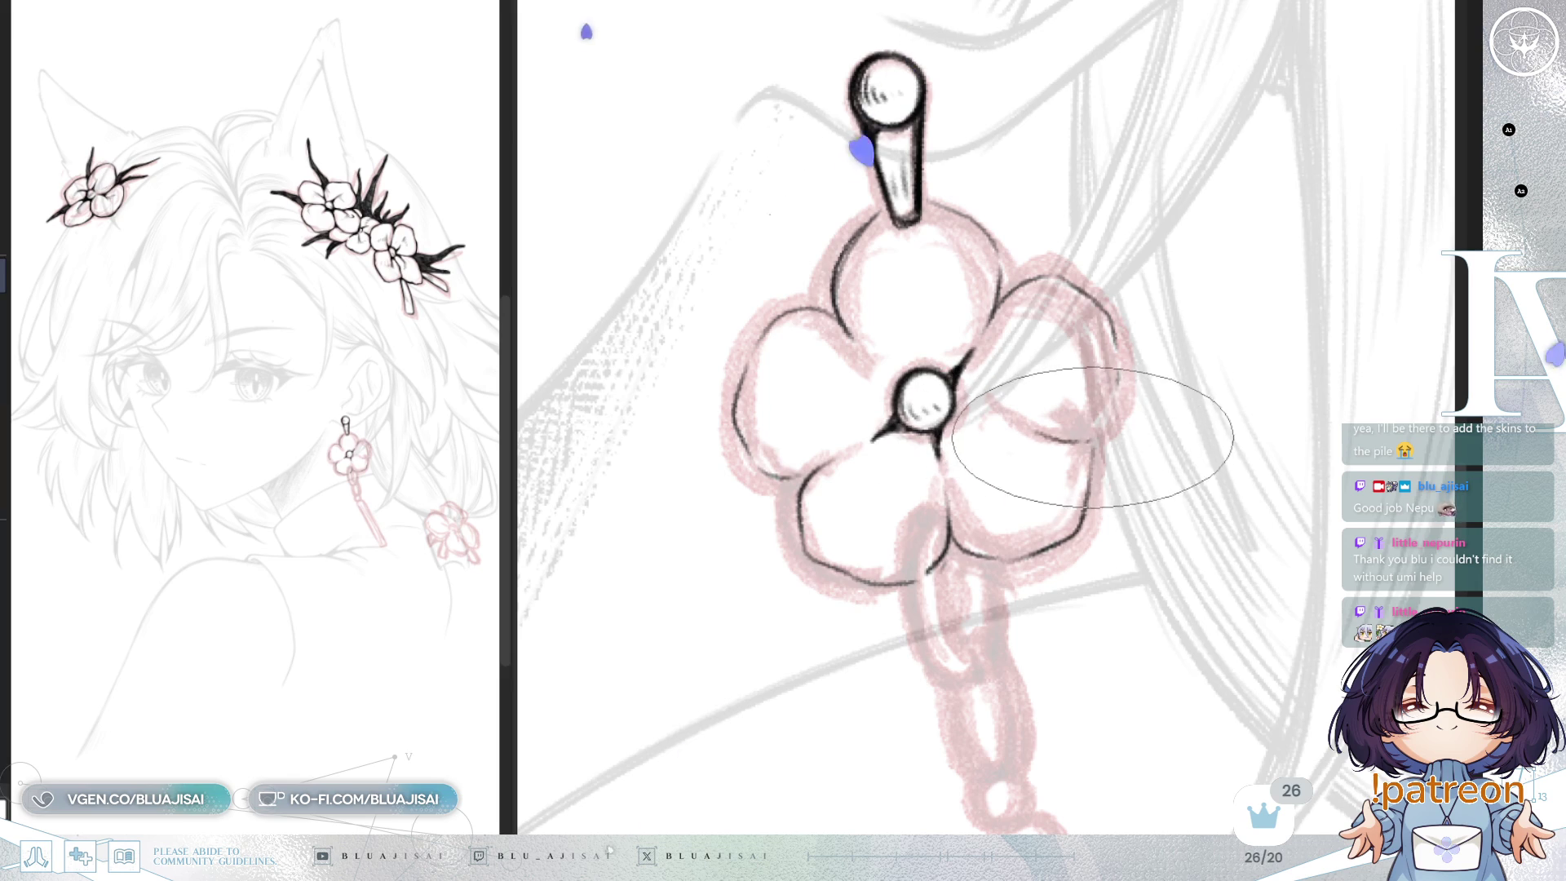
pyautogui.moveTo(1095, 425); pyautogui.dragTo(909, 500)
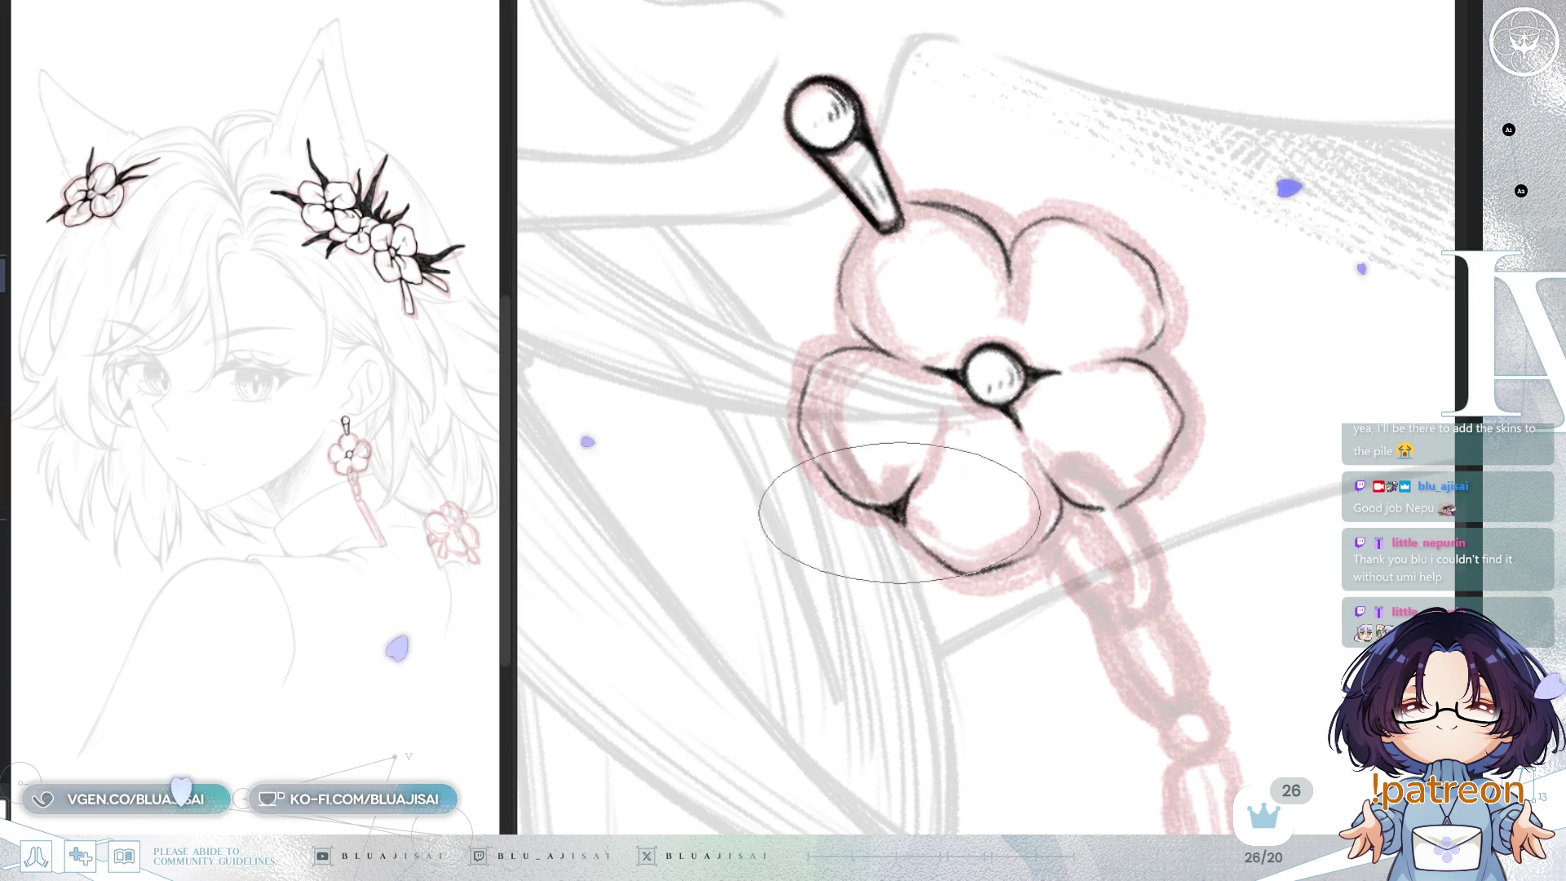
pyautogui.moveTo(1176, 322)
pyautogui.mouseDown()
pyautogui.moveTo(1148, 381)
pyautogui.moveTo(1137, 318)
pyautogui.mouseUp()
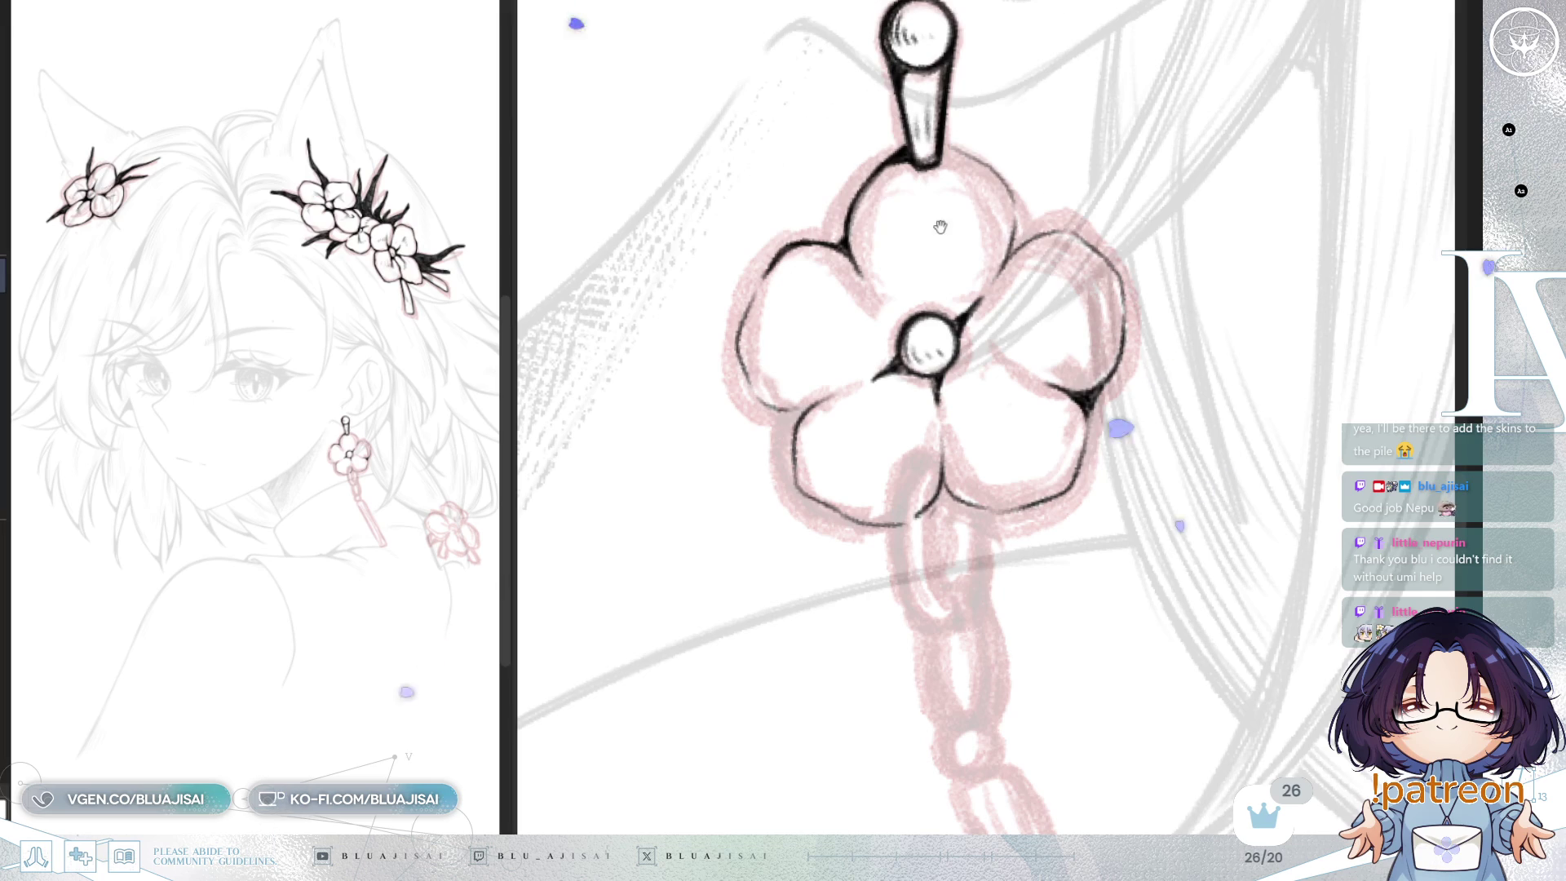
# Step: Tilt the view, then hatch short shading strokes on the upper-right and left petals
pyautogui.scroll(1, 856, 245)
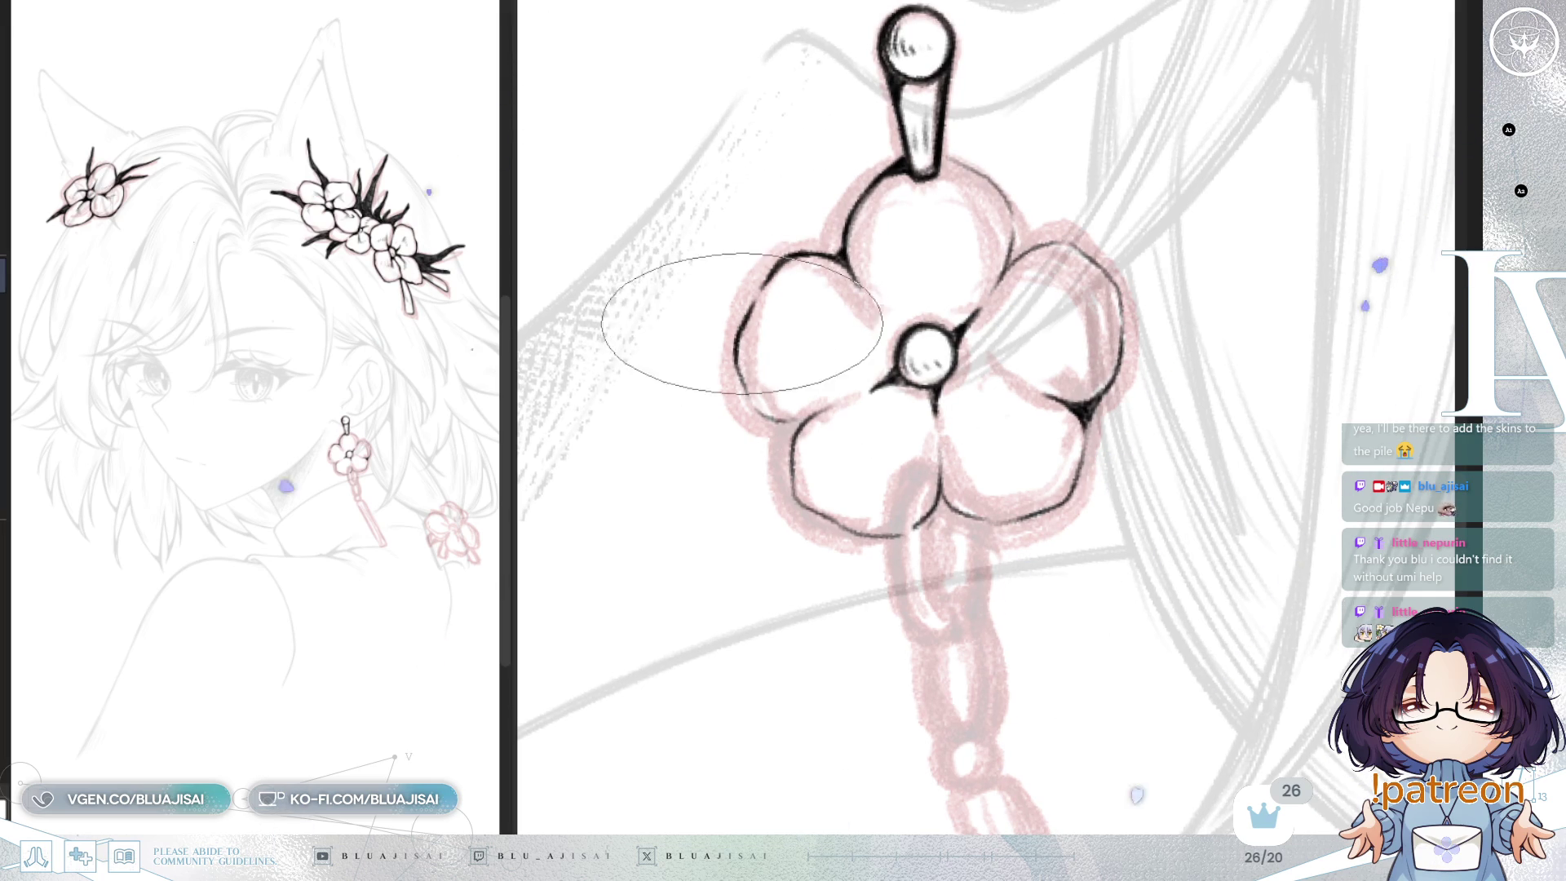
pyautogui.press('End')
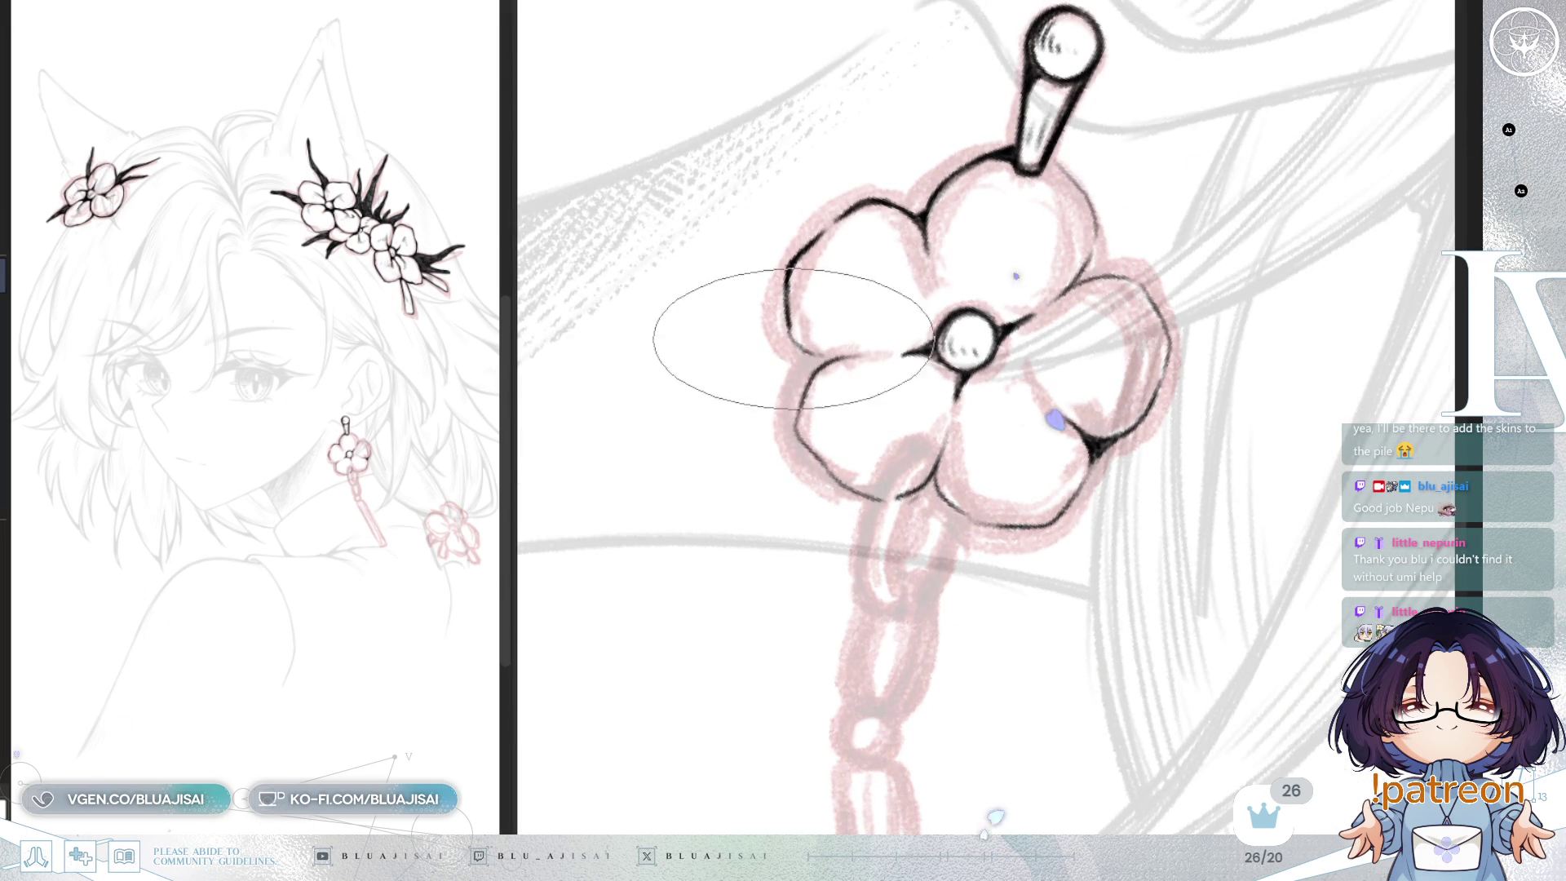
pyautogui.press('Delete')
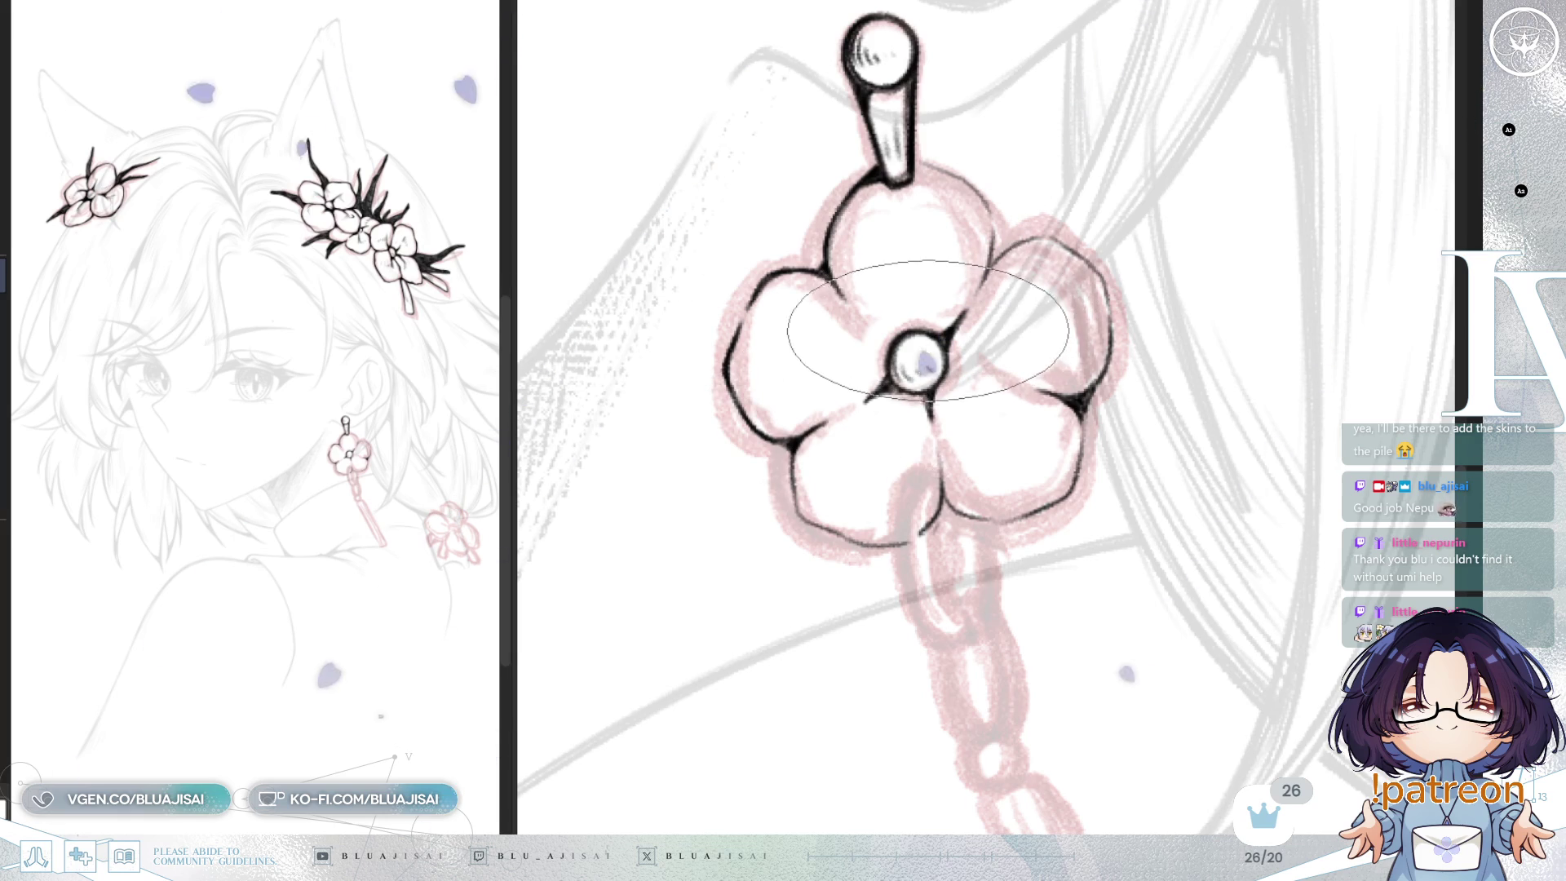
pyautogui.moveTo(969, 266); pyautogui.dragTo(938, 303)
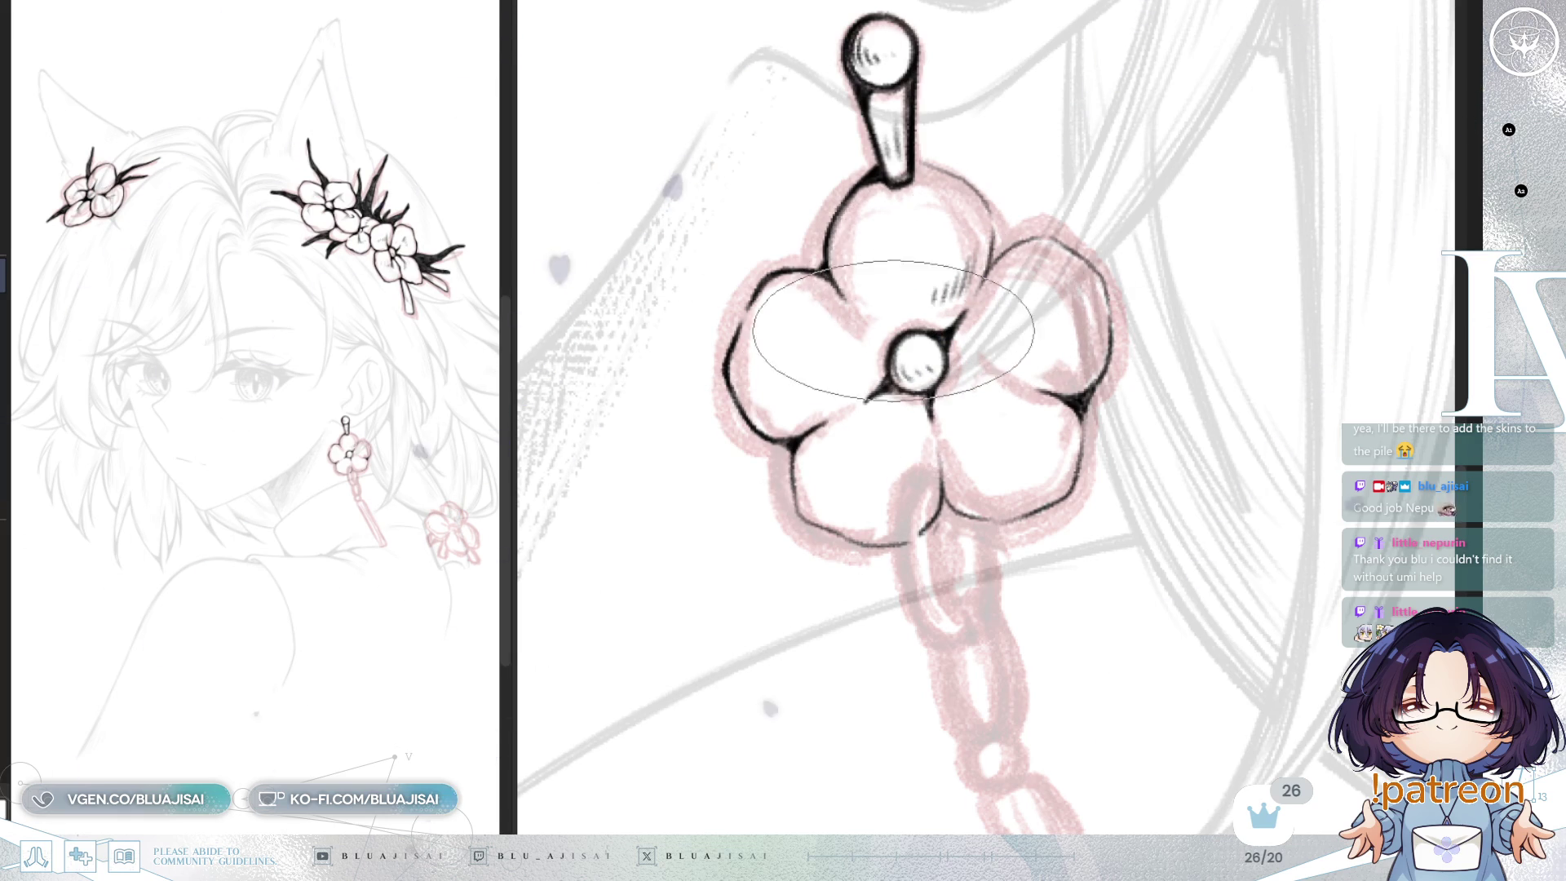
pyautogui.moveTo(818, 382); pyautogui.dragTo(811, 410)
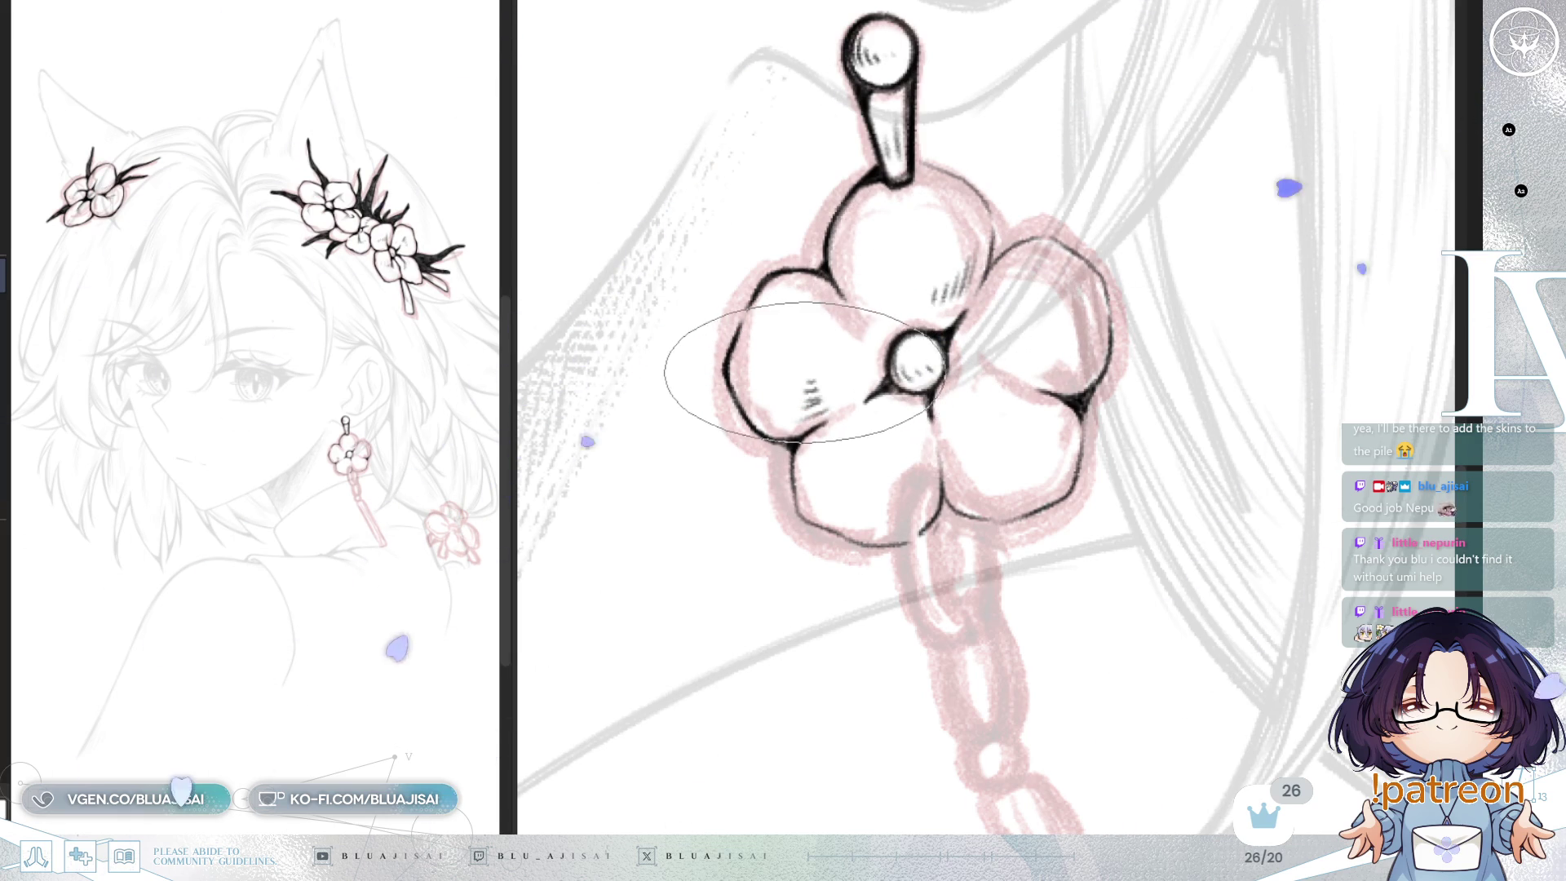
# Step: Mirror the canvas horizontally and rotate the view to check the shaded flower
pyautogui.press('h')
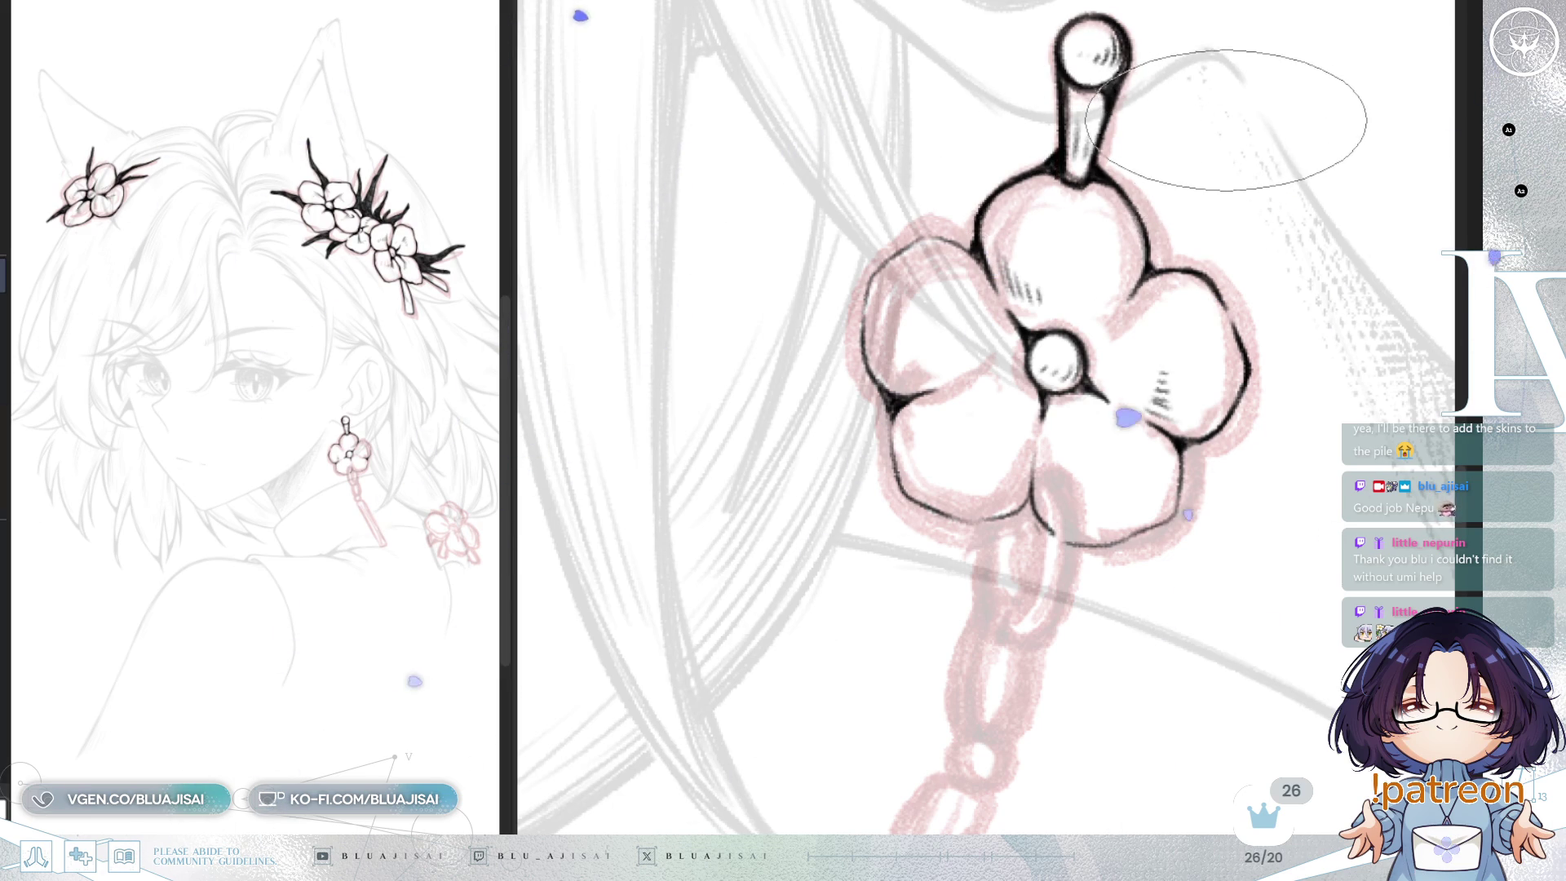
pyautogui.hscroll(3, 1207, 122)
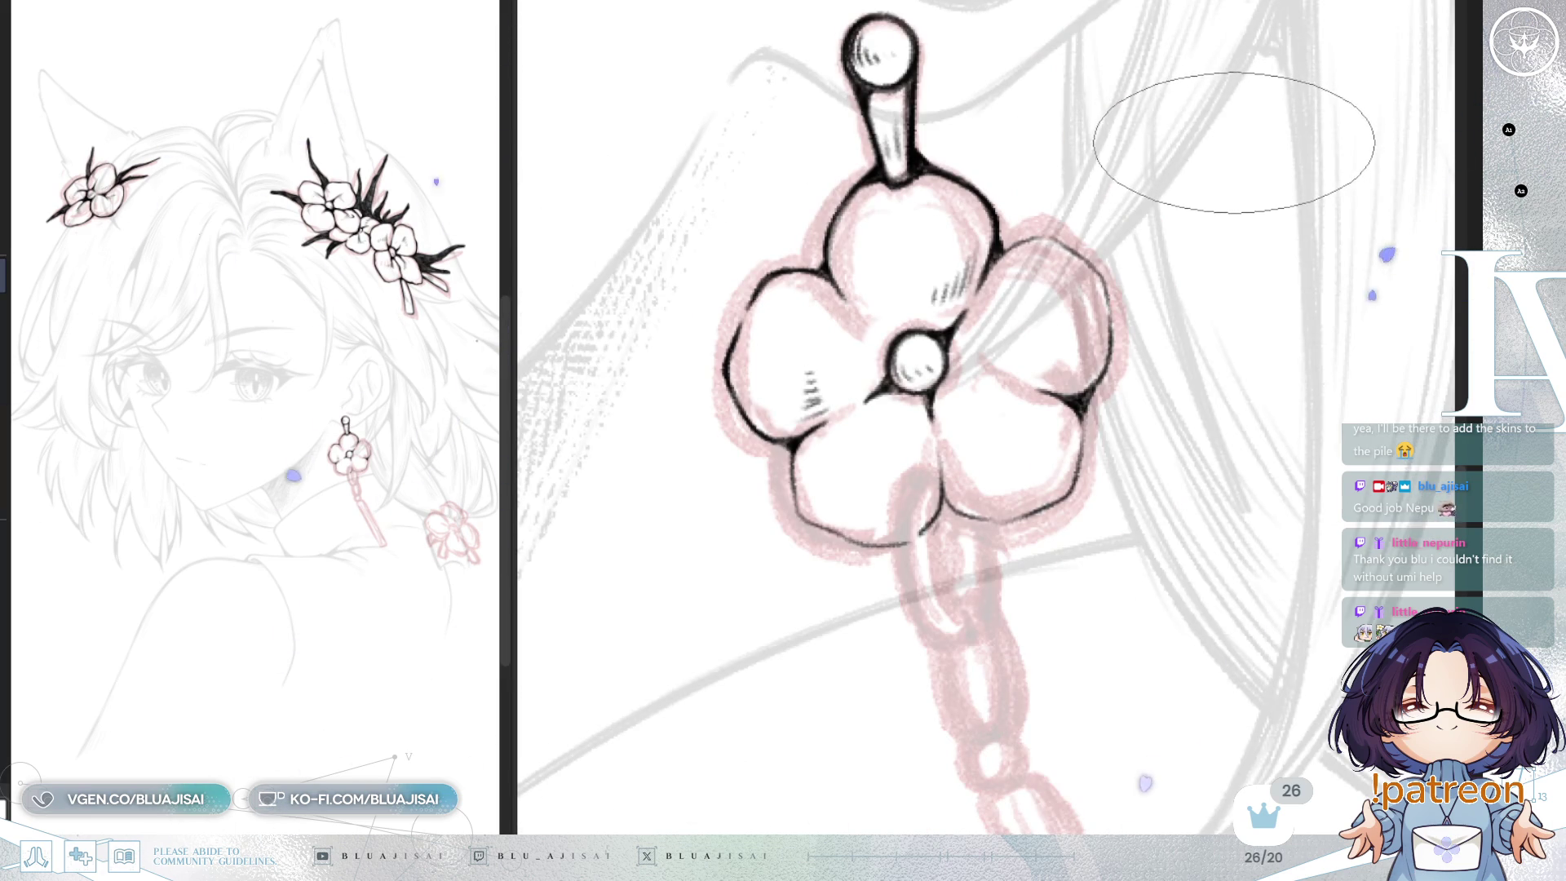
pyautogui.moveTo(1061, 490)
pyautogui.mouseDown()
pyautogui.moveTo(1020, 424)
pyautogui.moveTo(1060, 383)
pyautogui.moveTo(1107, 377)
pyautogui.mouseUp()
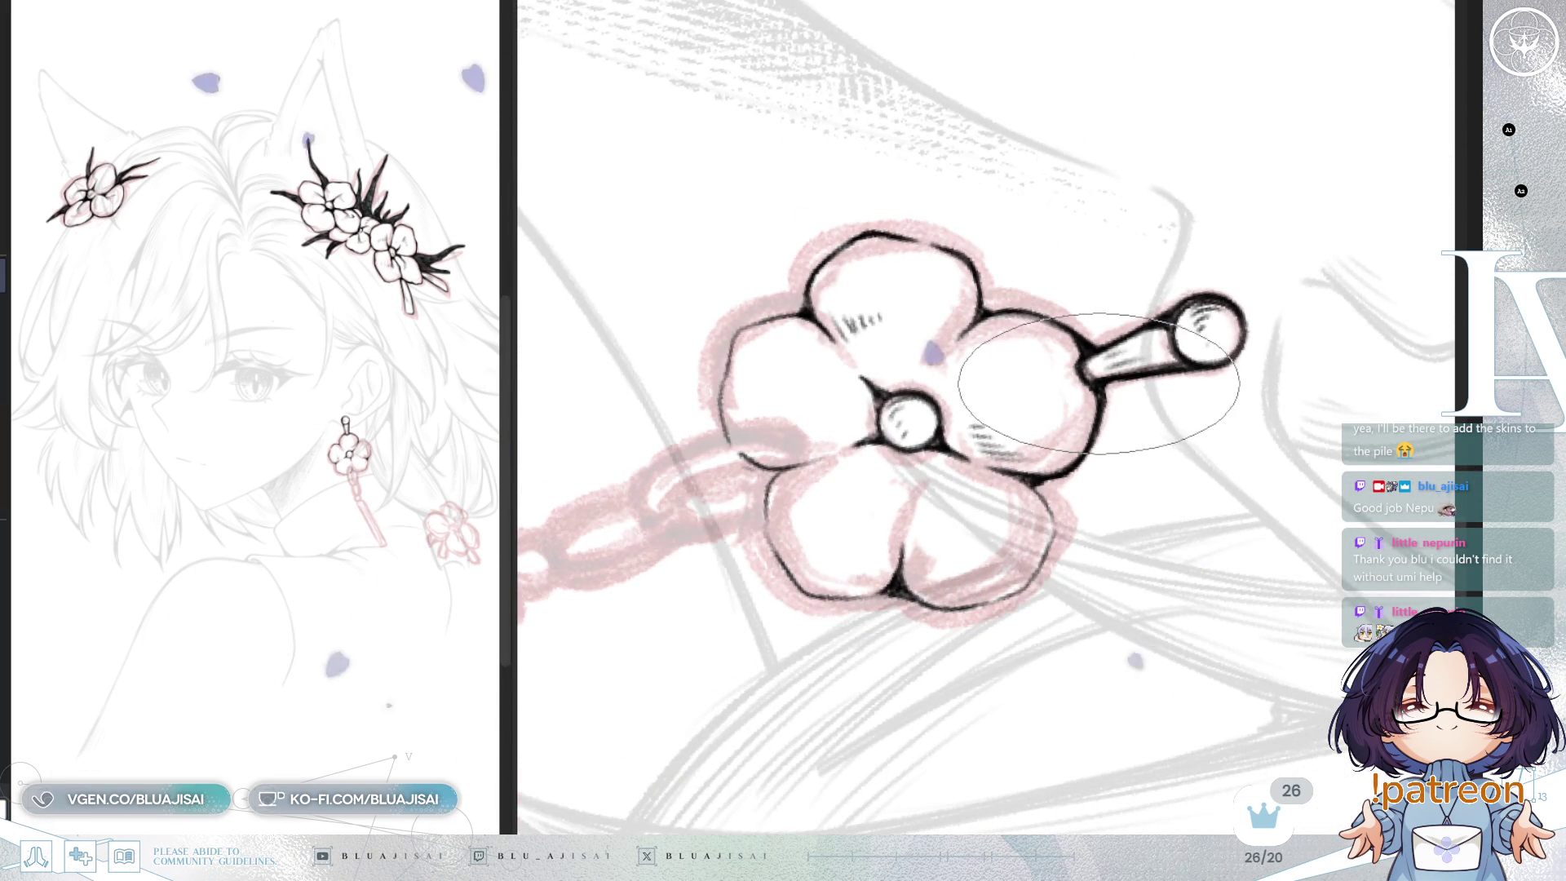
pyautogui.moveTo(1020, 620)
pyautogui.mouseDown()
pyautogui.moveTo(932, 561)
pyautogui.moveTo(1003, 456)
pyautogui.moveTo(955, 375)
pyautogui.mouseUp()
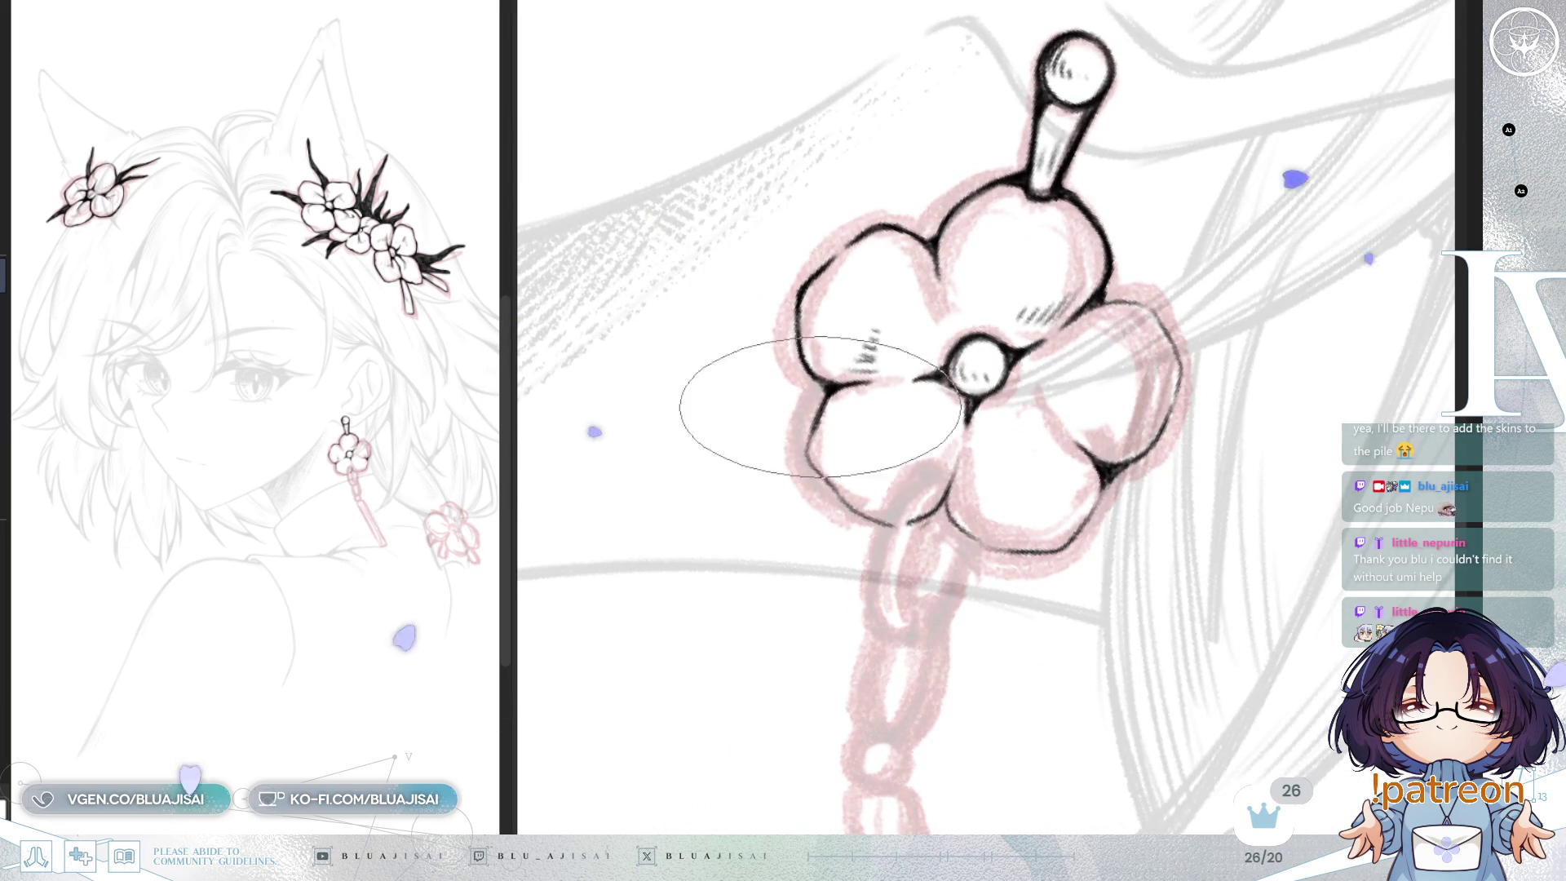
pyautogui.moveTo(815, 467)
pyautogui.mouseDown()
pyautogui.moveTo(895, 324)
pyautogui.moveTo(930, 400)
pyautogui.moveTo(989, 443)
pyautogui.mouseUp()
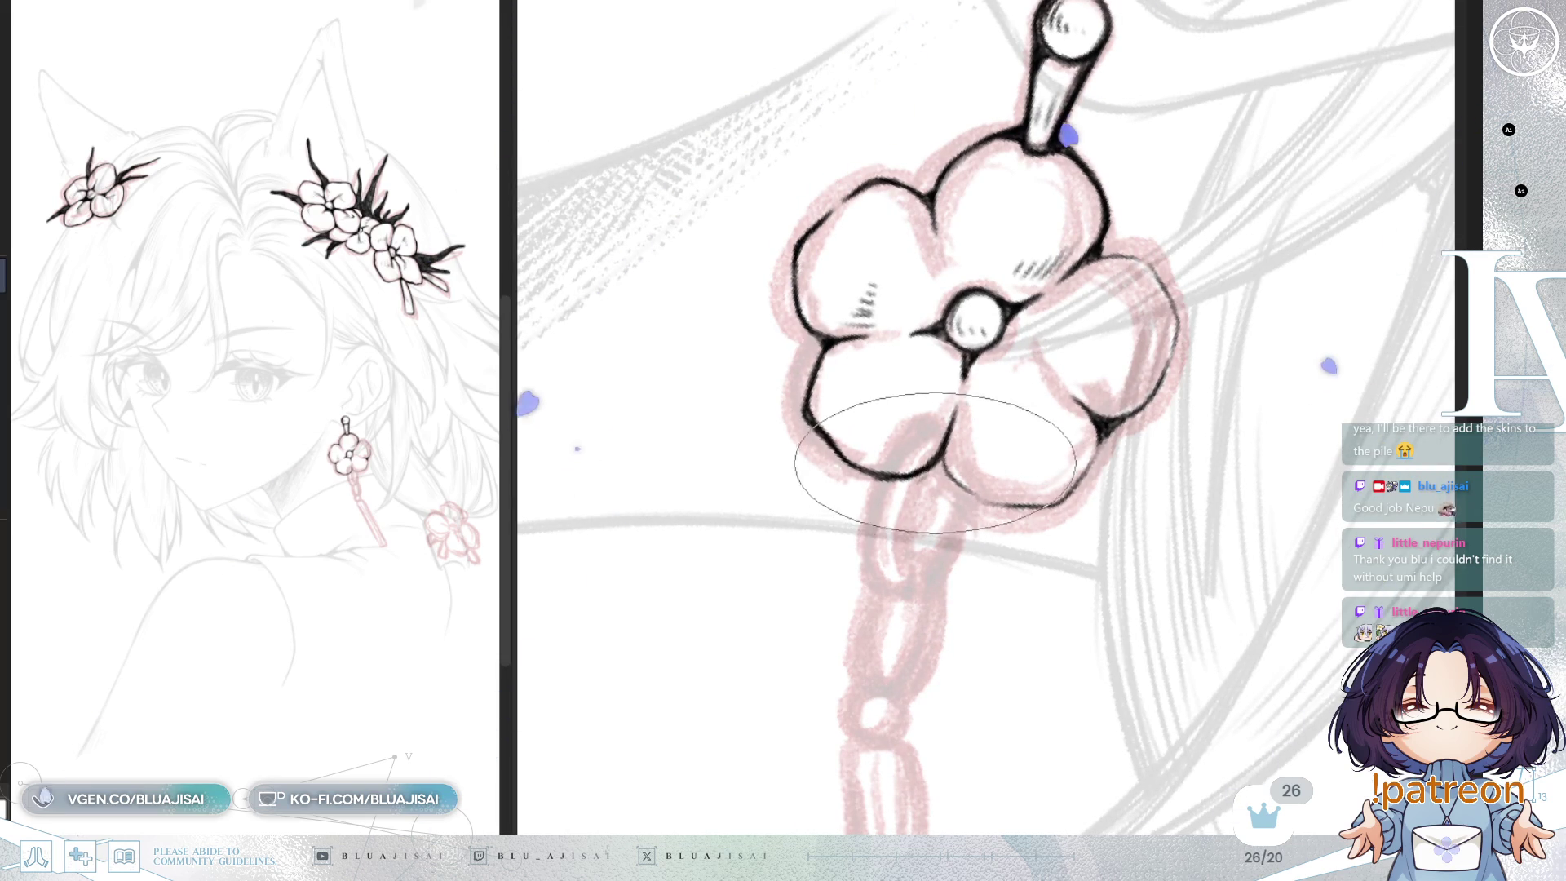
pyautogui.press('Delete')
pyautogui.press('Delete')
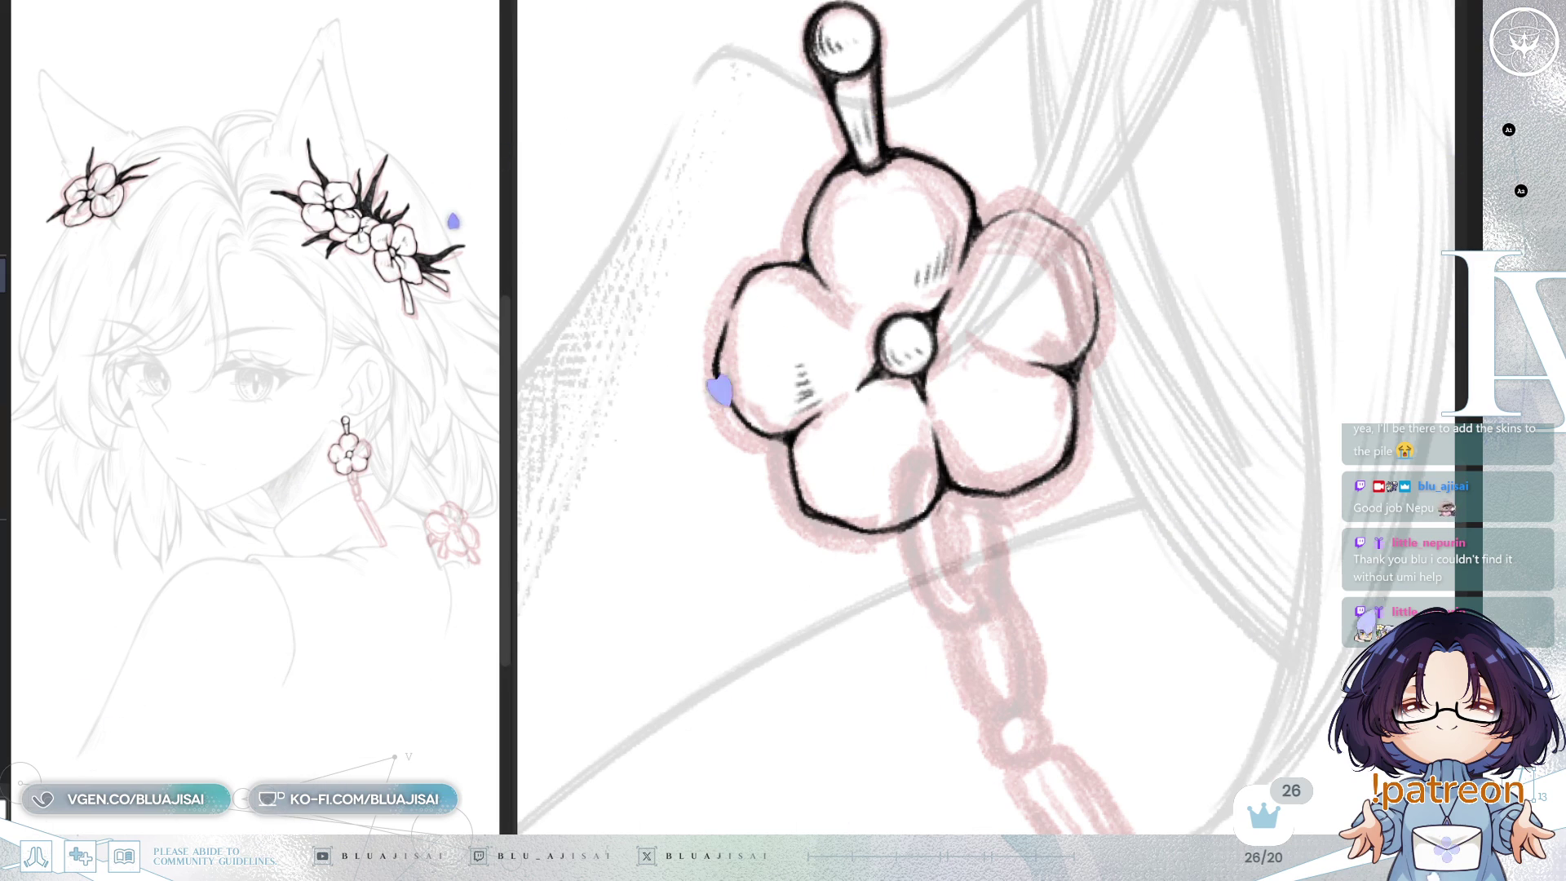
# Step: Reposition the view over the earring and hatch shading inside the lower-left petal
pyautogui.moveTo(938, 277); pyautogui.dragTo(1191, 388)
pyautogui.moveTo(902, 338)
pyautogui.mouseDown()
pyautogui.moveTo(1066, 339)
pyautogui.moveTo(839, 245)
pyautogui.mouseUp()
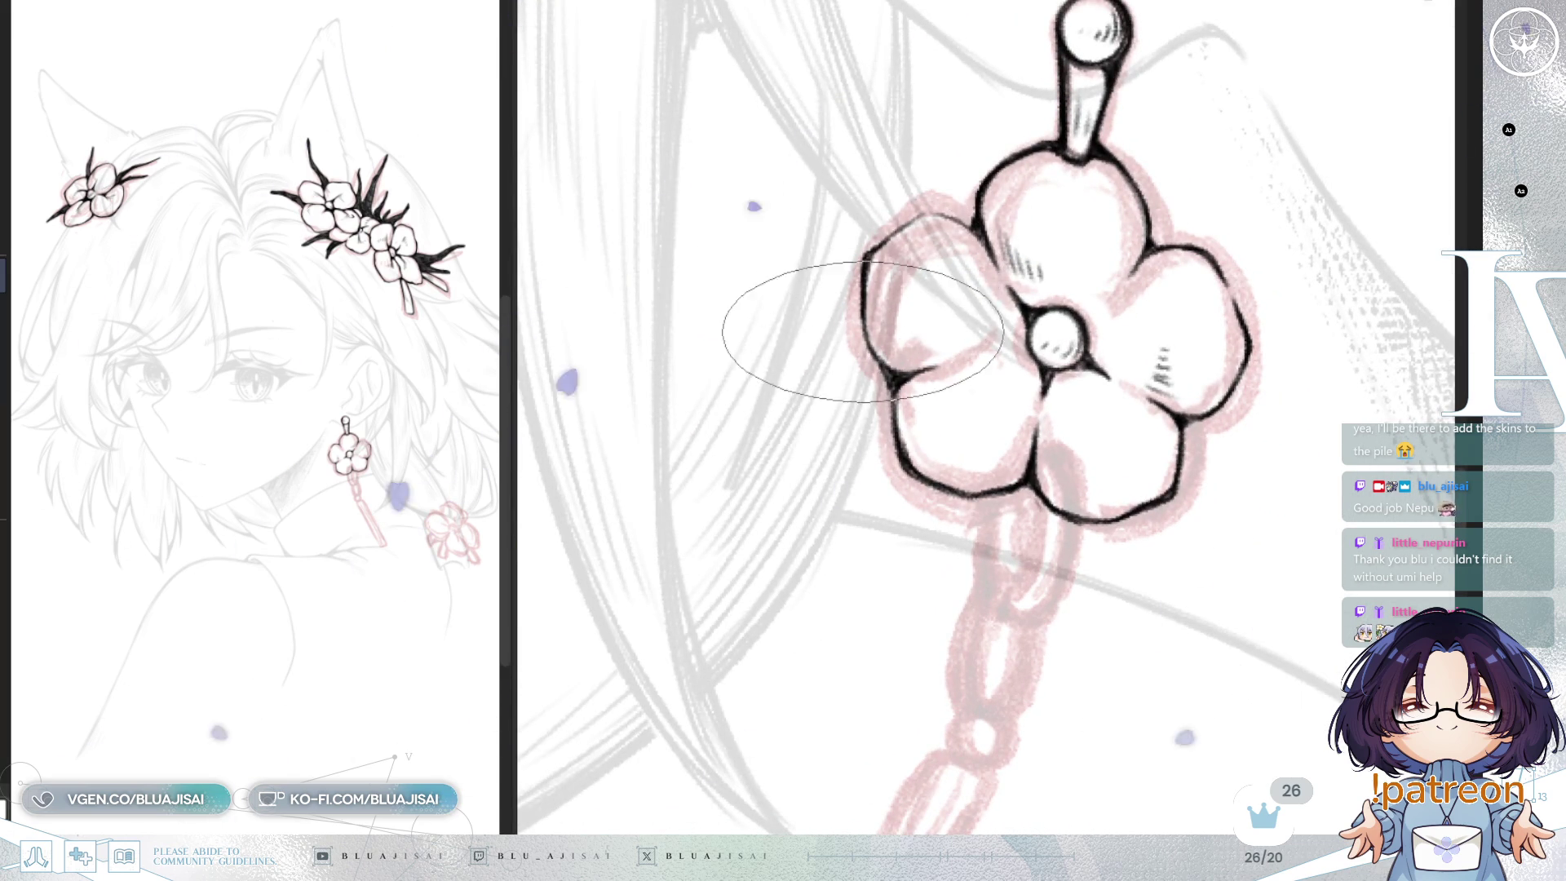
pyautogui.moveTo(793, 307); pyautogui.dragTo(836, 273)
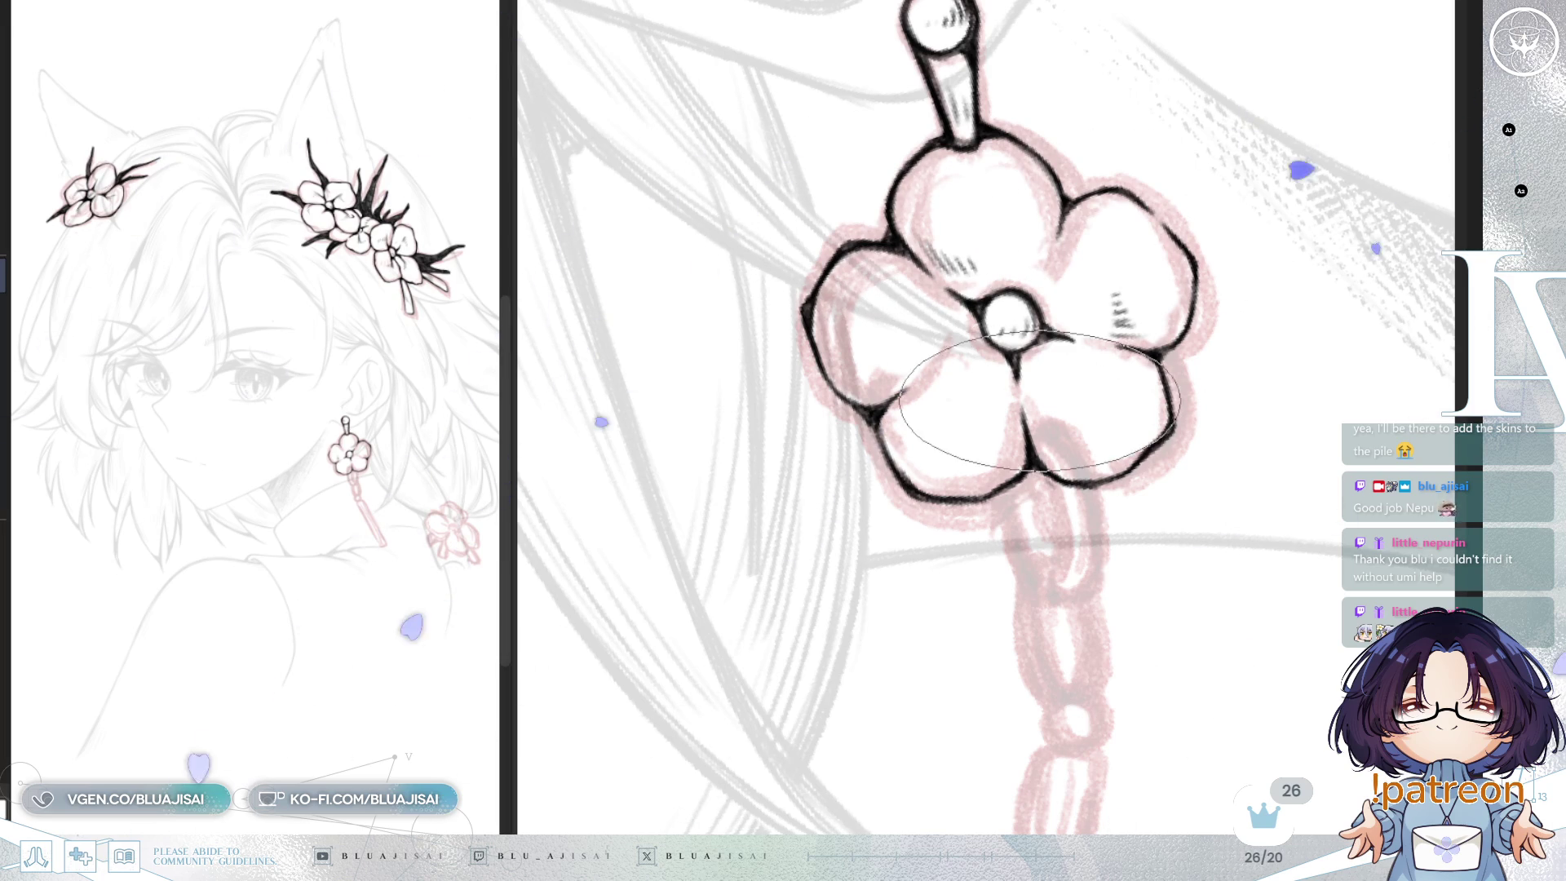
pyautogui.moveTo(930, 393); pyautogui.dragTo(919, 414)
pyautogui.scroll(-3, 1273, 297)
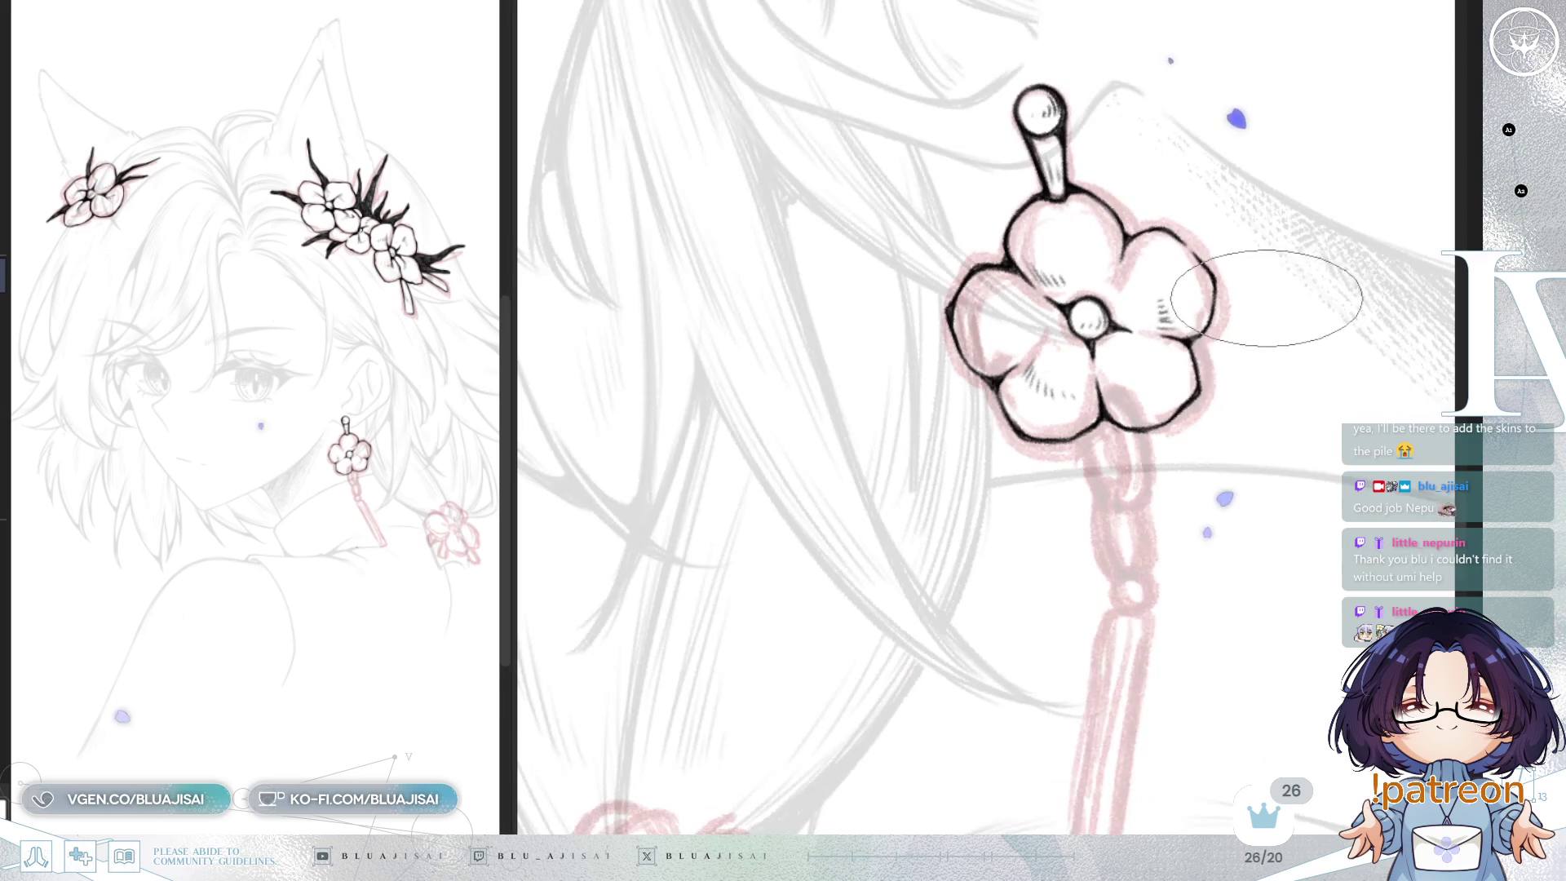
pyautogui.moveTo(1100, 371); pyautogui.dragTo(1212, 378)
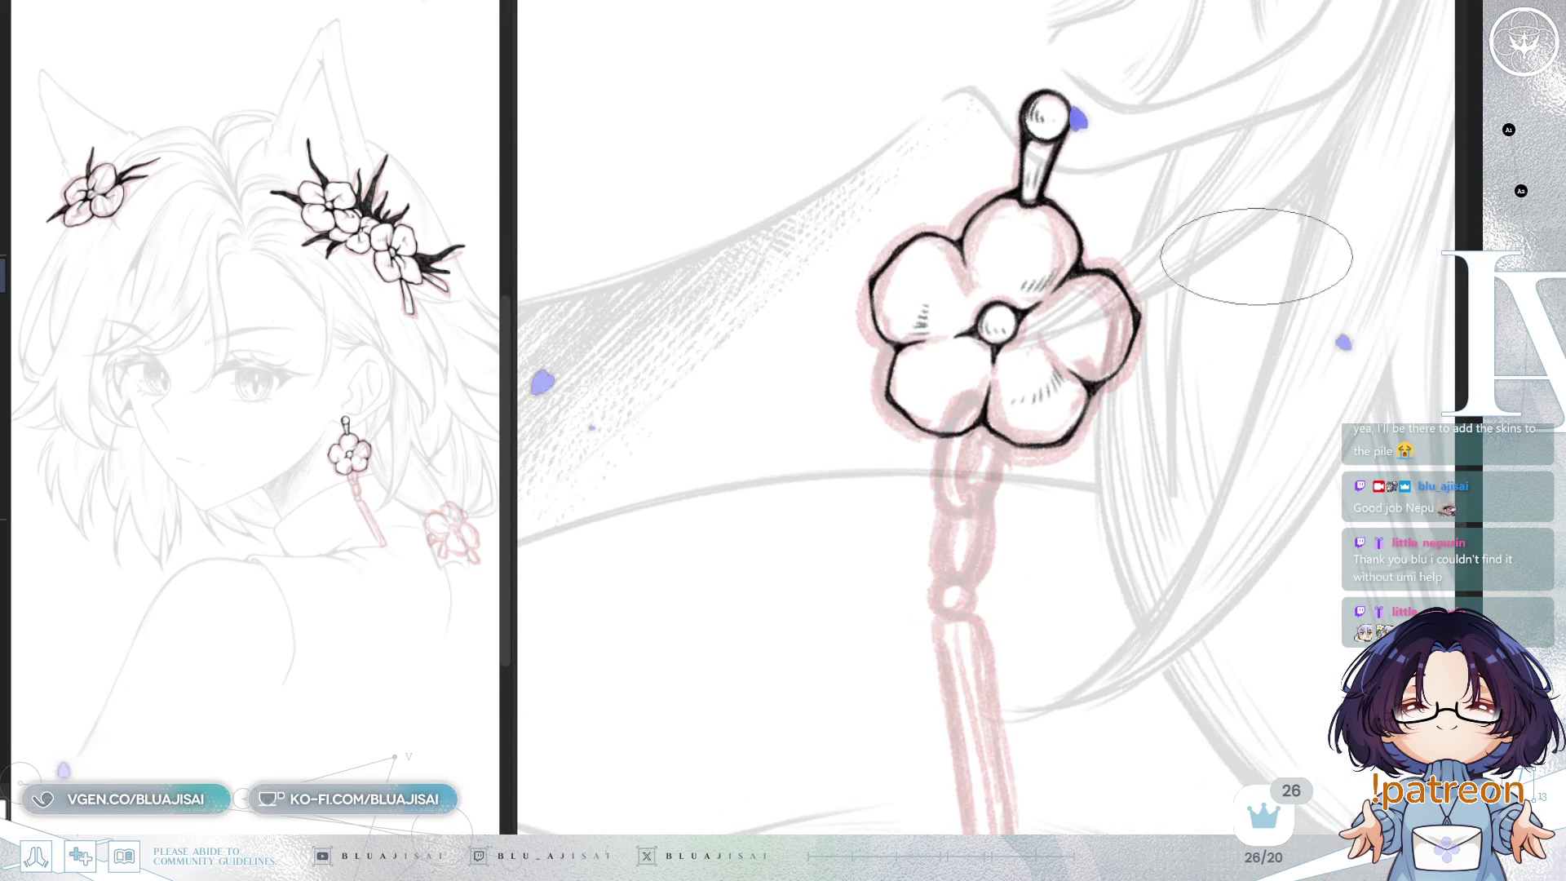
pyautogui.scroll(-2, 1238, 311)
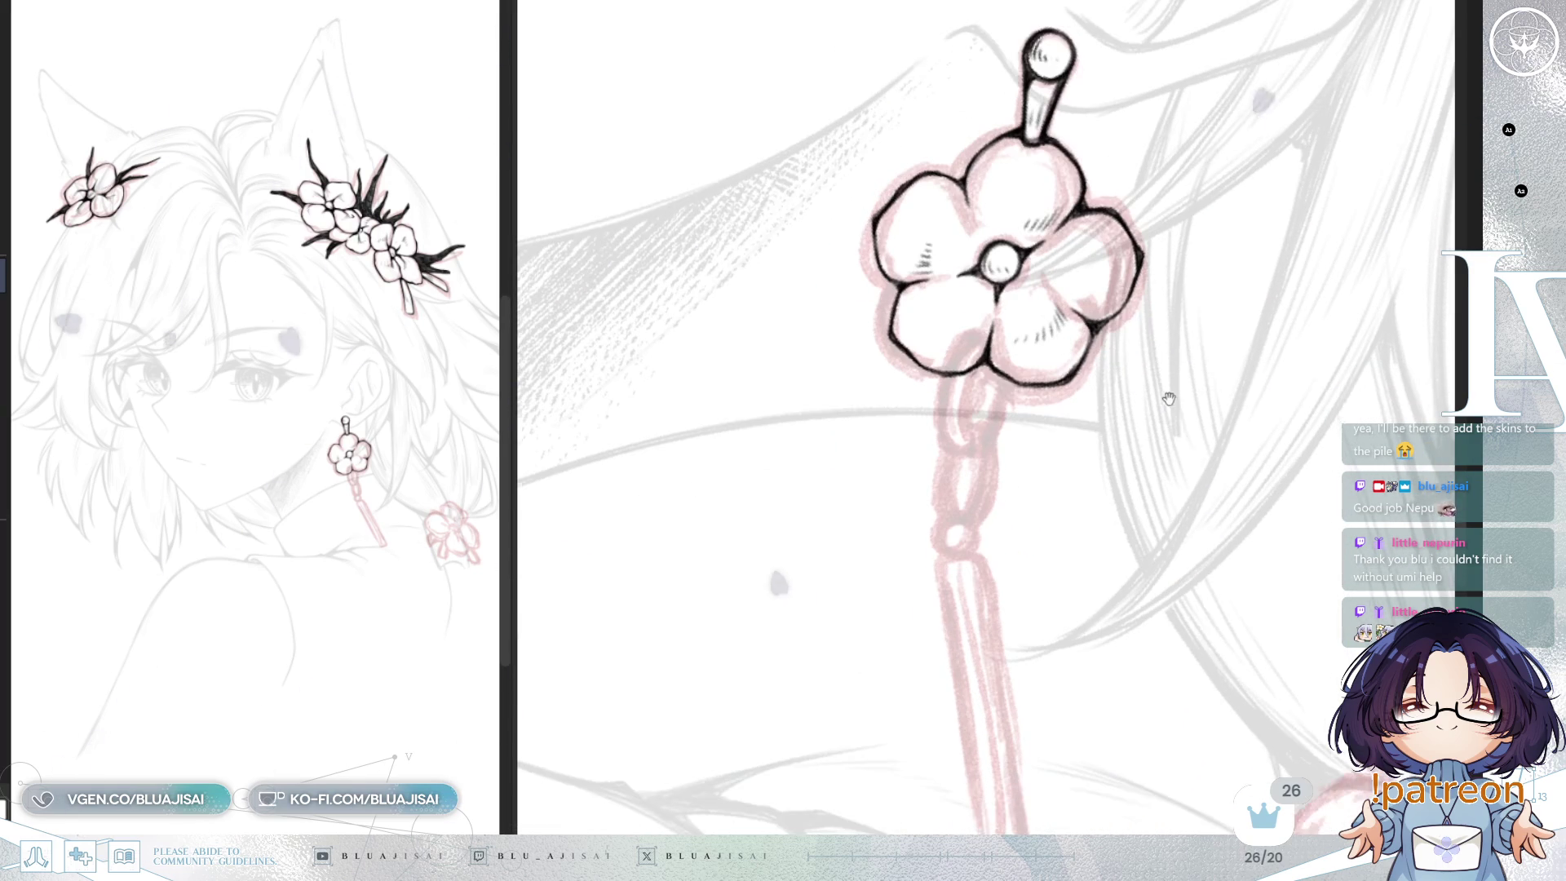
pyautogui.scroll(1, 1033, 287)
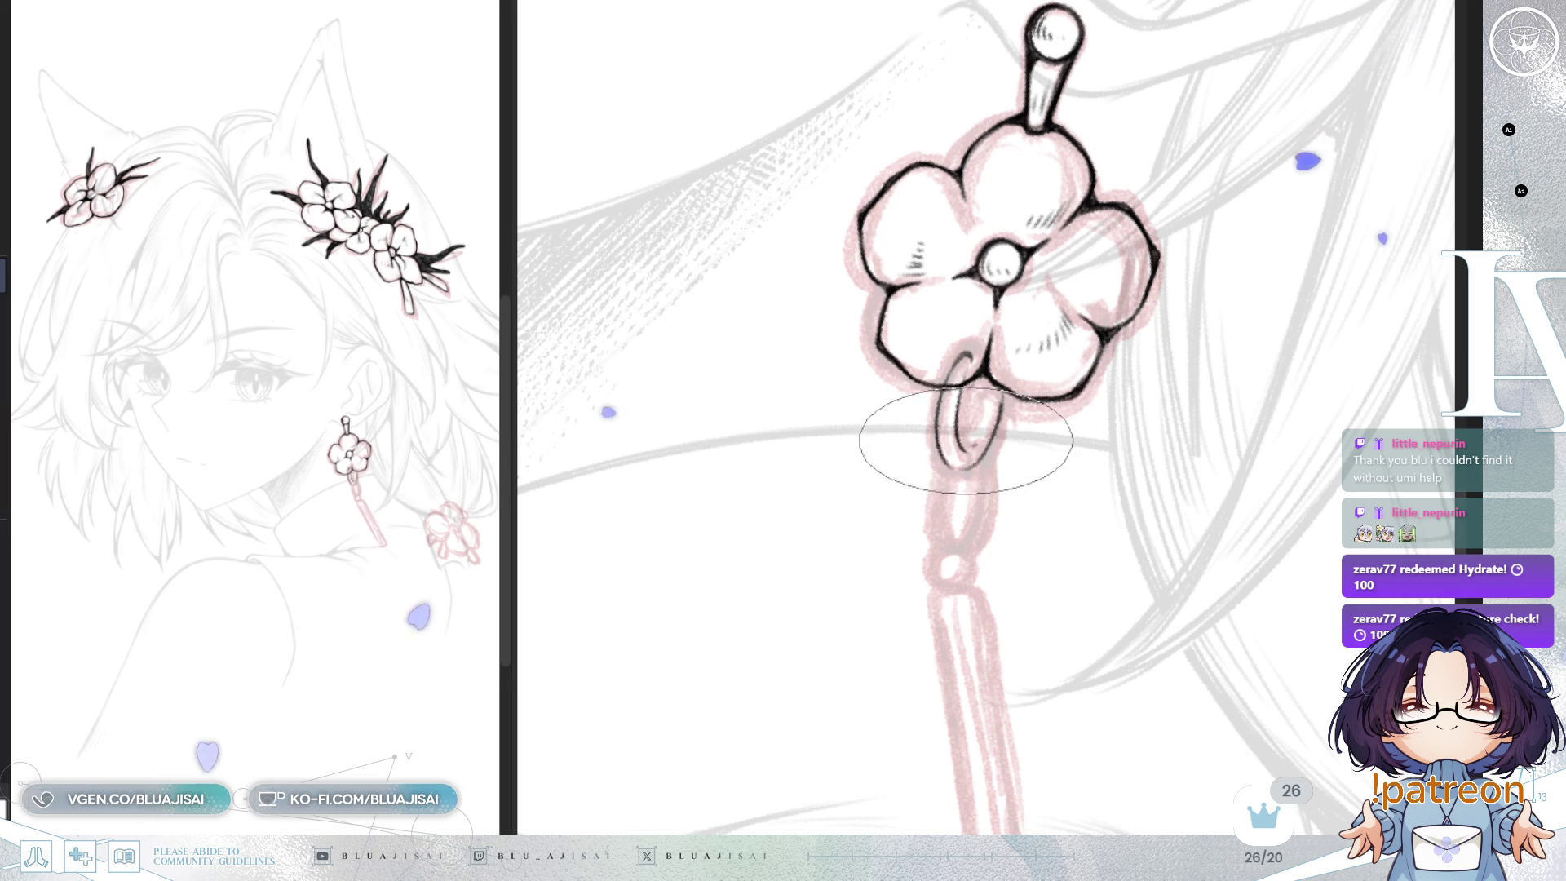
# Step: Free-transform the copied ring, turning it upright and placing it just below the first link
pyautogui.moveTo(1040, 405); pyautogui.dragTo(1020, 448)
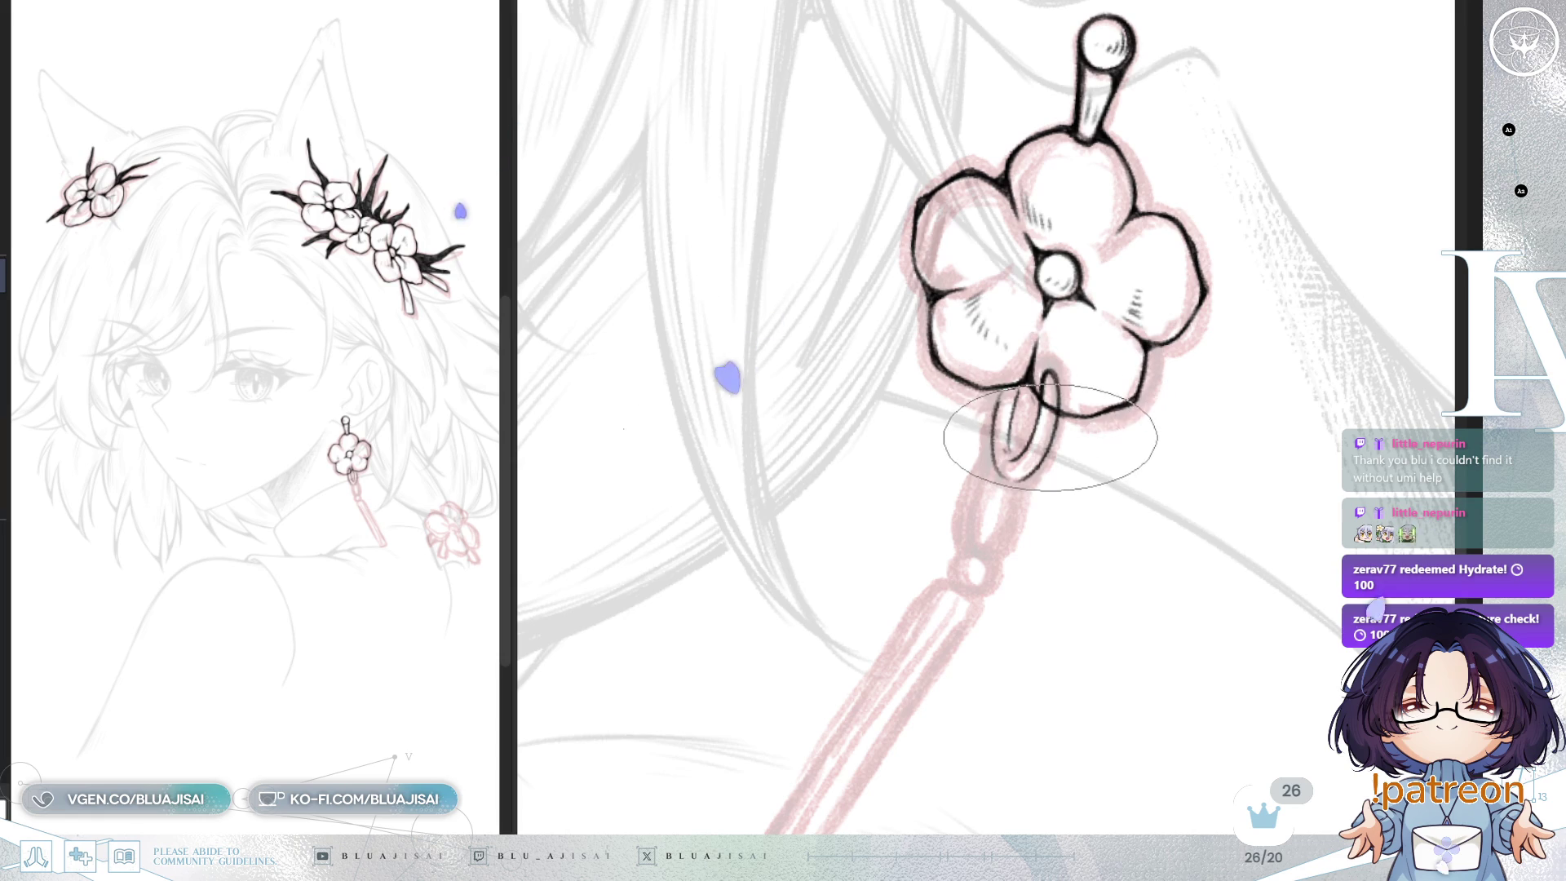
pyautogui.hotkey('ctrl', 't')
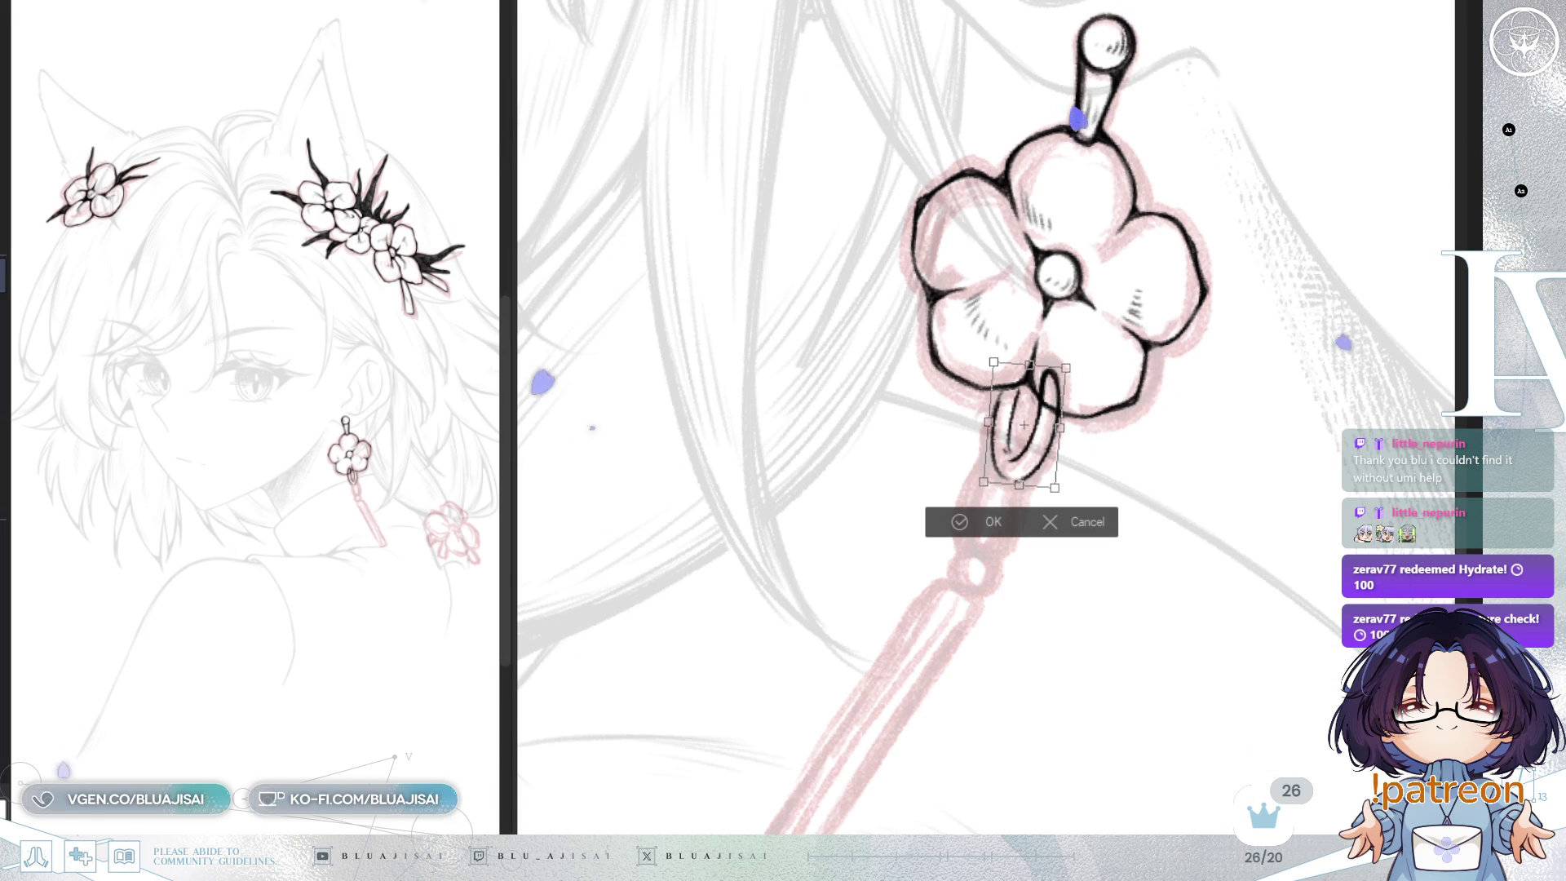
pyautogui.moveTo(1126, 368); pyautogui.dragTo(1141, 420)
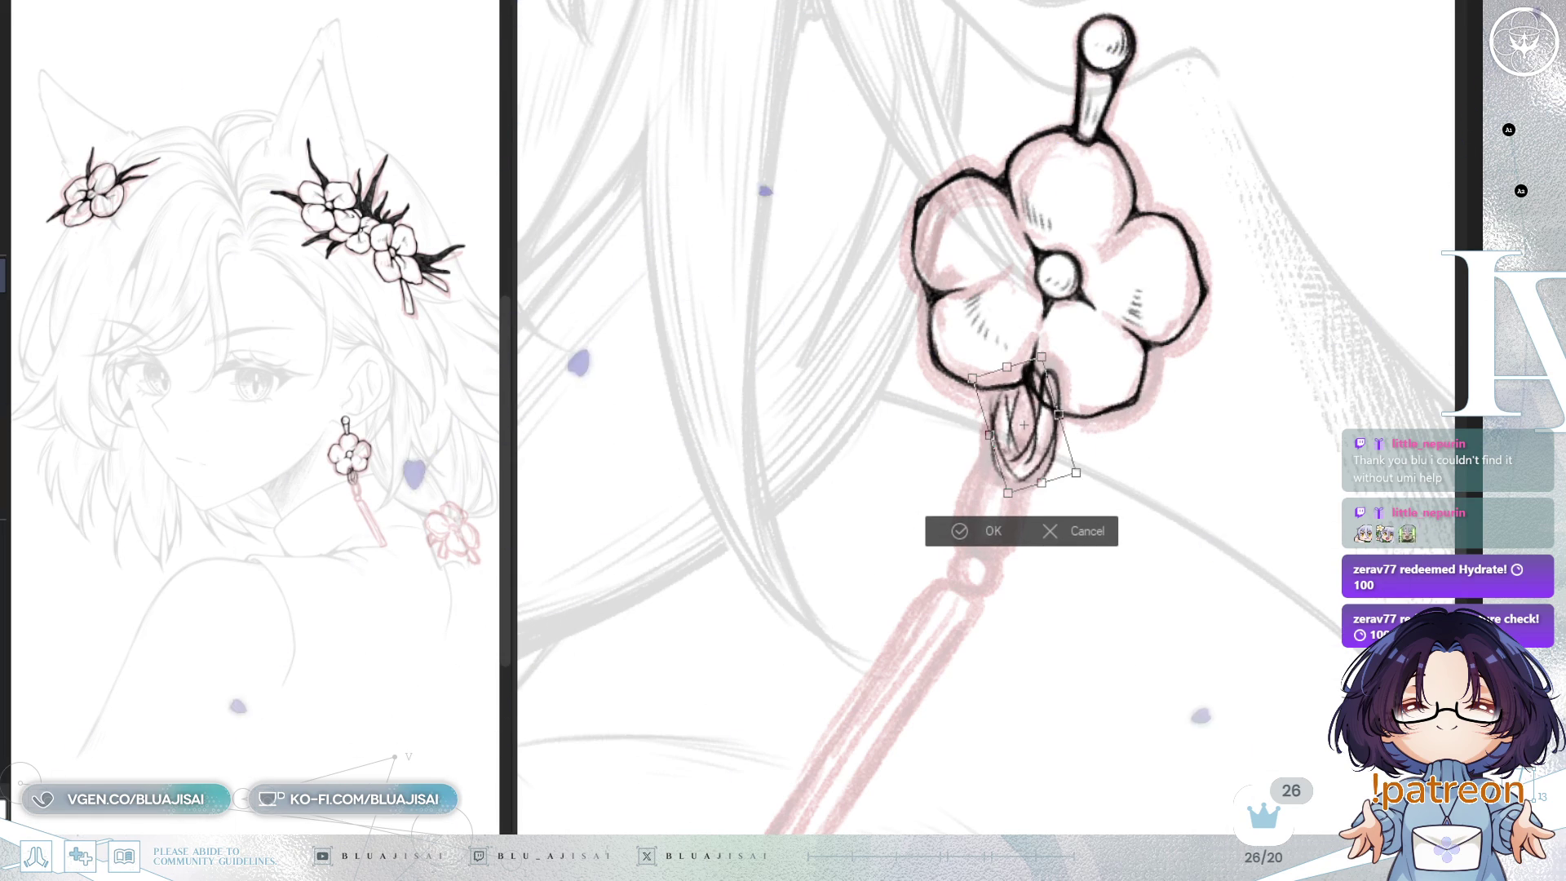
pyautogui.moveTo(1133, 306); pyautogui.dragTo(1170, 352)
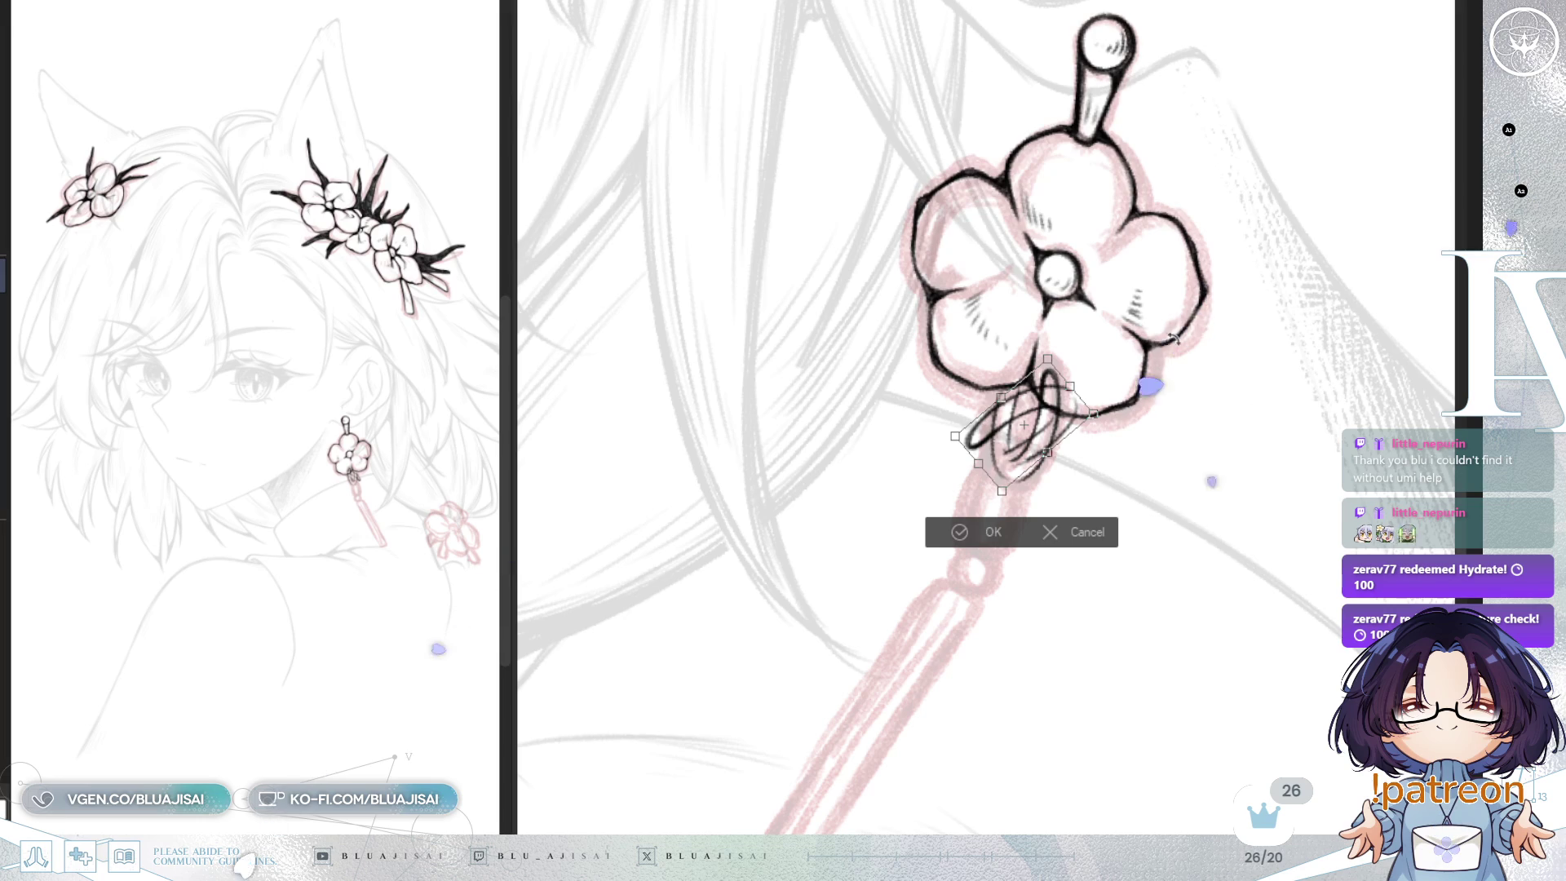
pyautogui.moveTo(1132, 440); pyautogui.dragTo(1101, 498)
pyautogui.moveTo(1008, 530); pyautogui.dragTo(1002, 532)
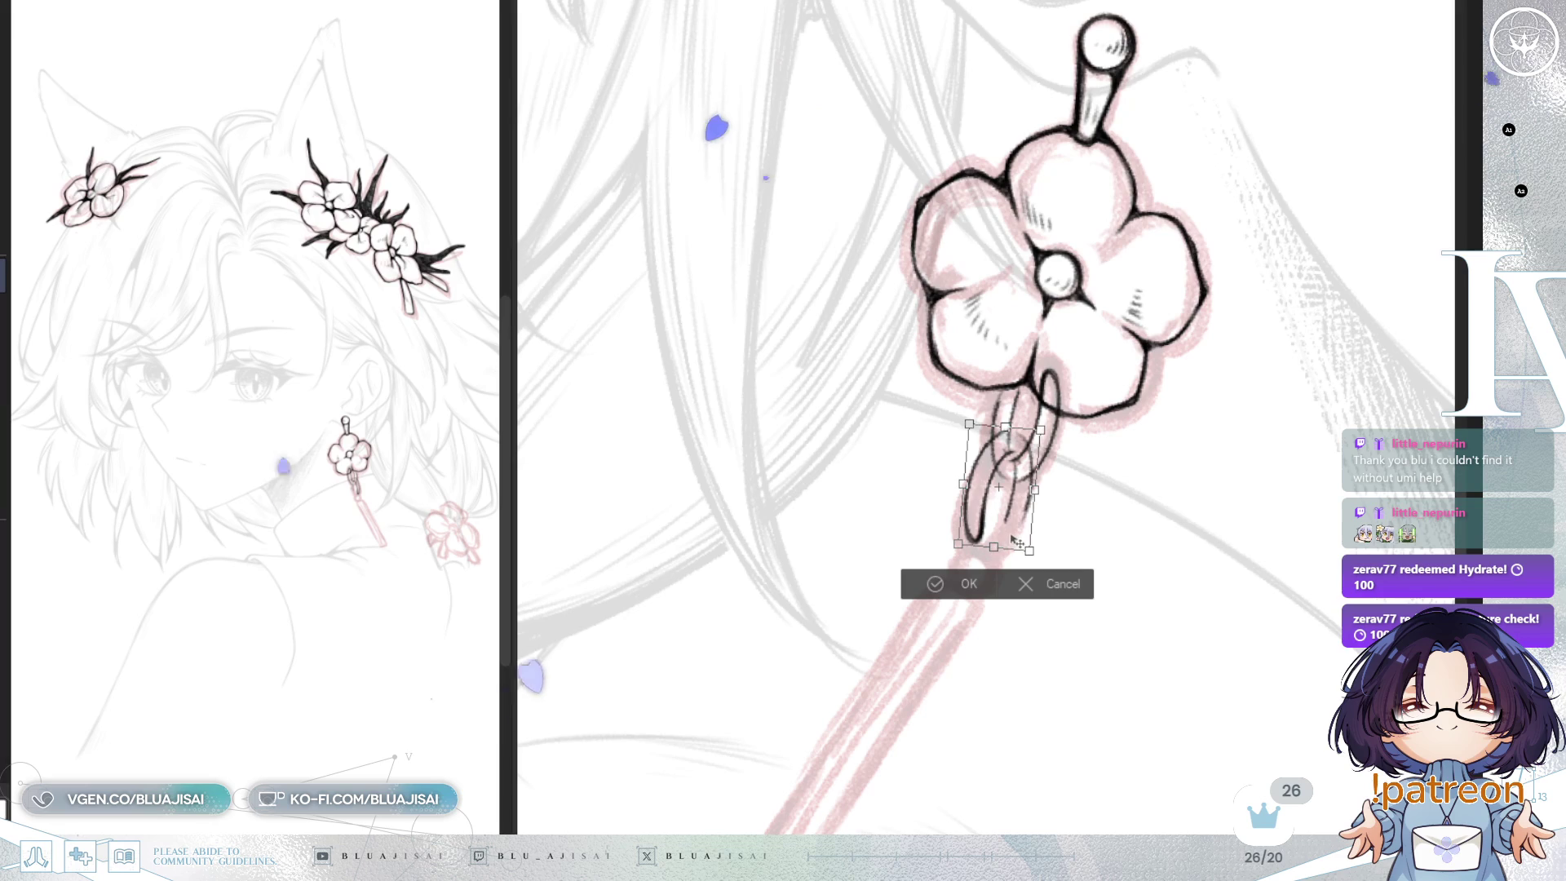
pyautogui.press('Return')
pyautogui.scroll(2, 970, 528)
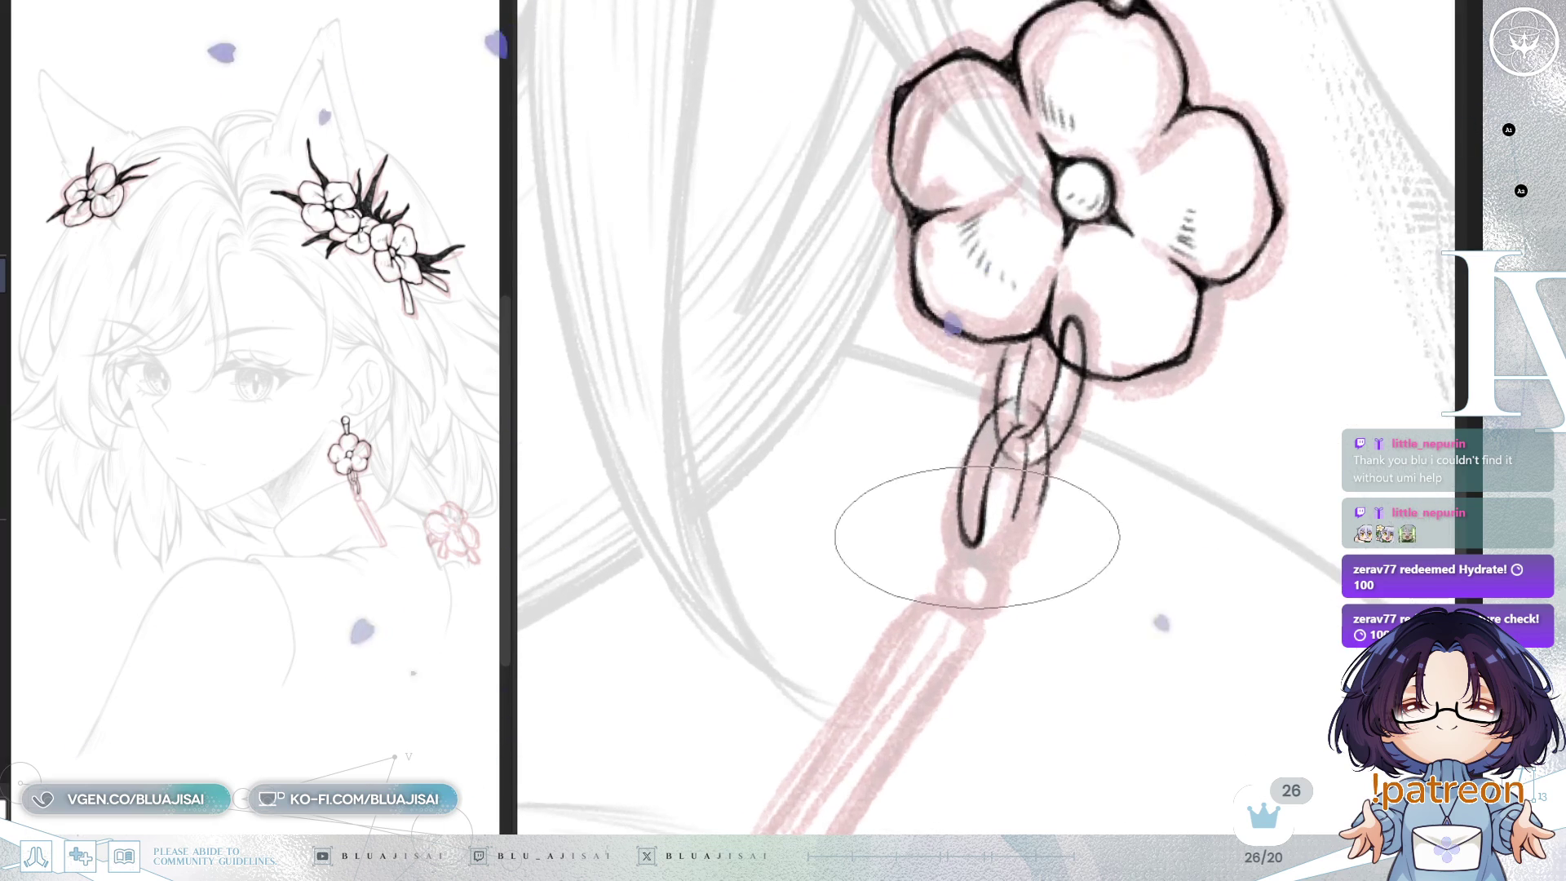
# Step: Erase the overlapping bottom of the lower ring, then return to the inking brush
pyautogui.press('e')
pyautogui.moveTo(975, 534); pyautogui.dragTo(985, 560)
pyautogui.press('b')
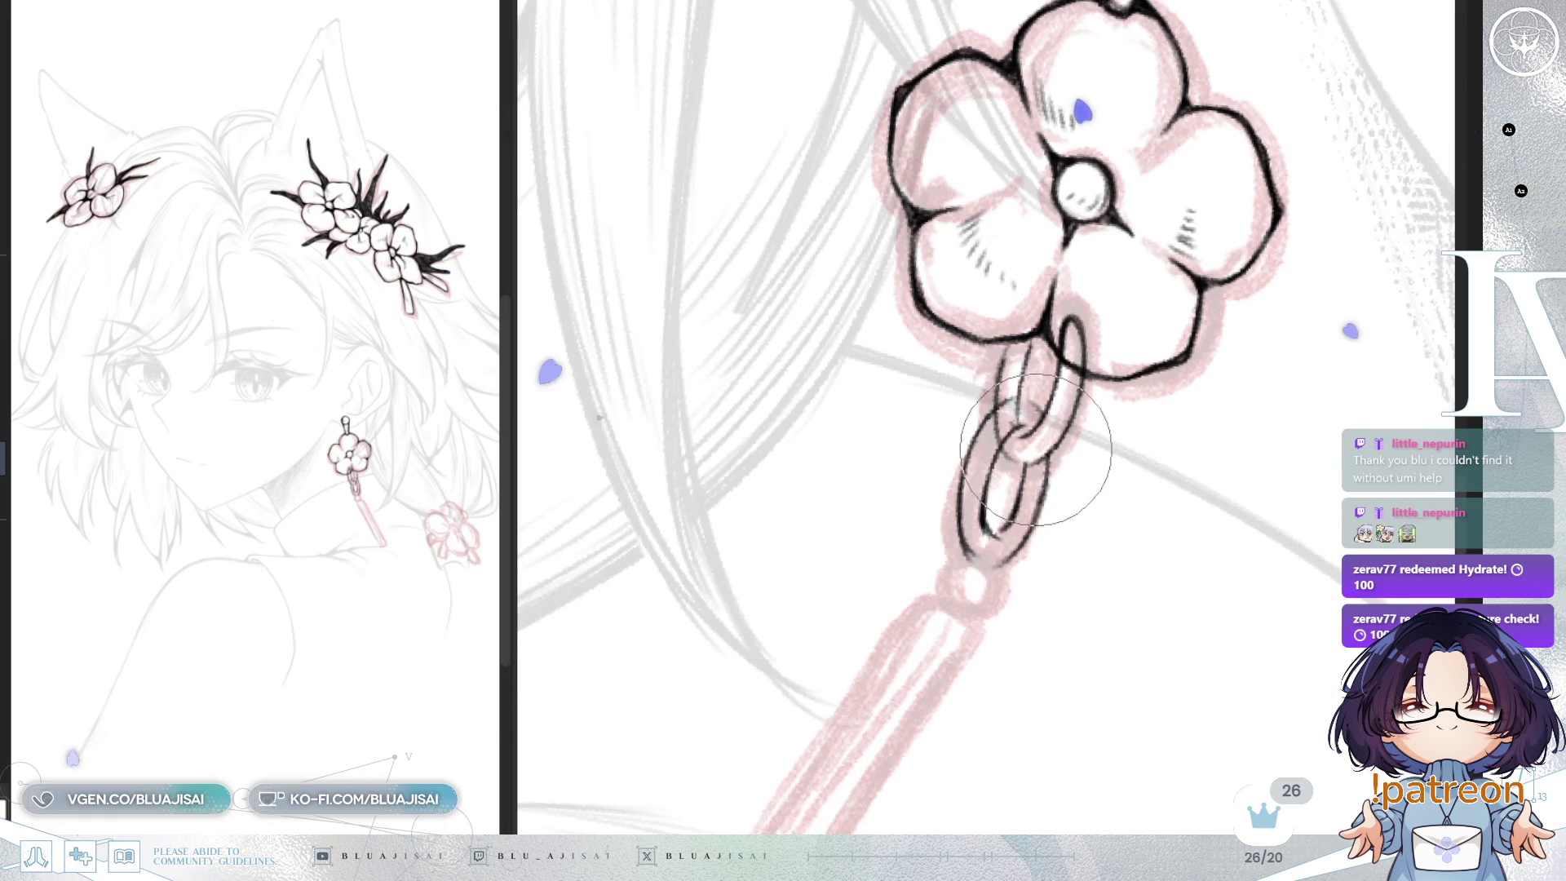
pyautogui.scroll(-3, 1027, 453)
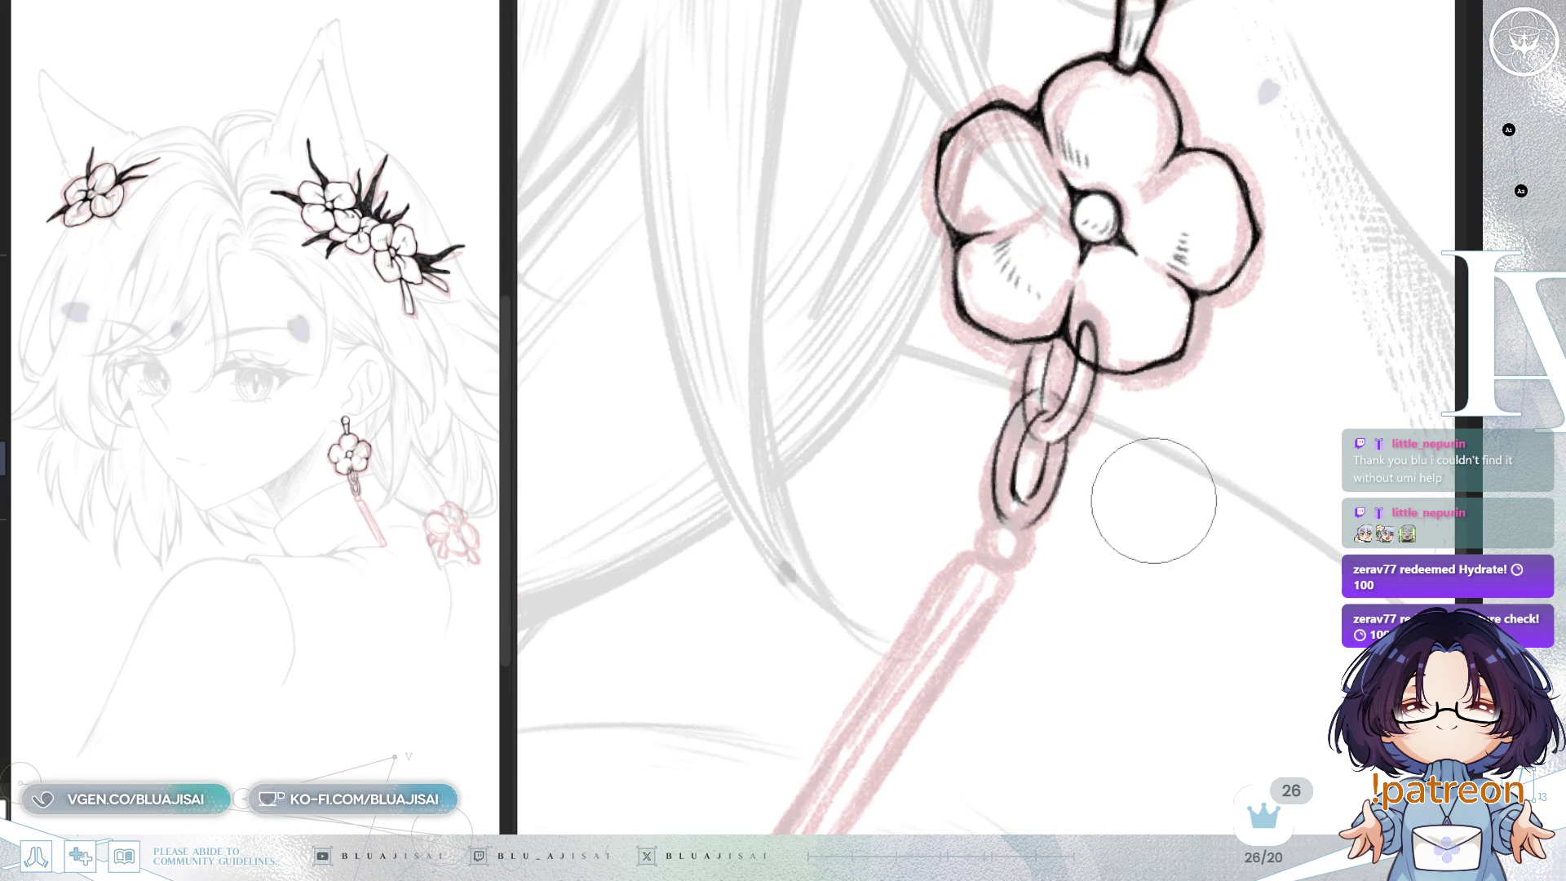
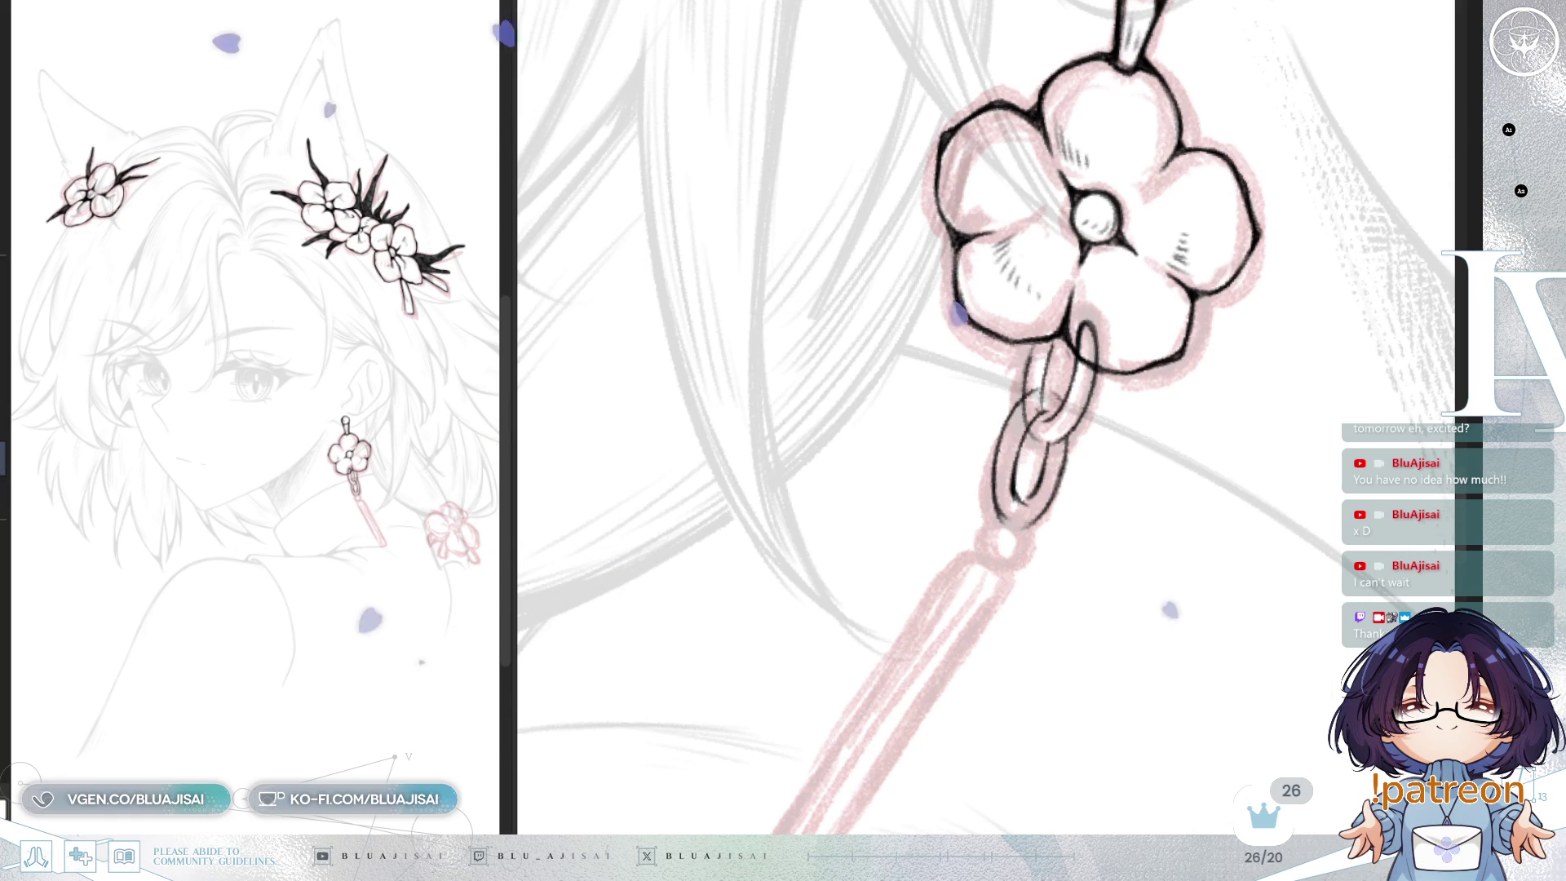
# Step: Shade the inked chain links hanging below the flower charm with the pen
pyautogui.scroll(1, 1085, 245)
pyautogui.moveTo(885, 304)
pyautogui.mouseDown()
pyautogui.moveTo(1142, 425)
pyautogui.moveTo(1199, 506)
pyautogui.mouseUp()
pyautogui.press('Escape')
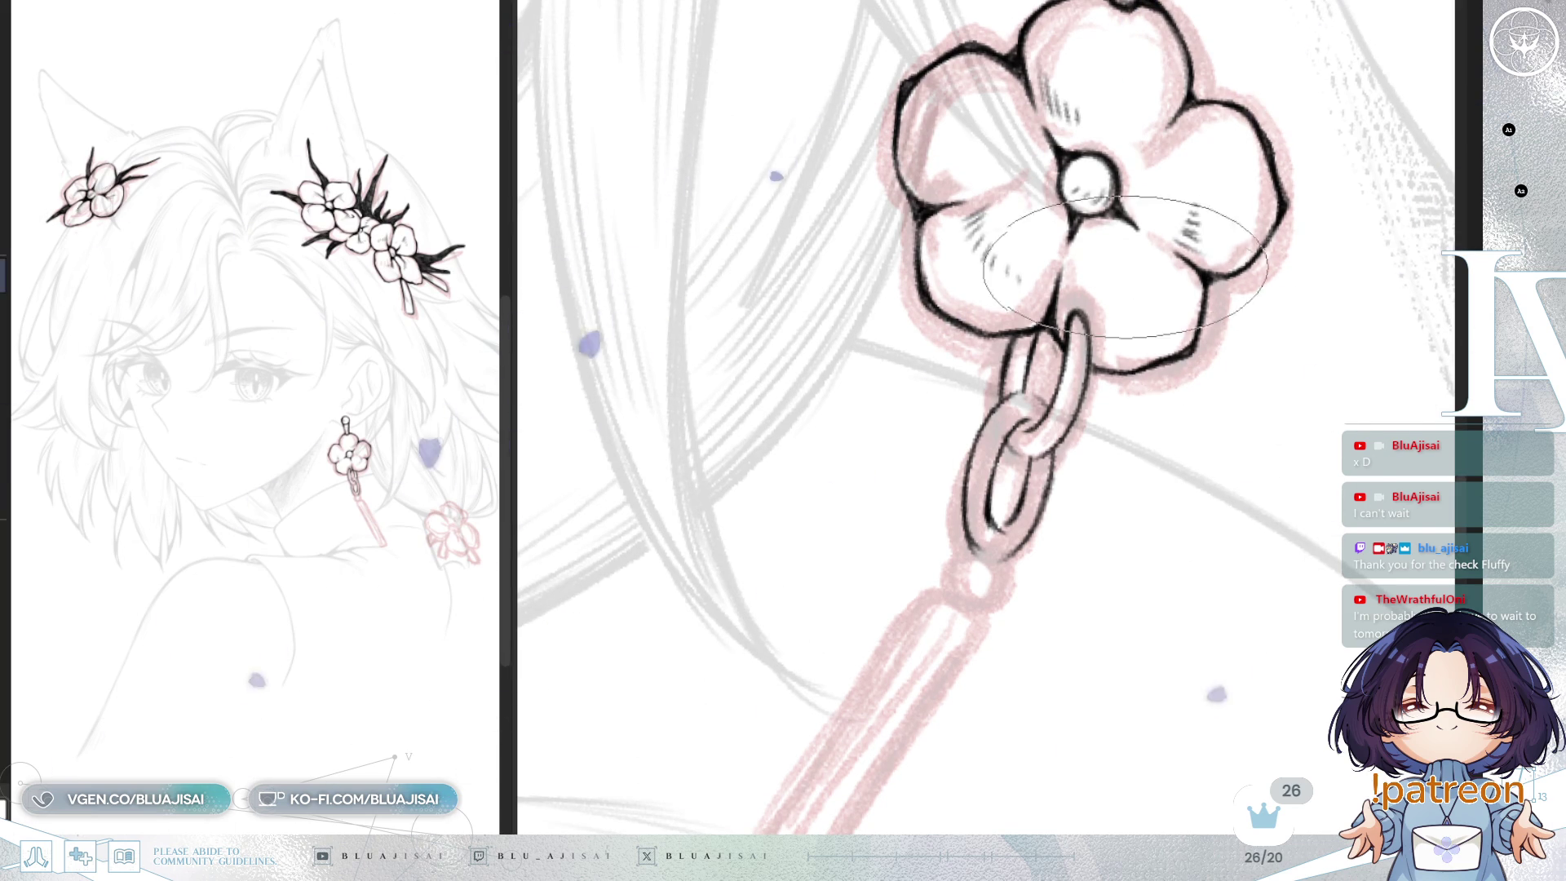
# Step: Flip the canvas horizontally and rotate the view both ways to check the linework
pyautogui.press('h')
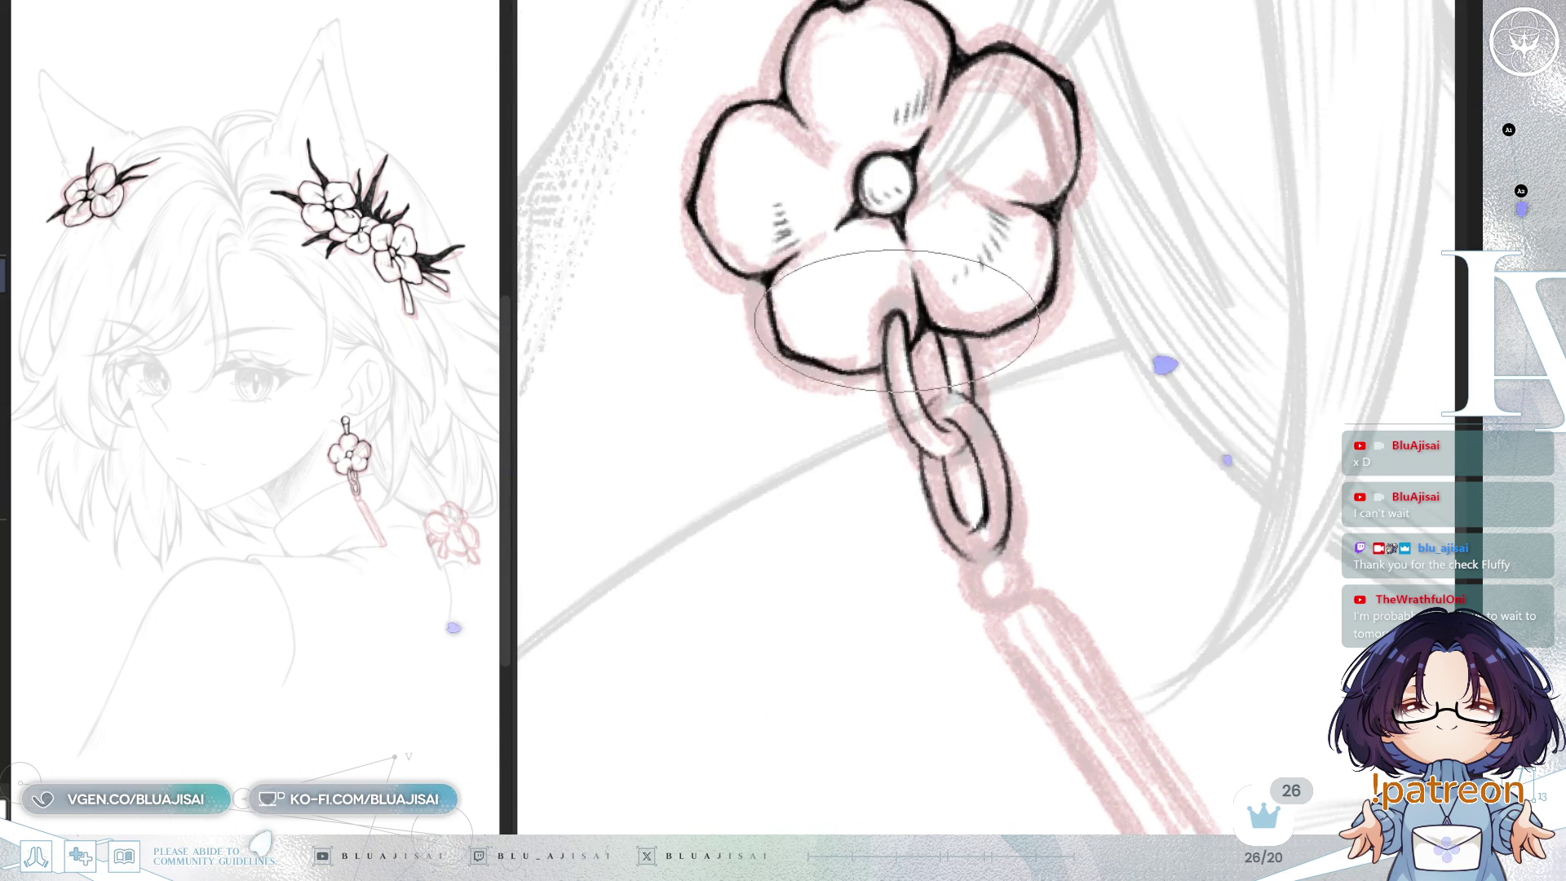
pyautogui.moveTo(889, 359); pyautogui.dragTo(914, 332)
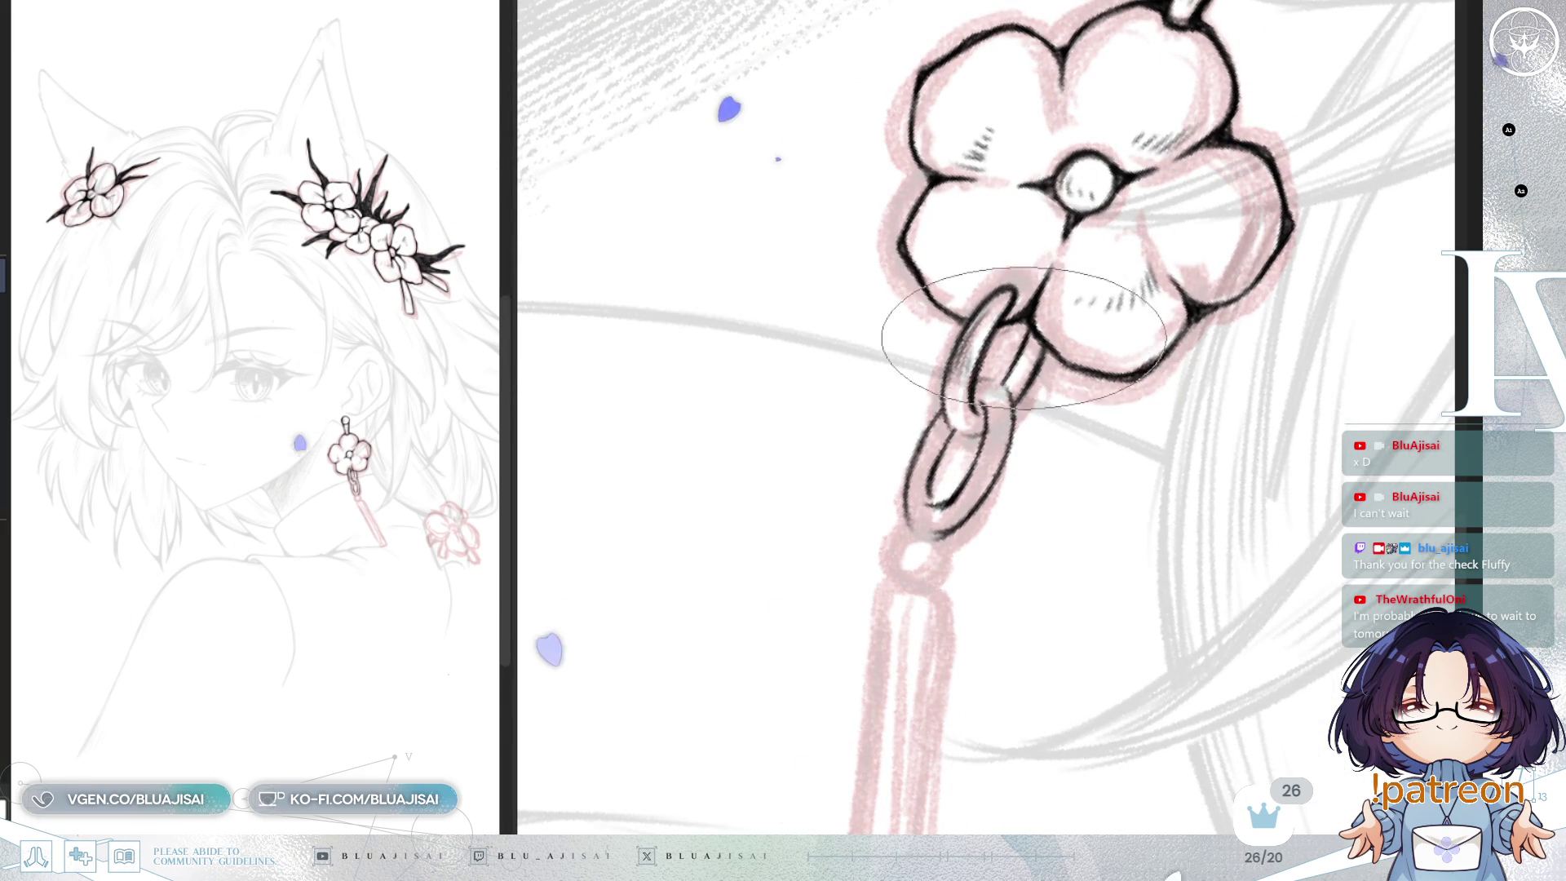
pyautogui.moveTo(1032, 351)
pyautogui.mouseDown()
pyautogui.moveTo(1010, 389)
pyautogui.moveTo(962, 396)
pyautogui.moveTo(1020, 425)
pyautogui.mouseUp()
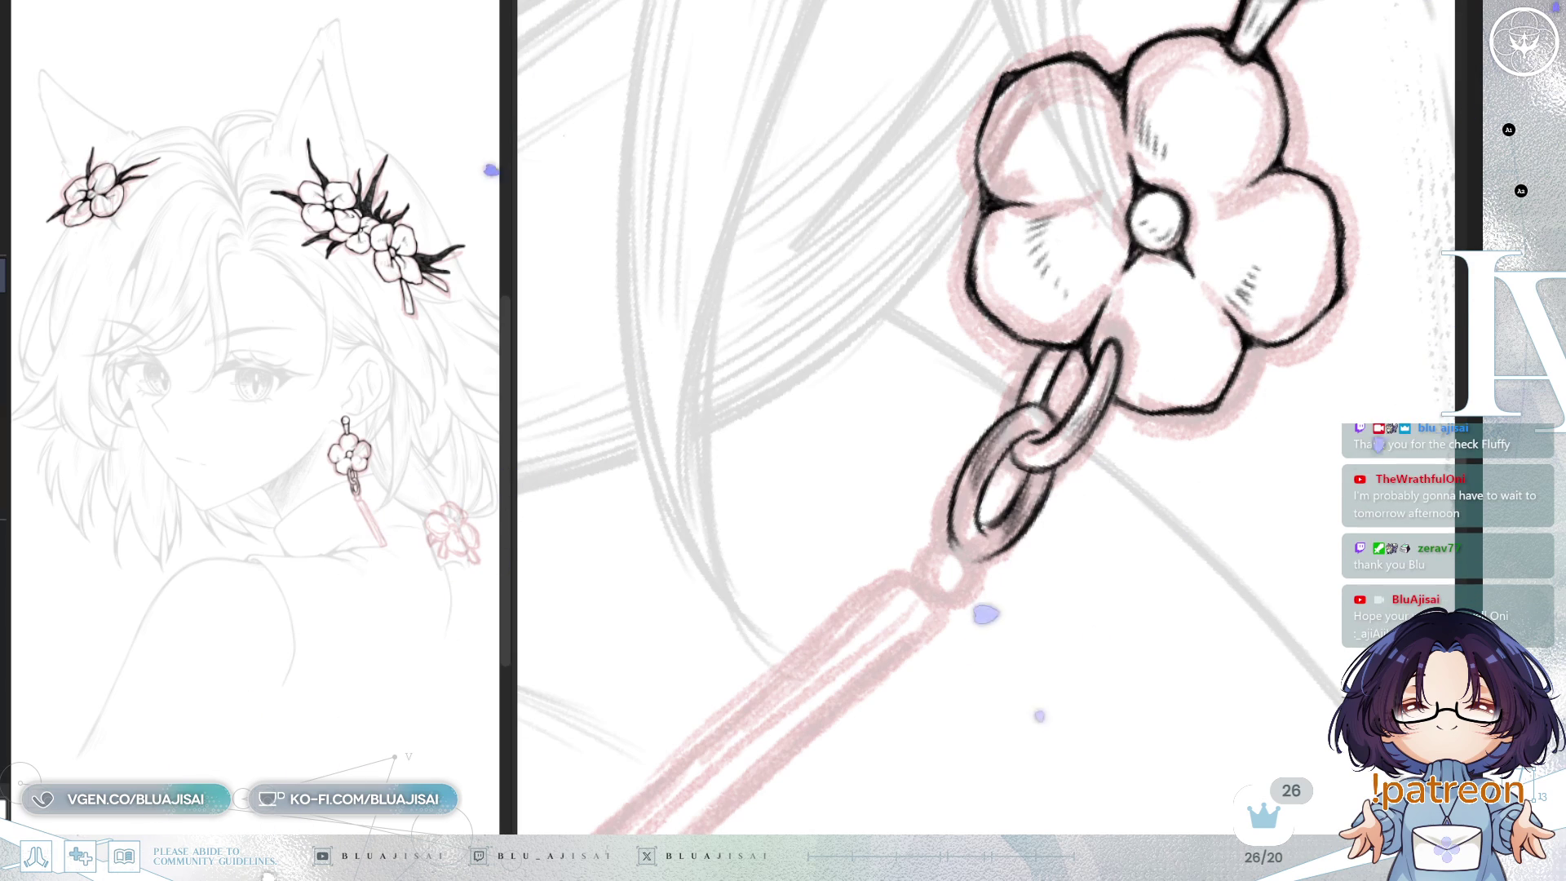
# Step: Ink the small round bead above the bar, then pan down and place a parallel ruler along the pendant bar
pyautogui.scroll(-3, 947, 416)
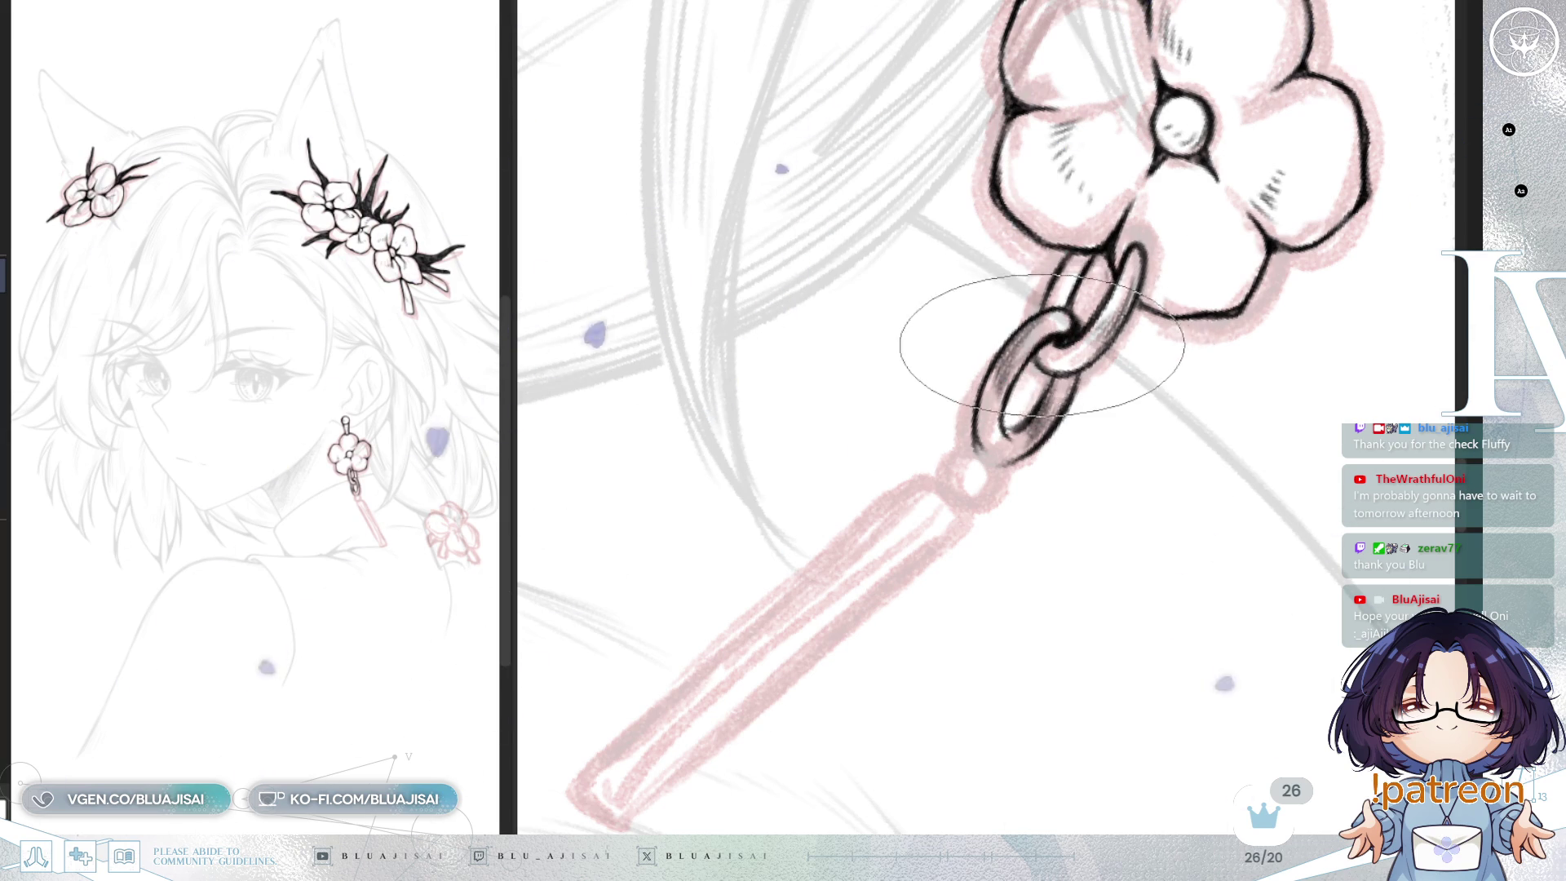
pyautogui.moveTo(1046, 337)
pyautogui.mouseDown()
pyautogui.moveTo(1070, 267)
pyautogui.moveTo(1142, 365)
pyautogui.mouseUp()
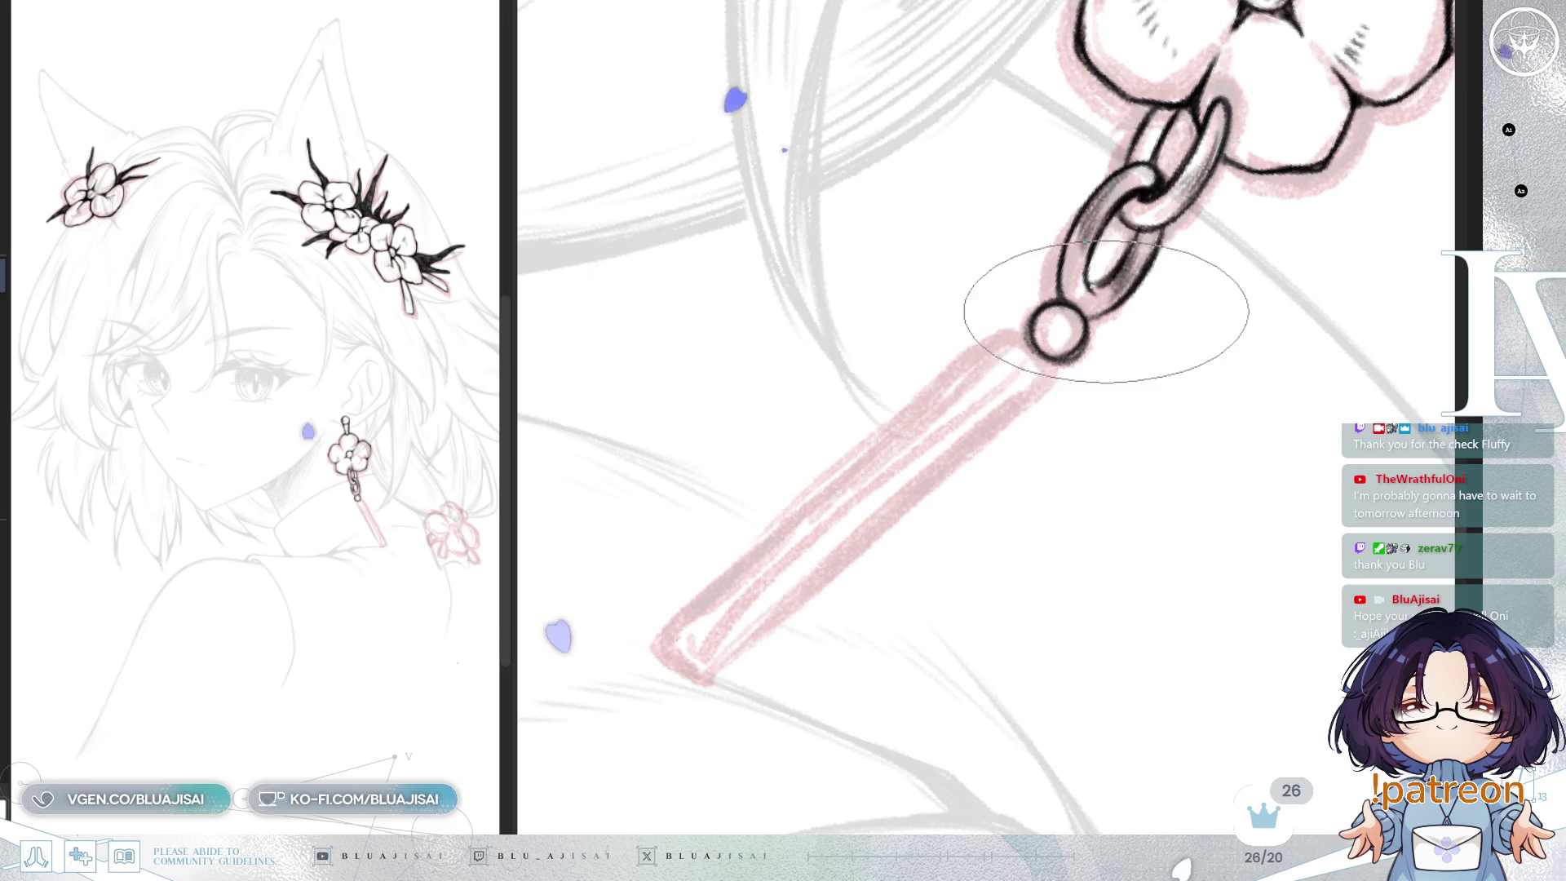
pyautogui.moveTo(1119, 321)
pyautogui.mouseDown()
pyautogui.moveTo(1119, 401)
pyautogui.moveTo(1066, 465)
pyautogui.moveTo(944, 350)
pyautogui.mouseUp()
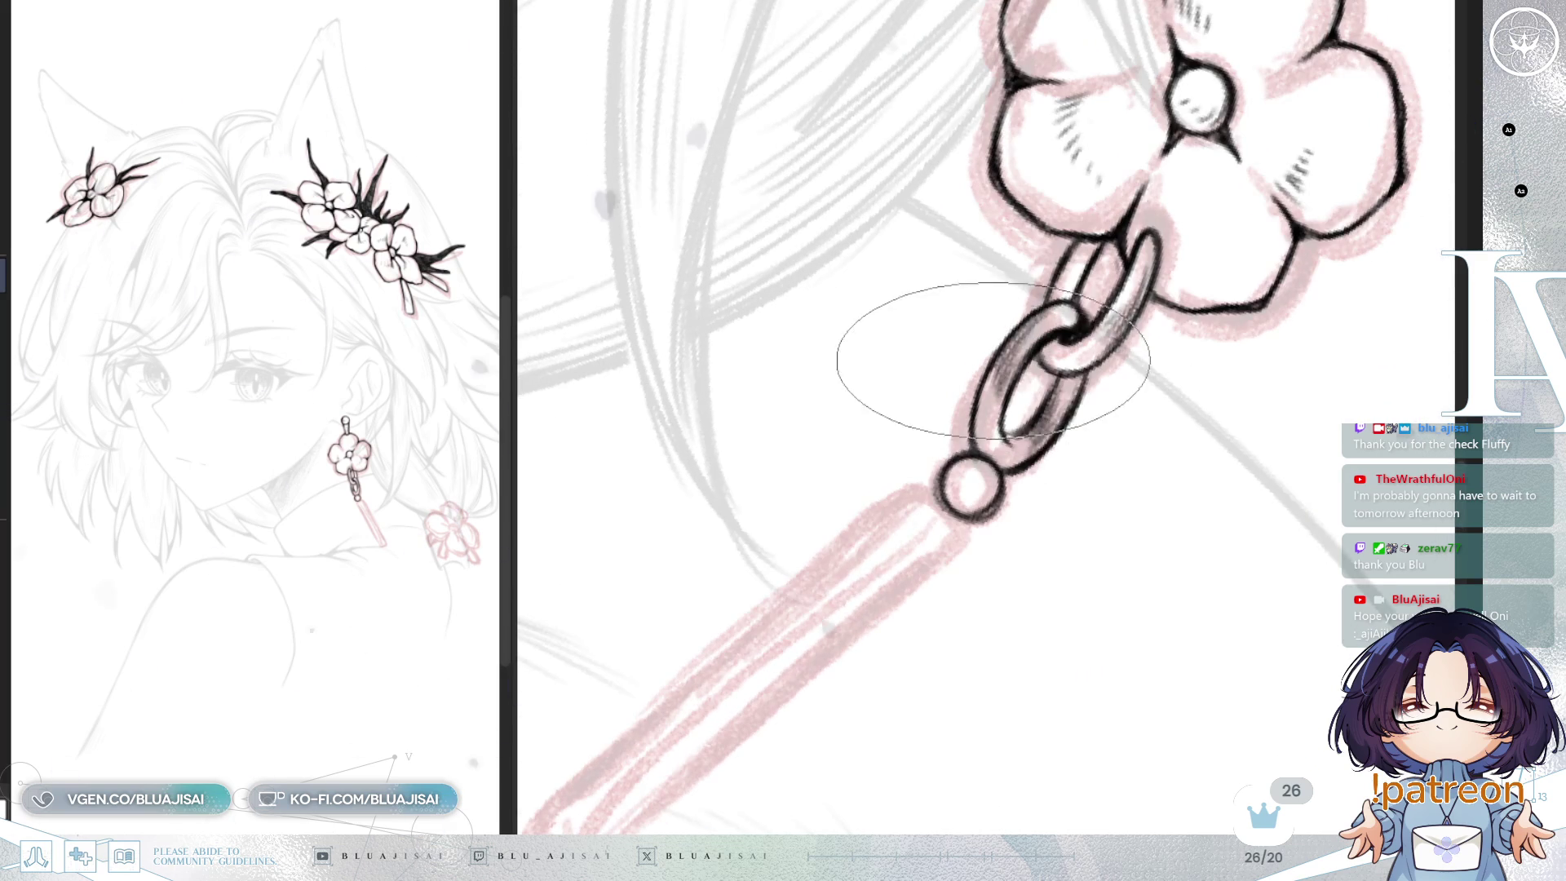
pyautogui.moveTo(980, 560)
pyautogui.mouseDown()
pyautogui.moveTo(962, 490)
pyautogui.moveTo(1125, 426)
pyautogui.mouseUp()
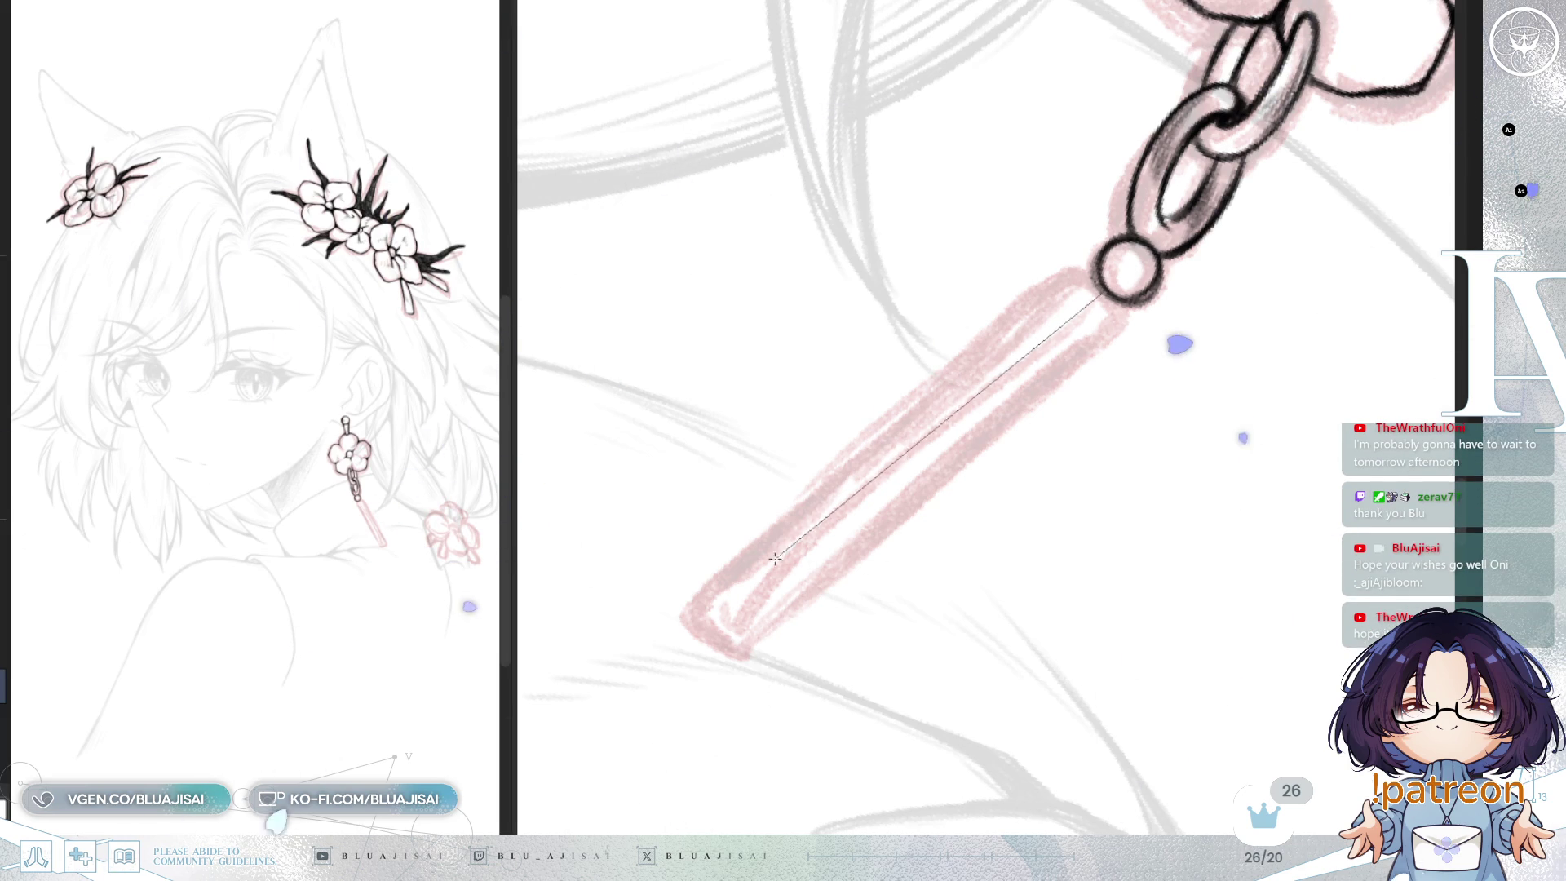
pyautogui.click(658, 672)
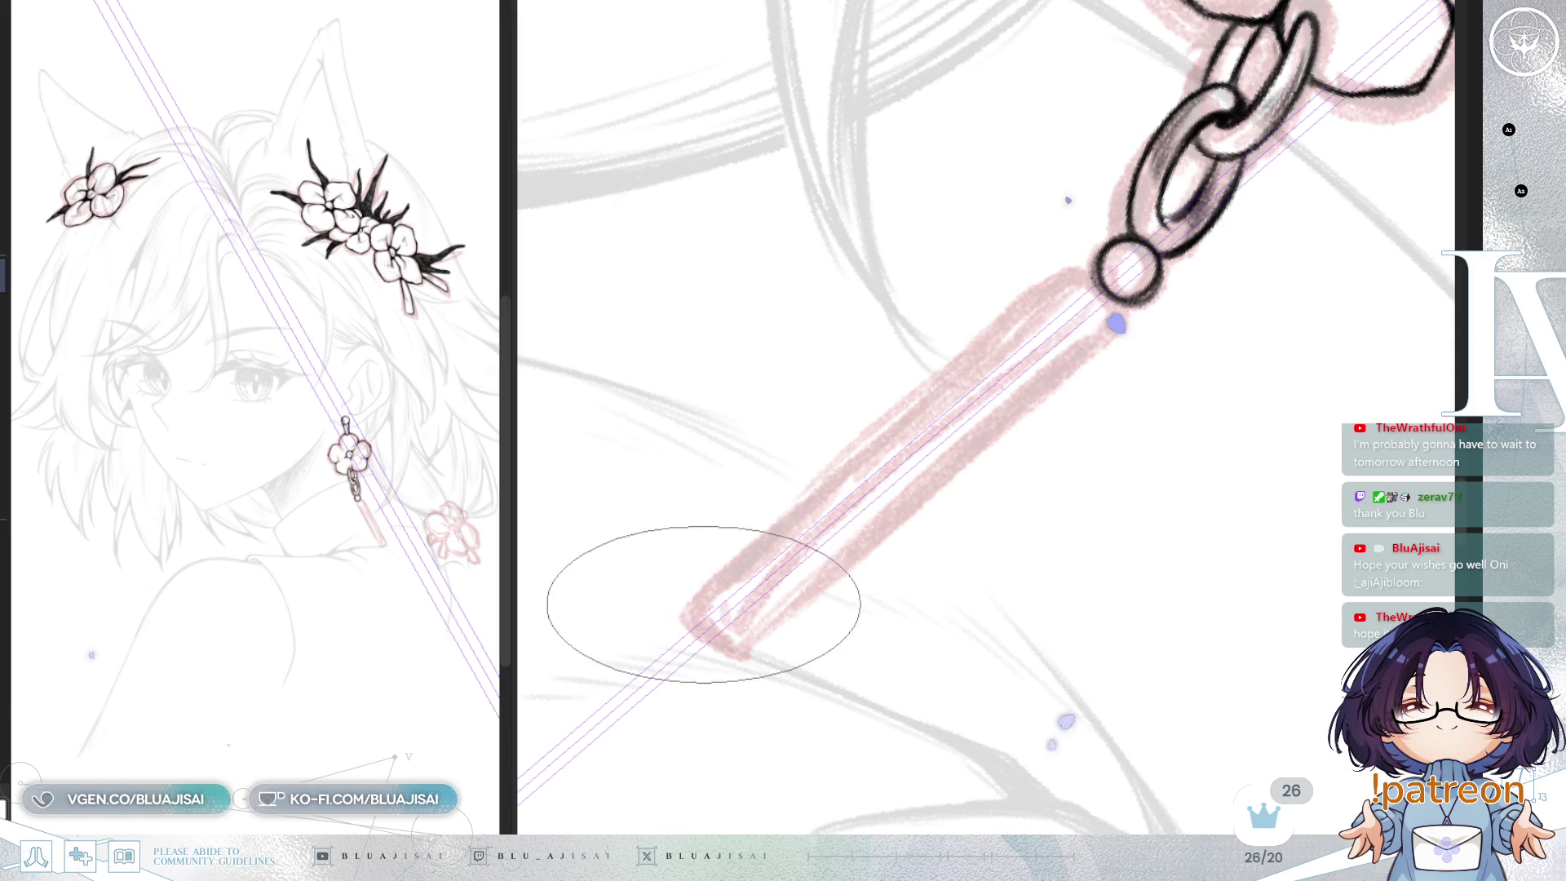
# Step: Ink the bar's upper edge along the ruler, restroke it bolder, and add light shading strokes
pyautogui.moveTo(701, 608); pyautogui.dragTo(1002, 351)
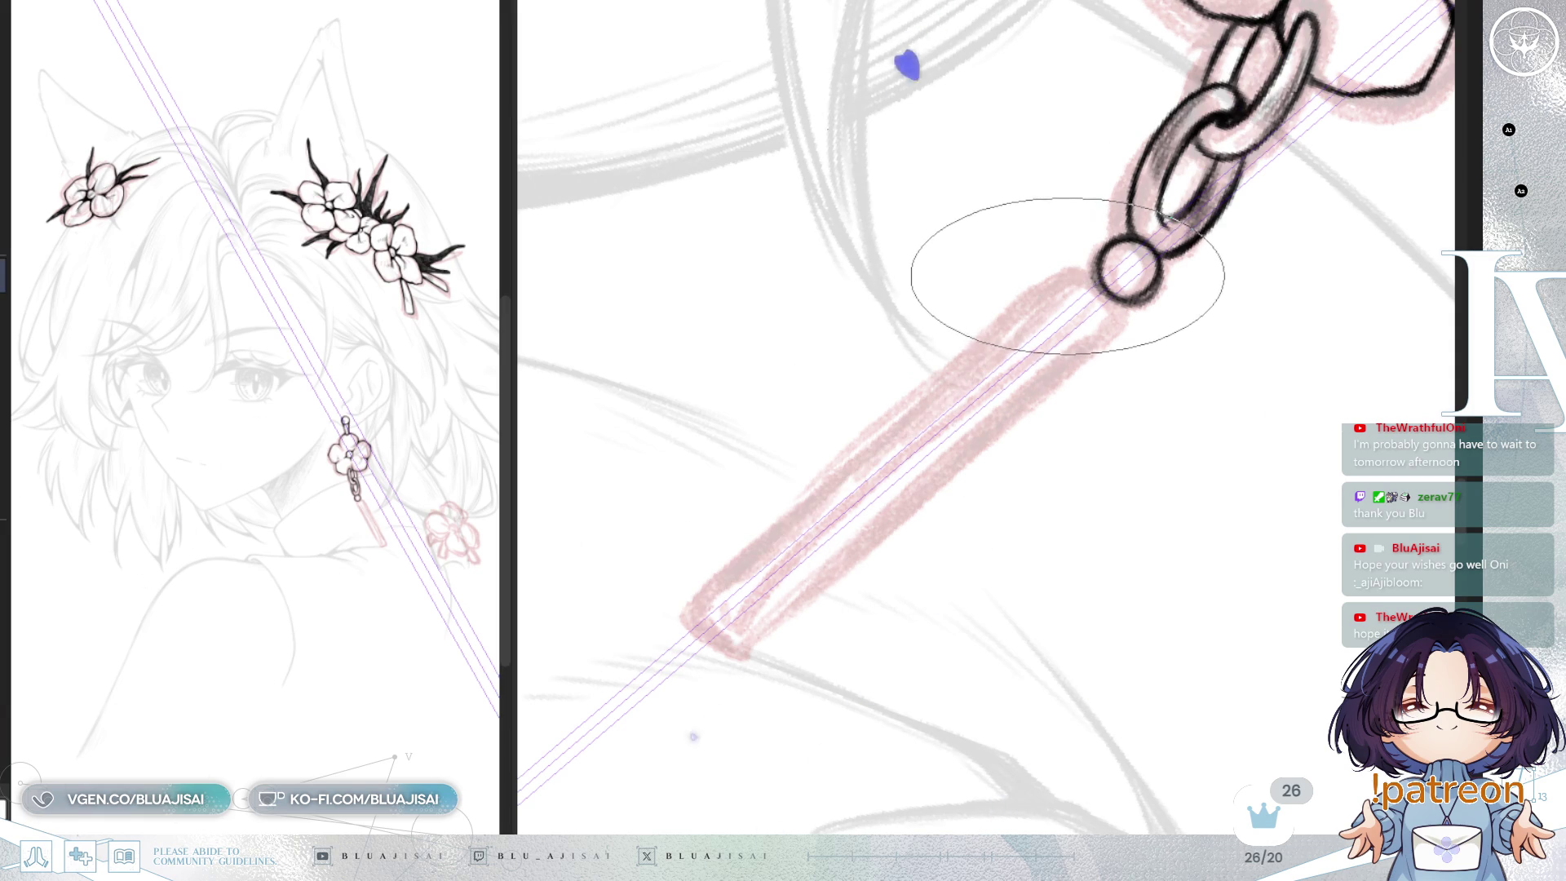
pyautogui.moveTo(717, 587)
pyautogui.mouseDown()
pyautogui.moveTo(1062, 286)
pyautogui.moveTo(710, 595)
pyautogui.moveTo(996, 339)
pyautogui.moveTo(923, 408)
pyautogui.mouseUp()
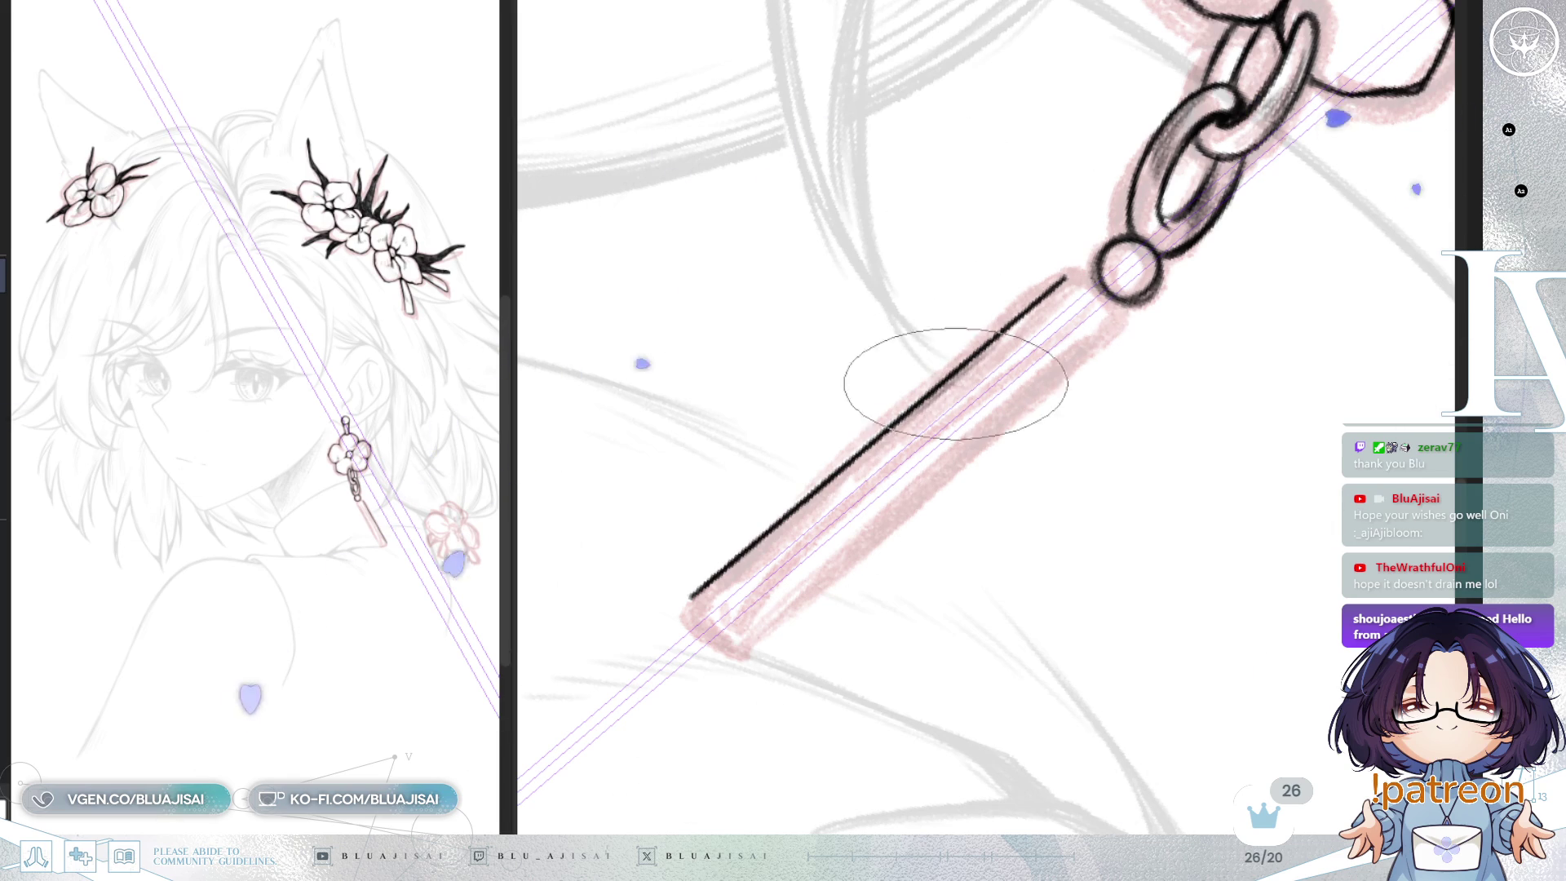
pyautogui.moveTo(968, 373)
pyautogui.mouseDown()
pyautogui.moveTo(1010, 339)
pyautogui.moveTo(983, 363)
pyautogui.moveTo(995, 393)
pyautogui.mouseUp()
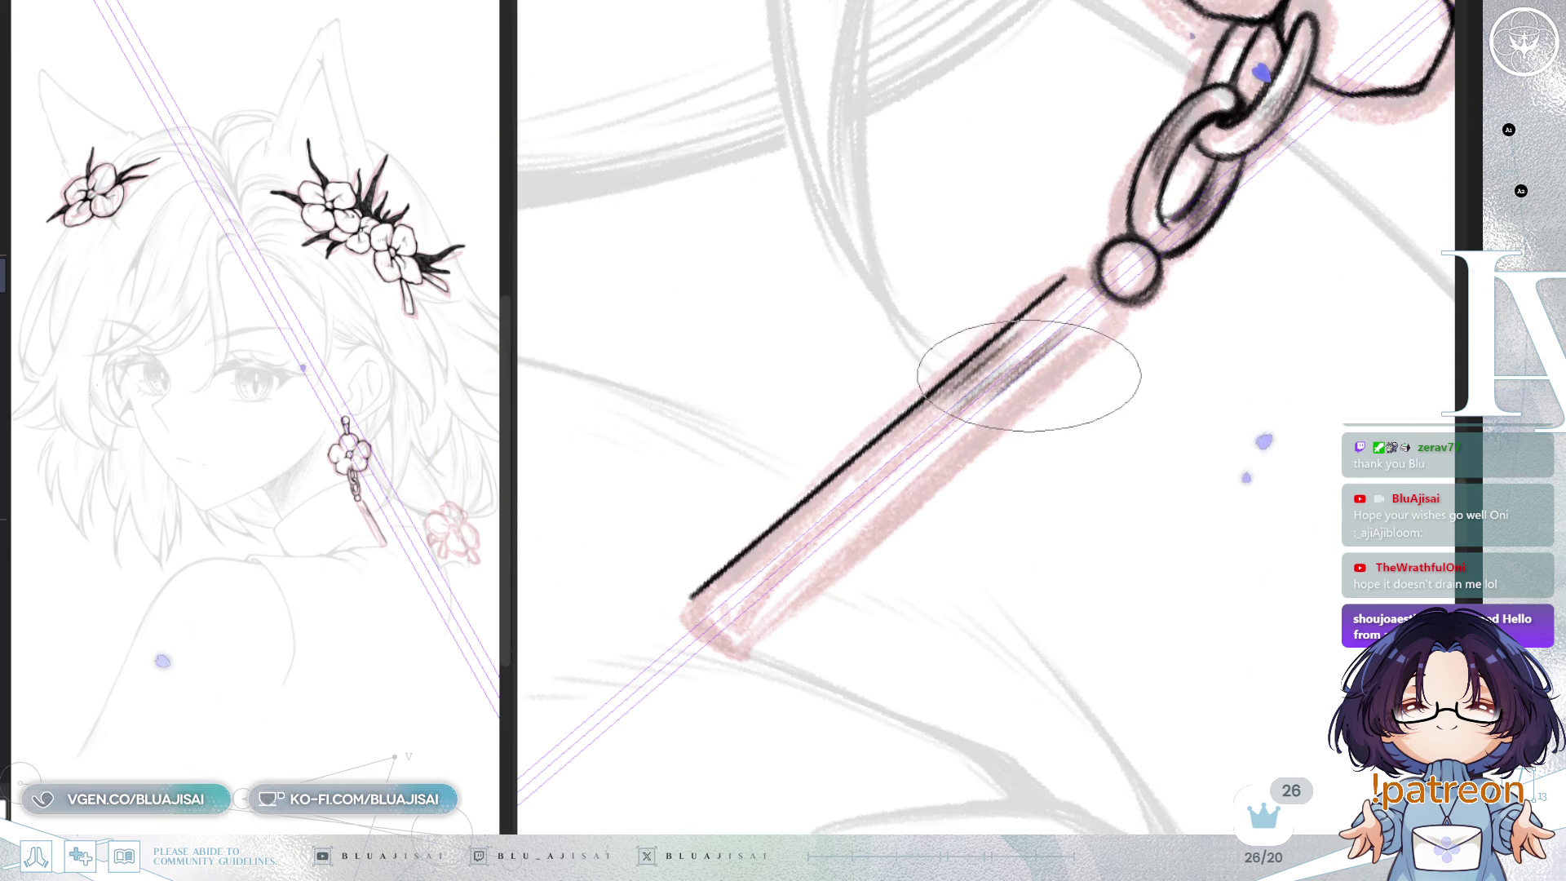
# Step: Ink and restroke the bar's lower edge bolder, then clear the parallel ruler
pyautogui.moveTo(734, 647); pyautogui.dragTo(1118, 329)
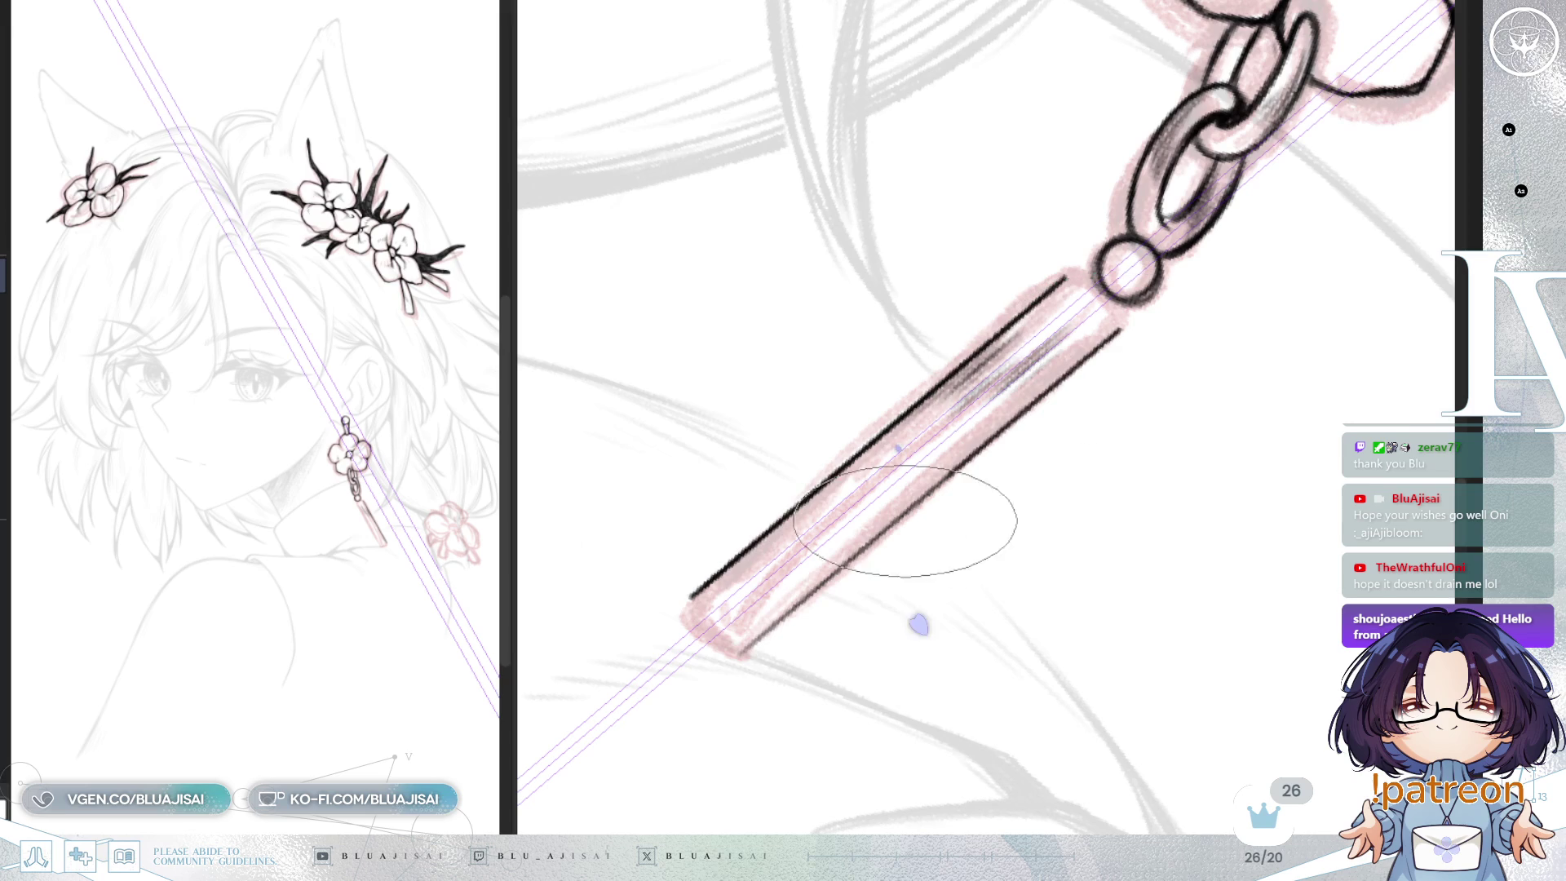
pyautogui.moveTo(742, 653); pyautogui.dragTo(1102, 336)
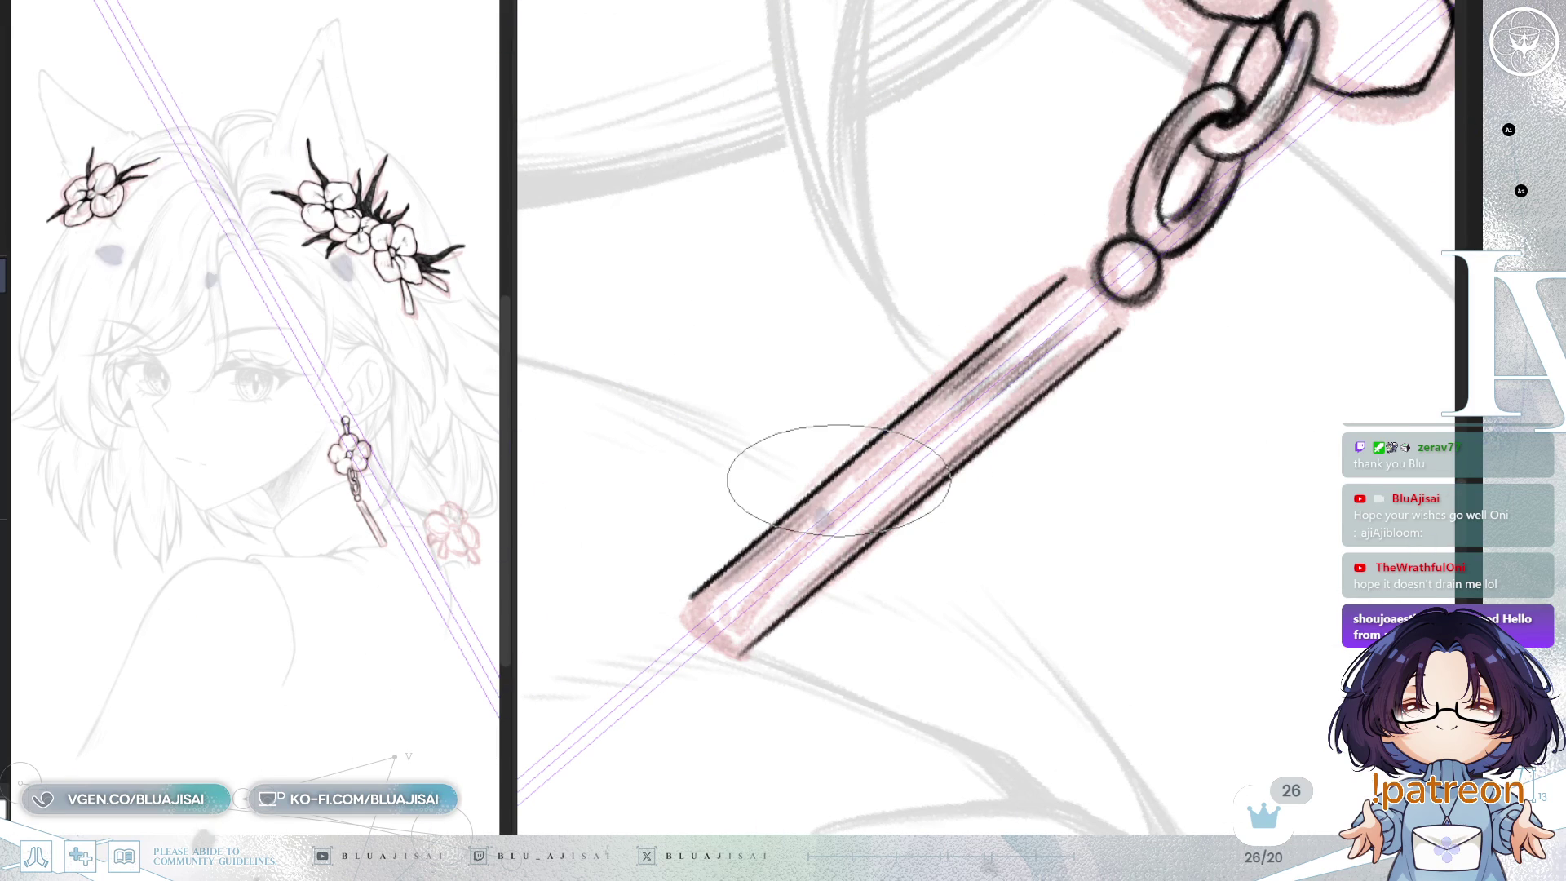
pyautogui.hotkey('ctrl', '1')
# Step: Draw short black caps on the bar's far end and bead end, rotating and mirroring the view
pyautogui.press('End')
pyautogui.press('End')
pyautogui.press('End')
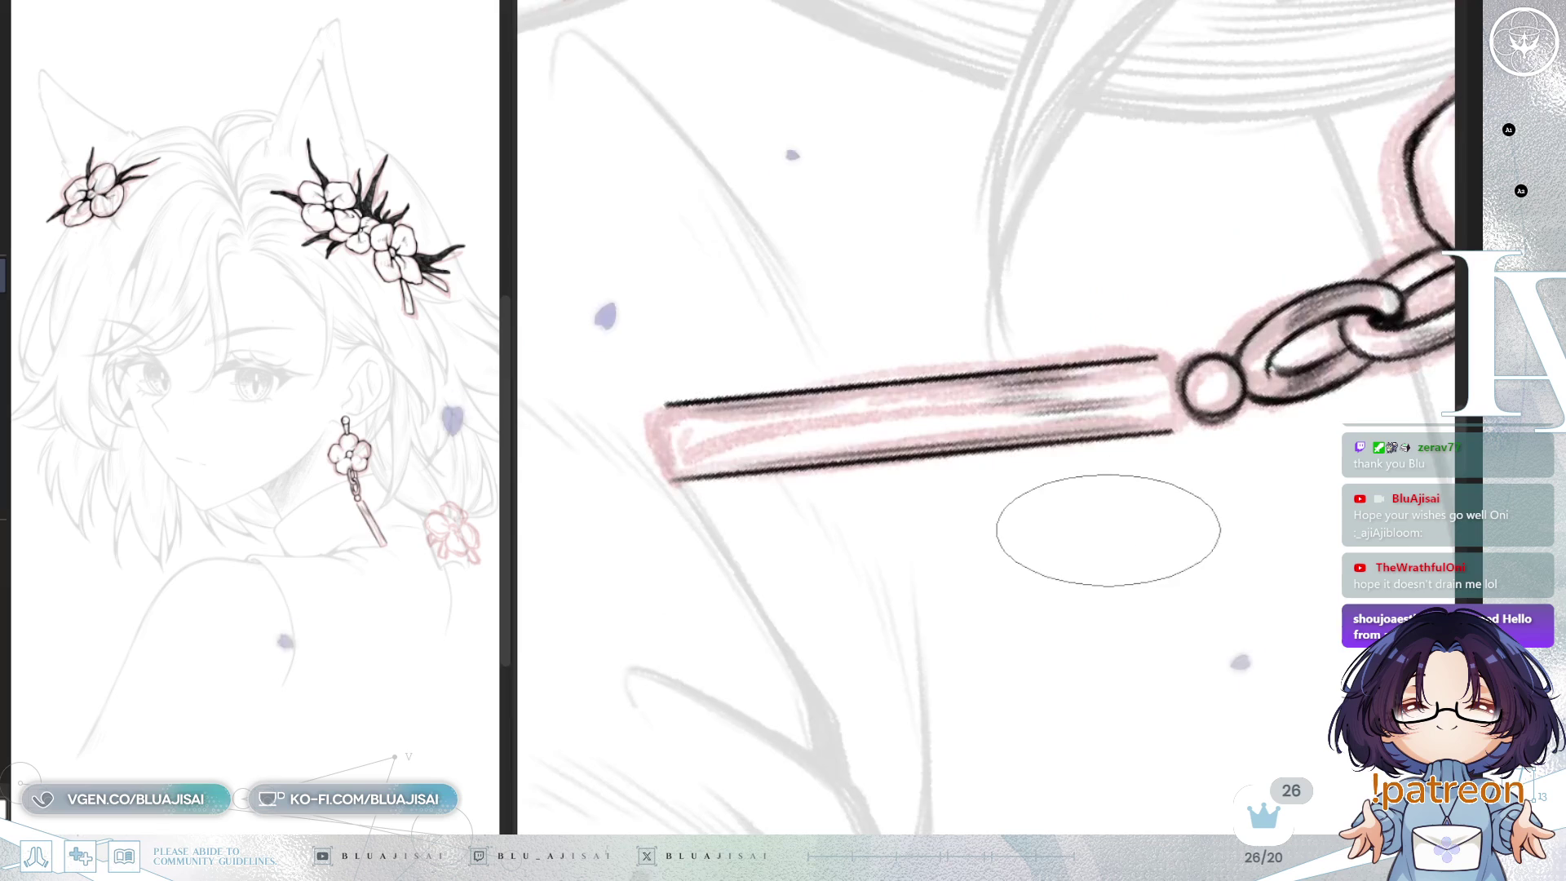
pyautogui.moveTo(665, 391); pyautogui.dragTo(667, 449)
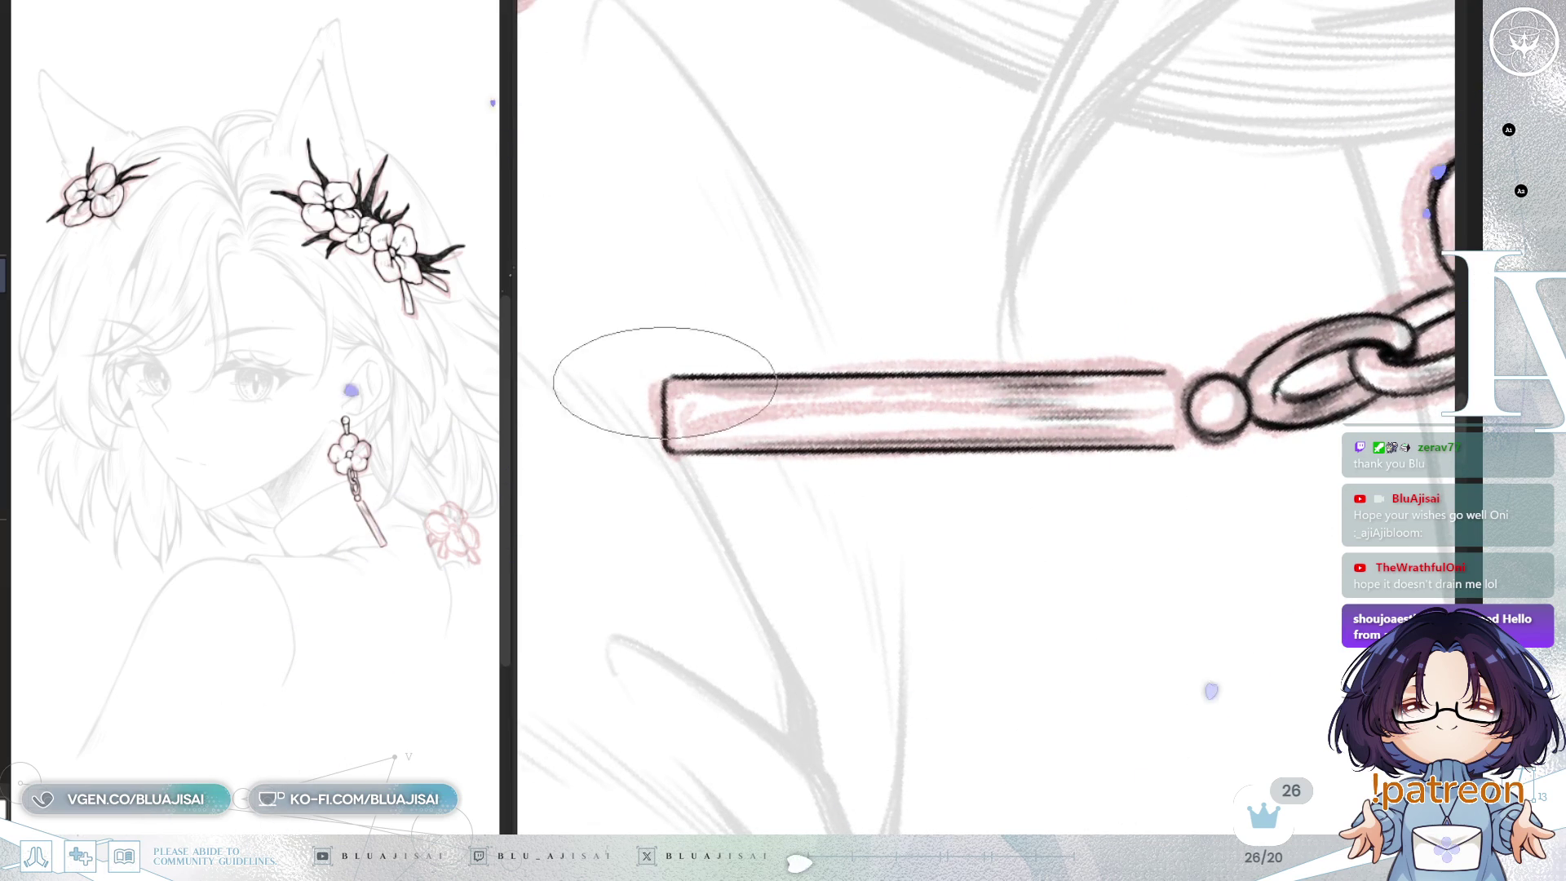
pyautogui.press('Delete')
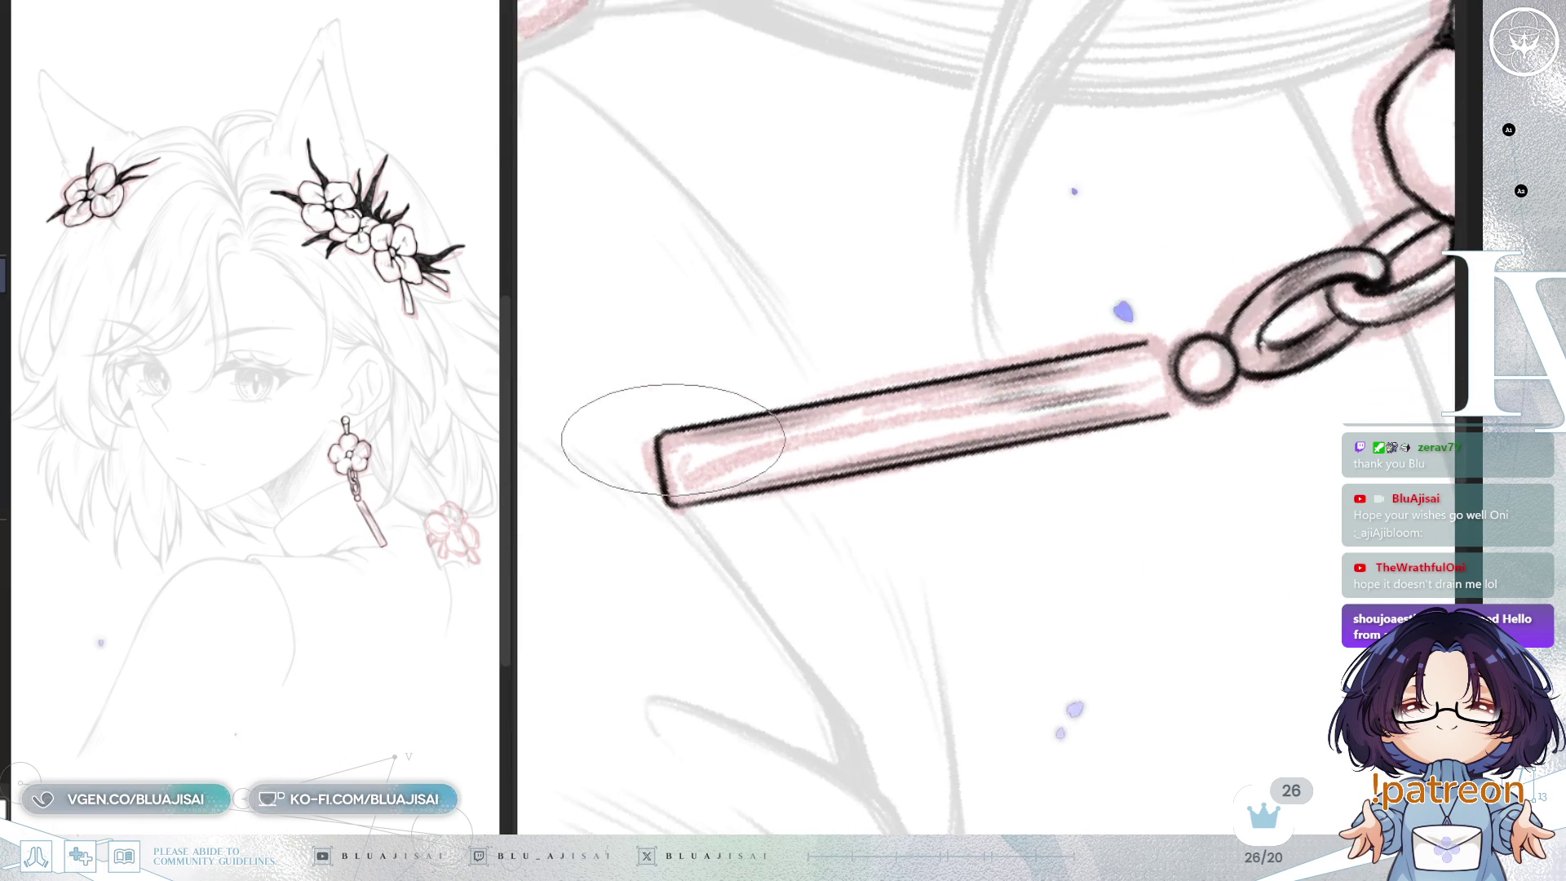
pyautogui.press('h')
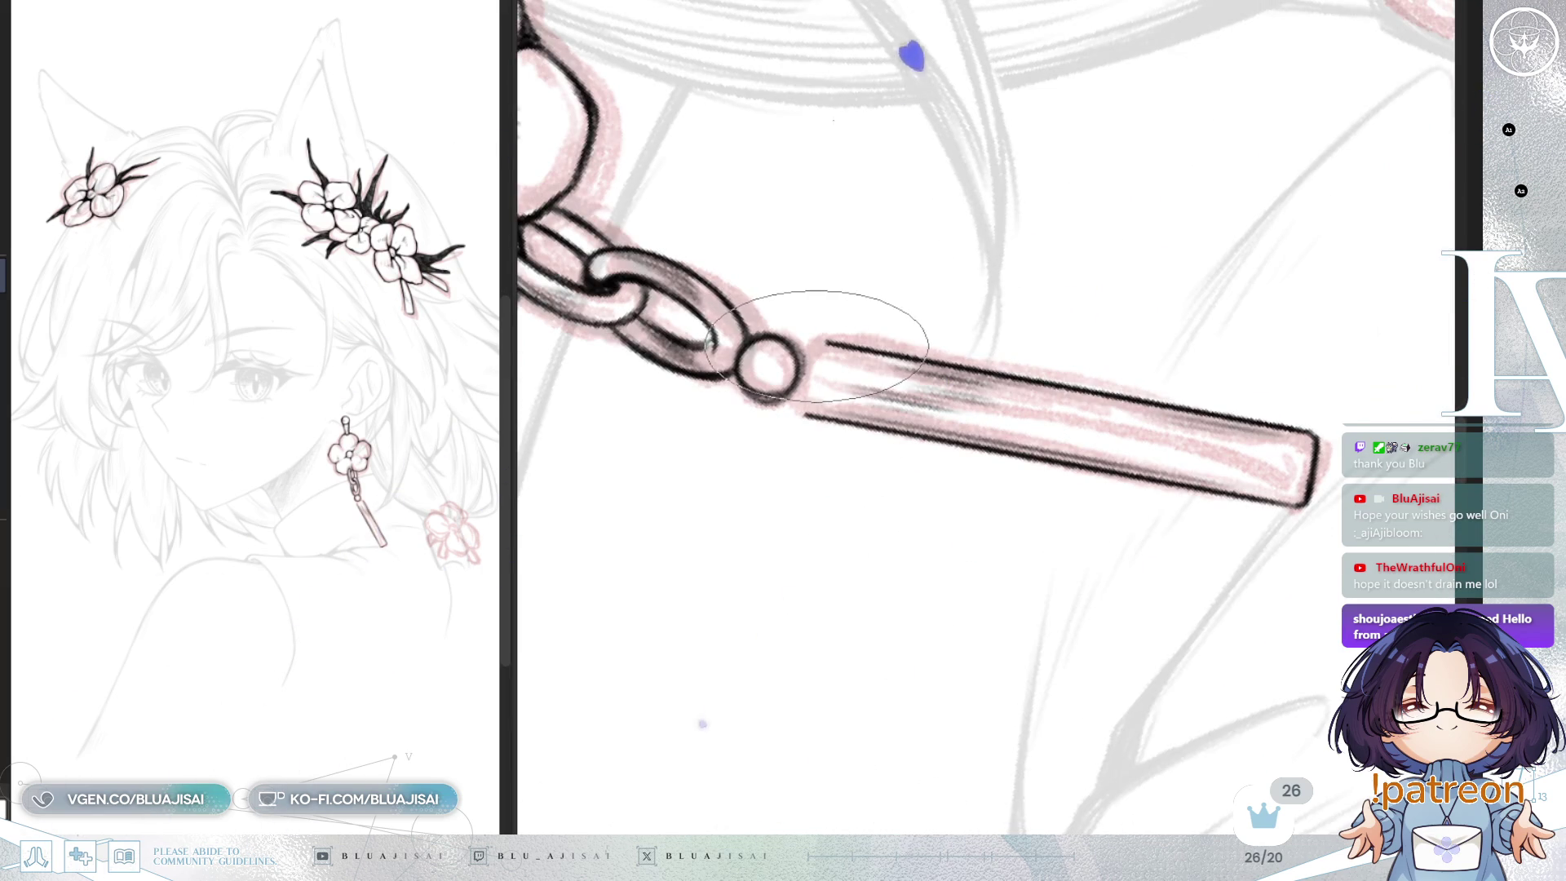
pyautogui.moveTo(813, 346); pyautogui.dragTo(798, 411)
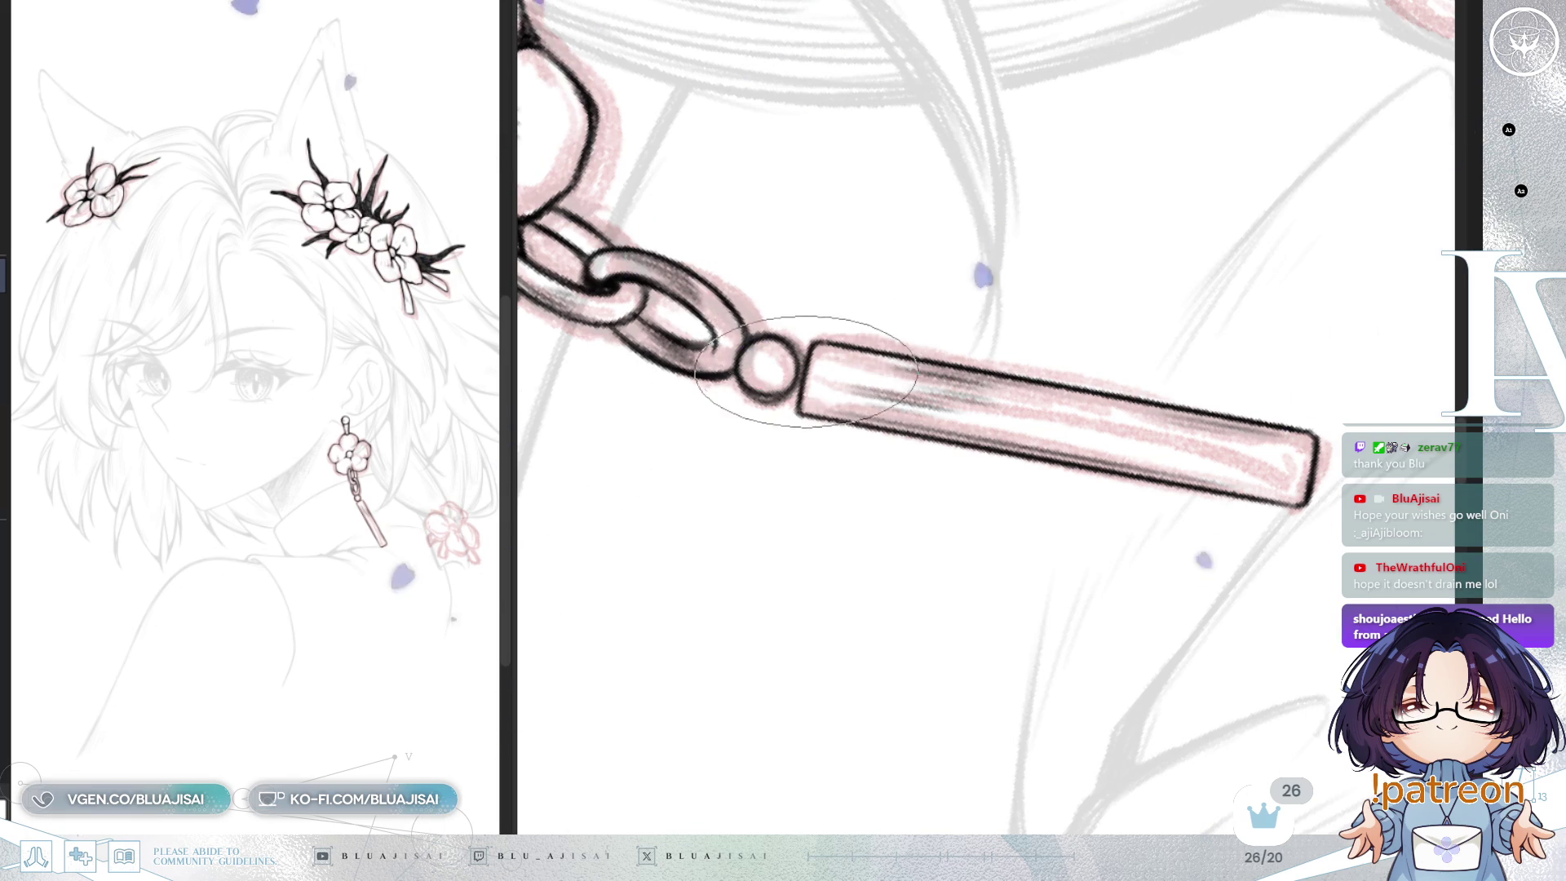
pyautogui.moveTo(815, 343)
pyautogui.mouseDown()
pyautogui.moveTo(1172, 244)
pyautogui.moveTo(1075, 279)
pyautogui.mouseUp()
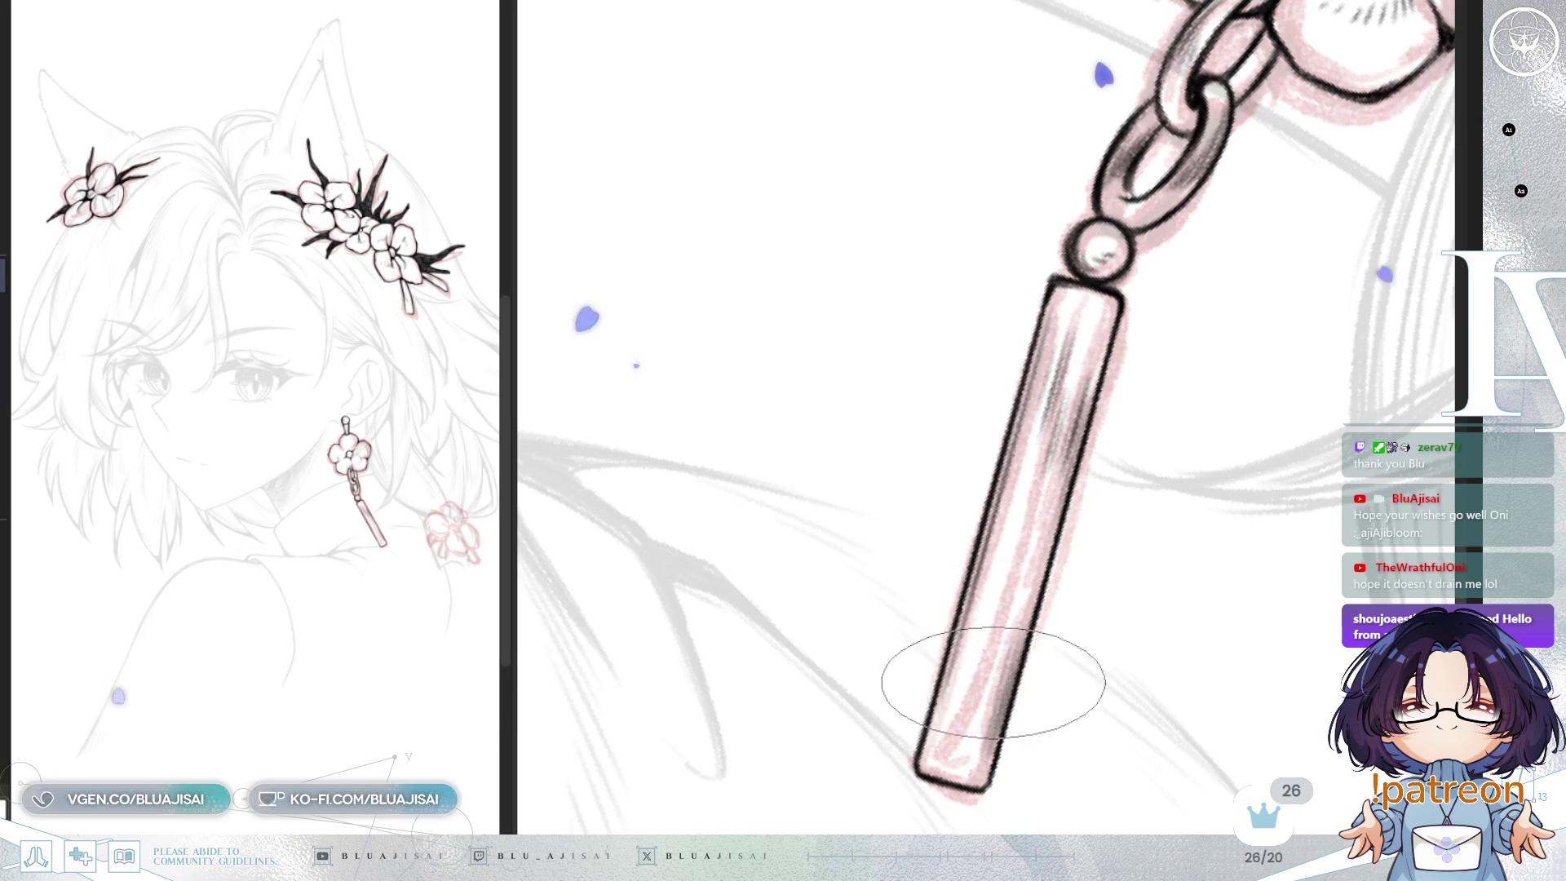
# Step: Zoom out and pan to center the whole inked earring, from flower charm to pendant bar
pyautogui.scroll(-2, 1188, 507)
pyautogui.scroll(2, 1187, 506)
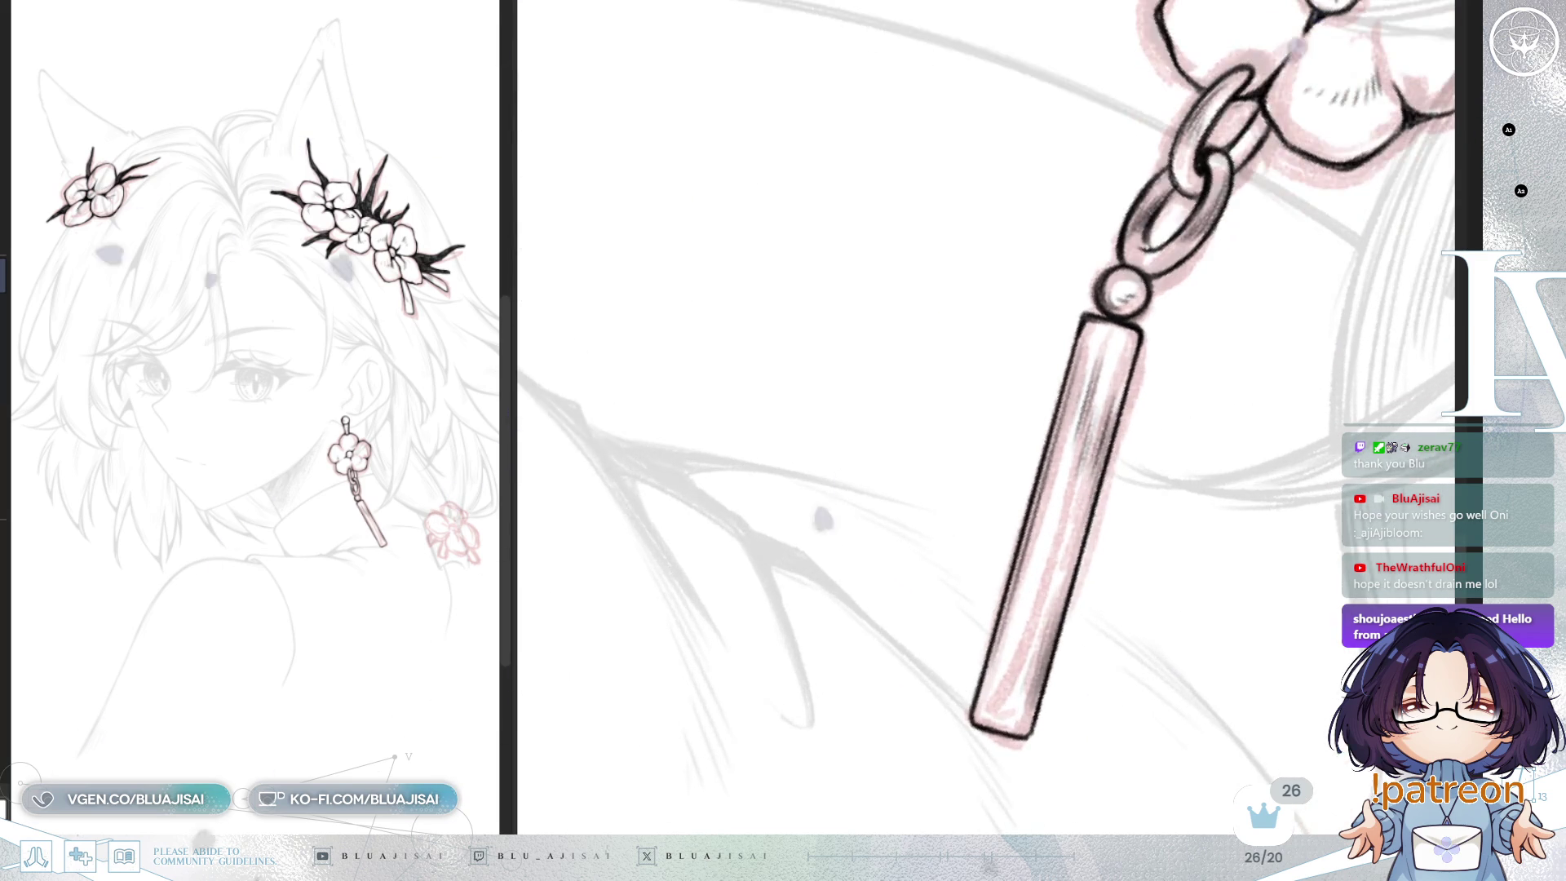
pyautogui.scroll(1, 1083, 297)
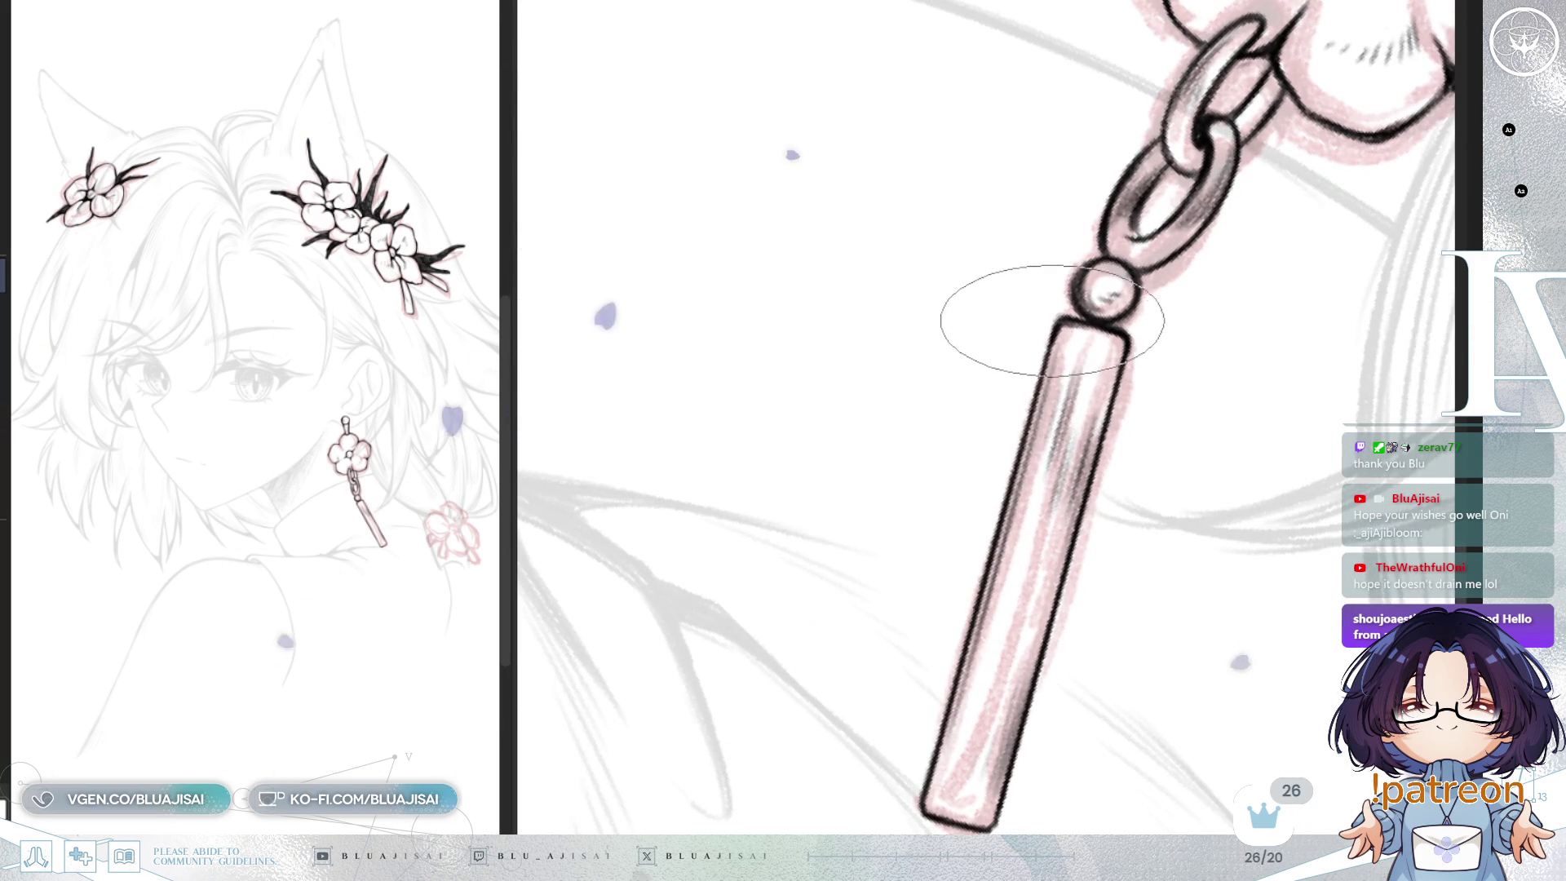
pyautogui.scroll(-4, 1240, 531)
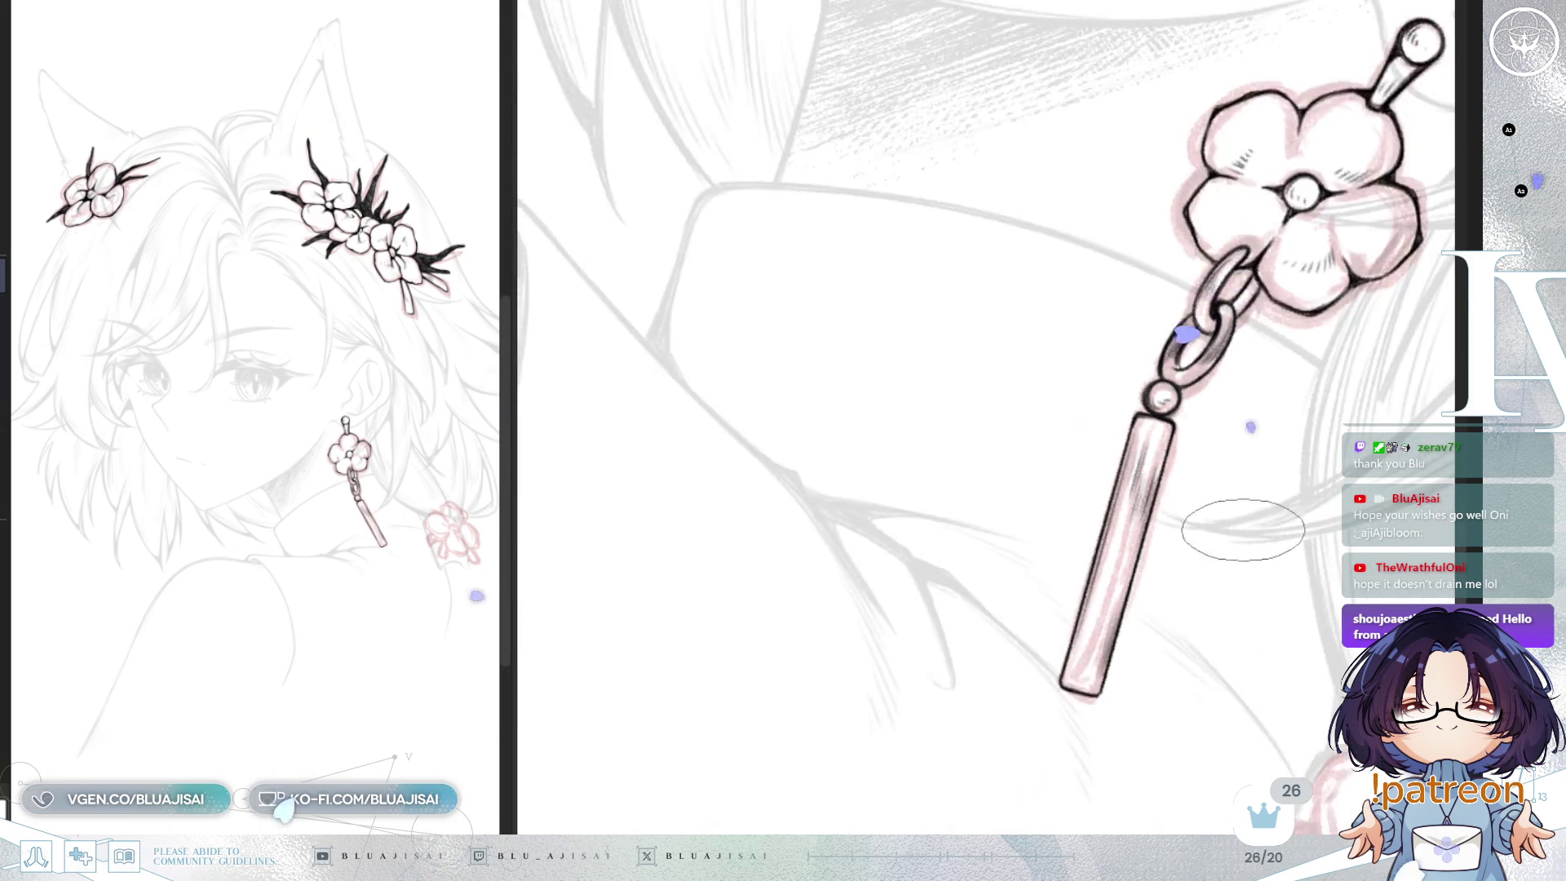
pyautogui.moveTo(1273, 544); pyautogui.dragTo(1268, 548)
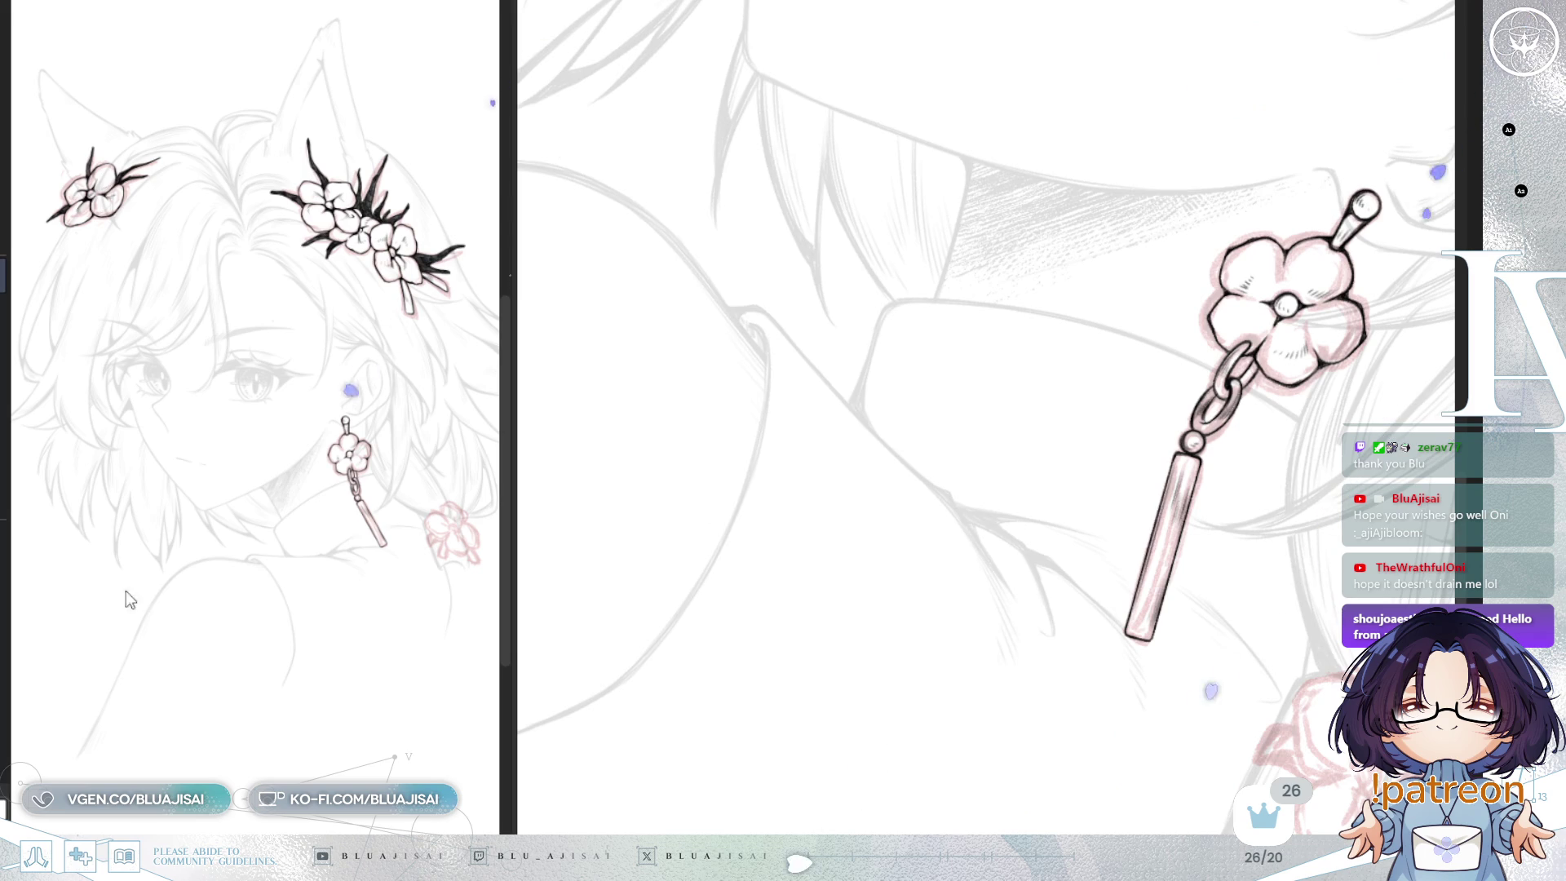